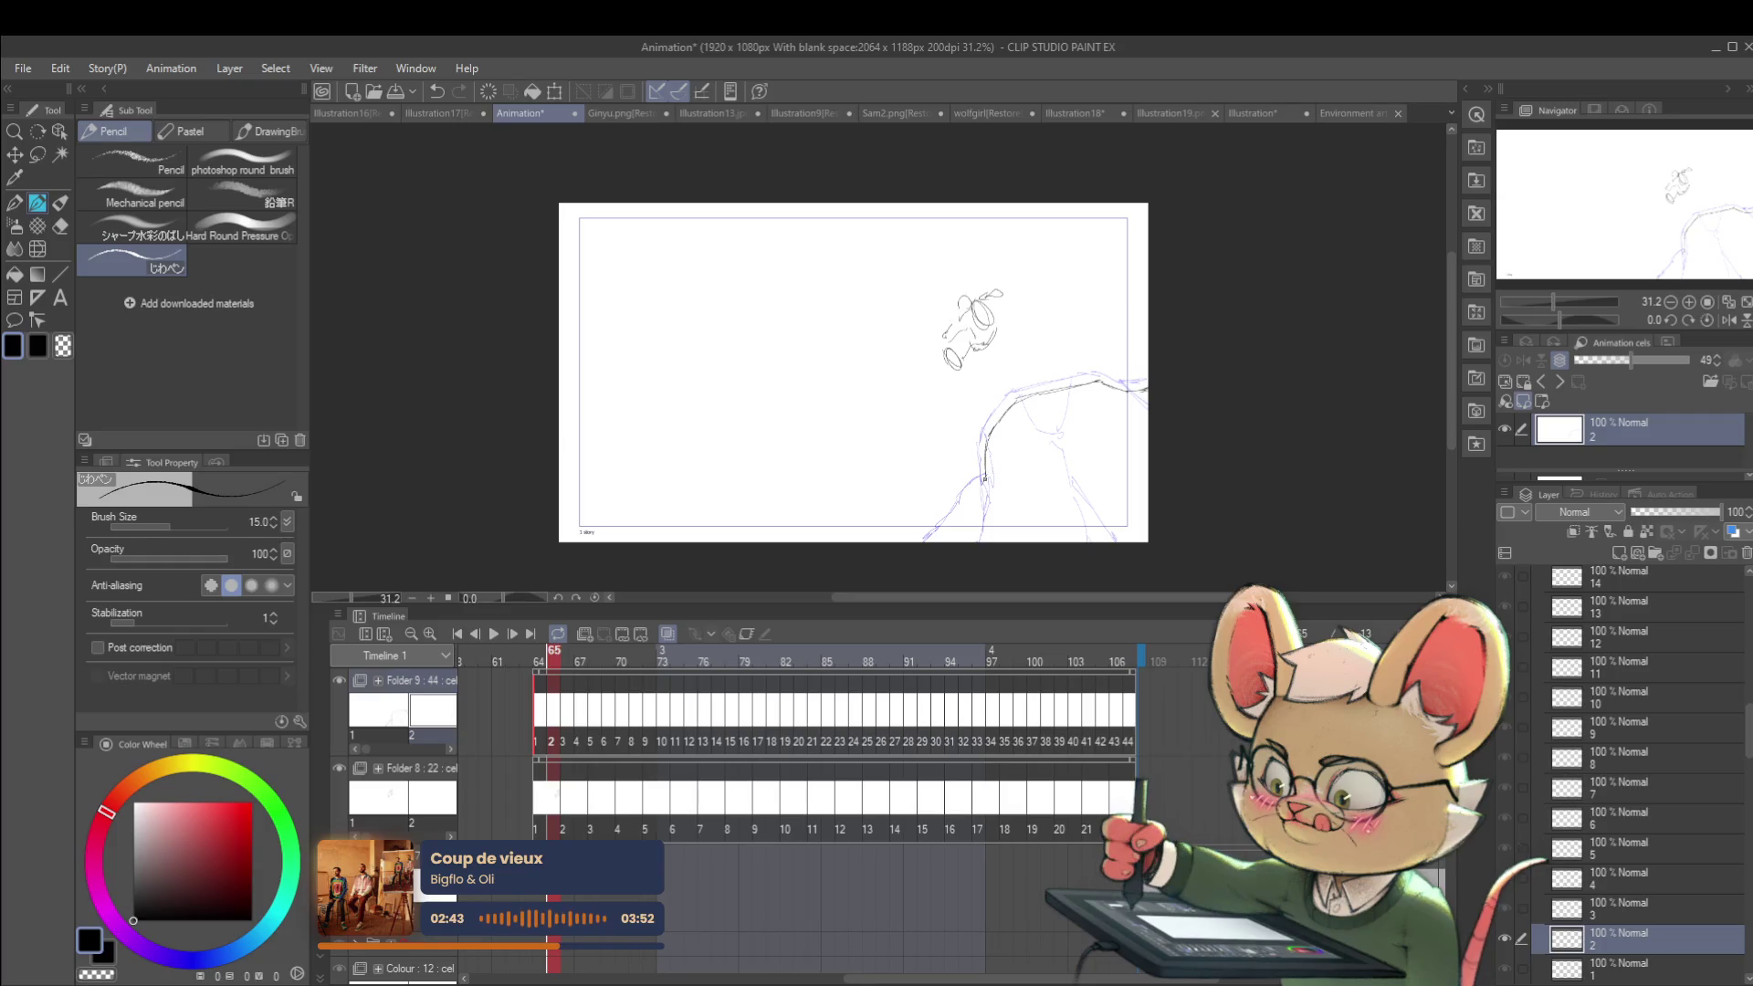
Step: Undo the last stroke and add a short stroke to the cliff line on frame 65
{"action": "key", "text": "ctrl+z"}
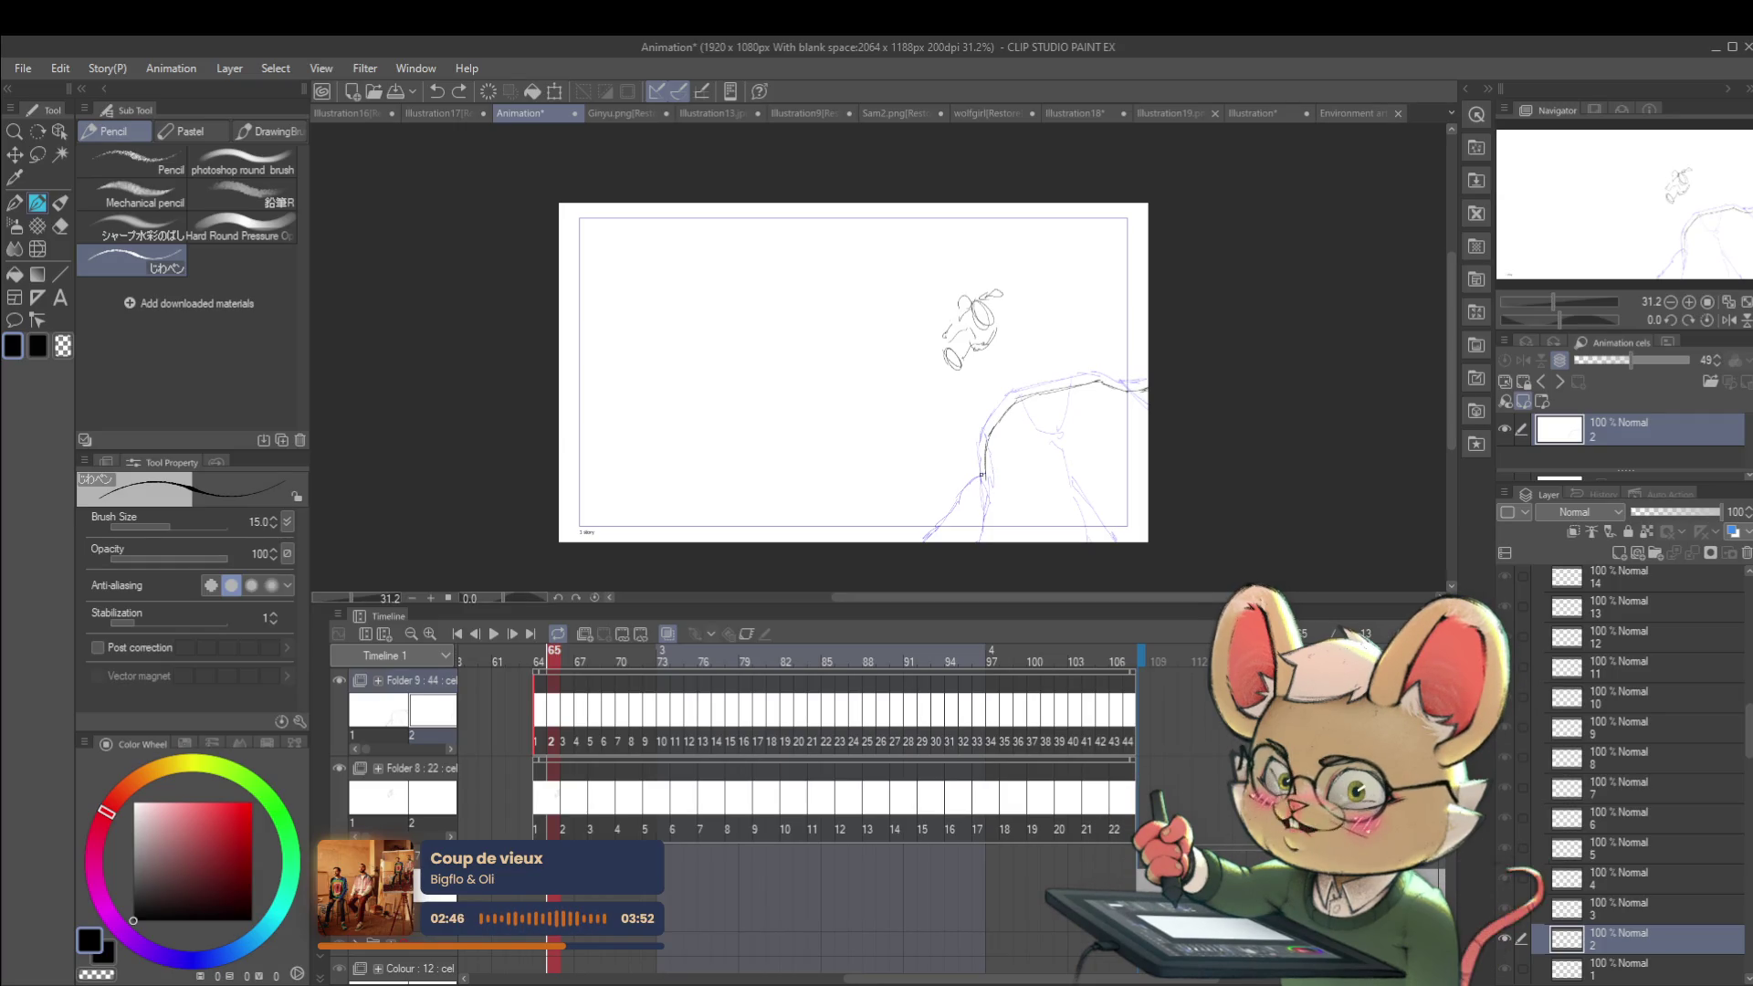
{"action": "left_click_drag", "start_coordinate": [974, 478], "coordinate": [964, 499]}
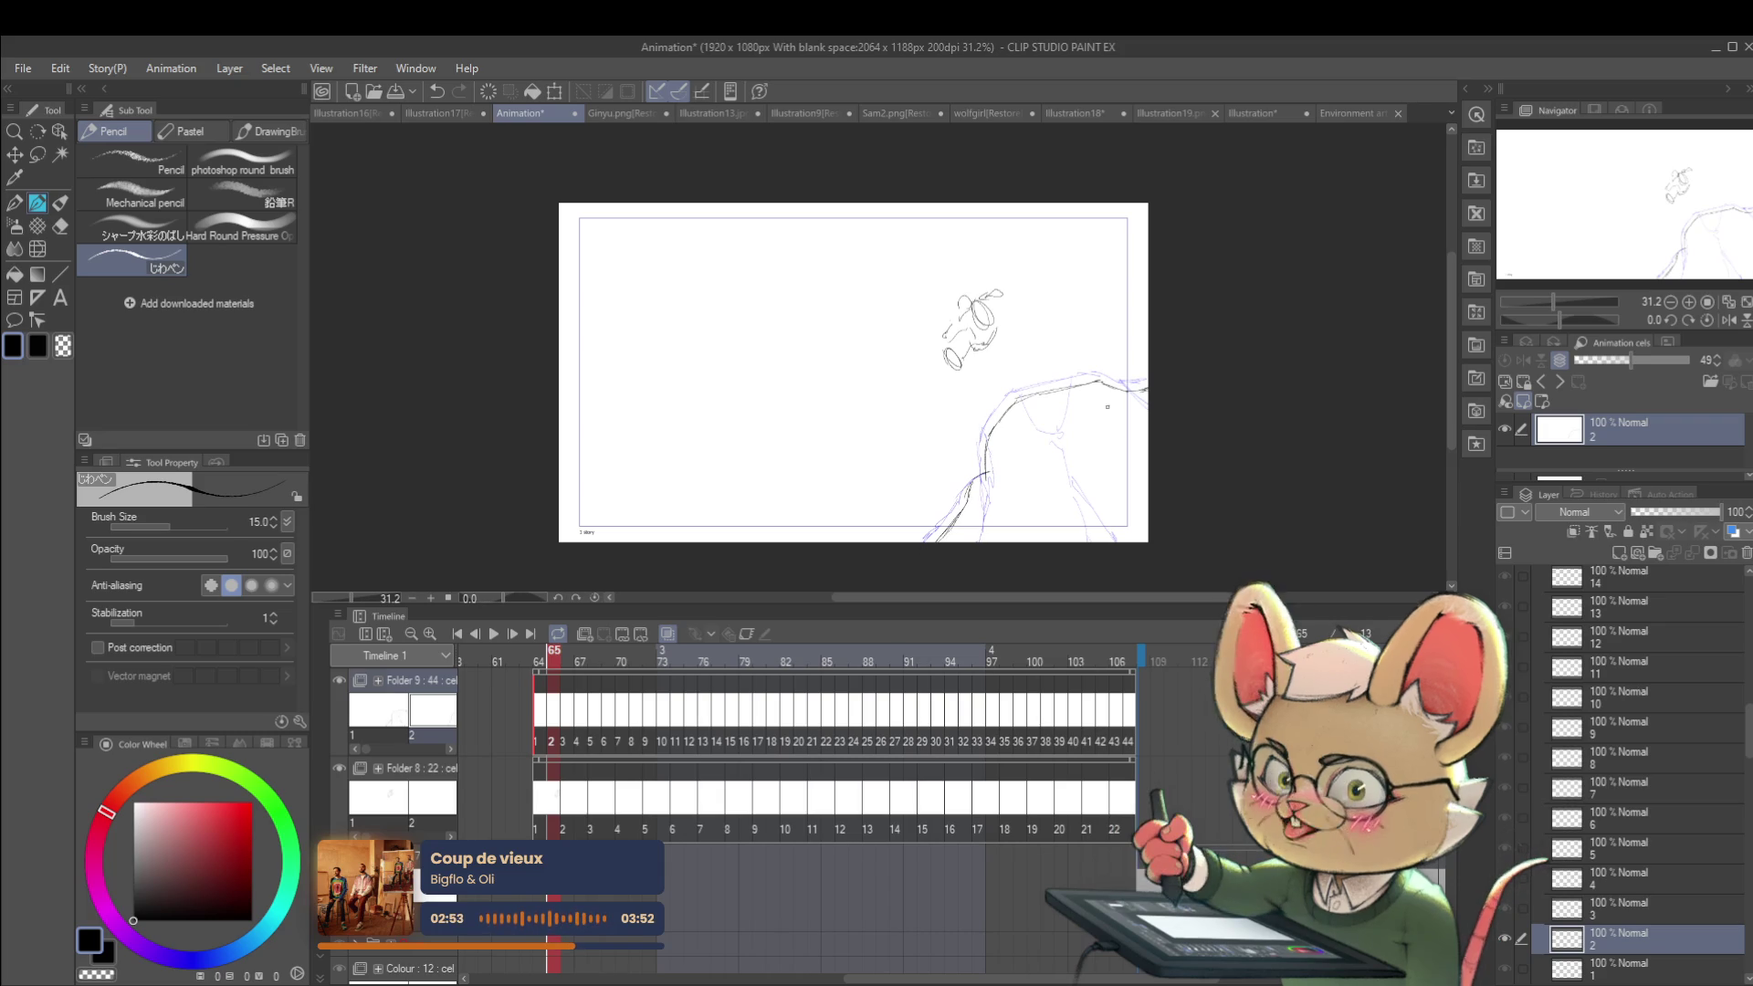
{"action": "scroll", "coordinate": [1109, 442], "scroll_direction": "down", "scroll_amount": 1}
Step: On frame 66's cel, trace the cliff edge curve in clean line
{"action": "key", "text": "Right"}
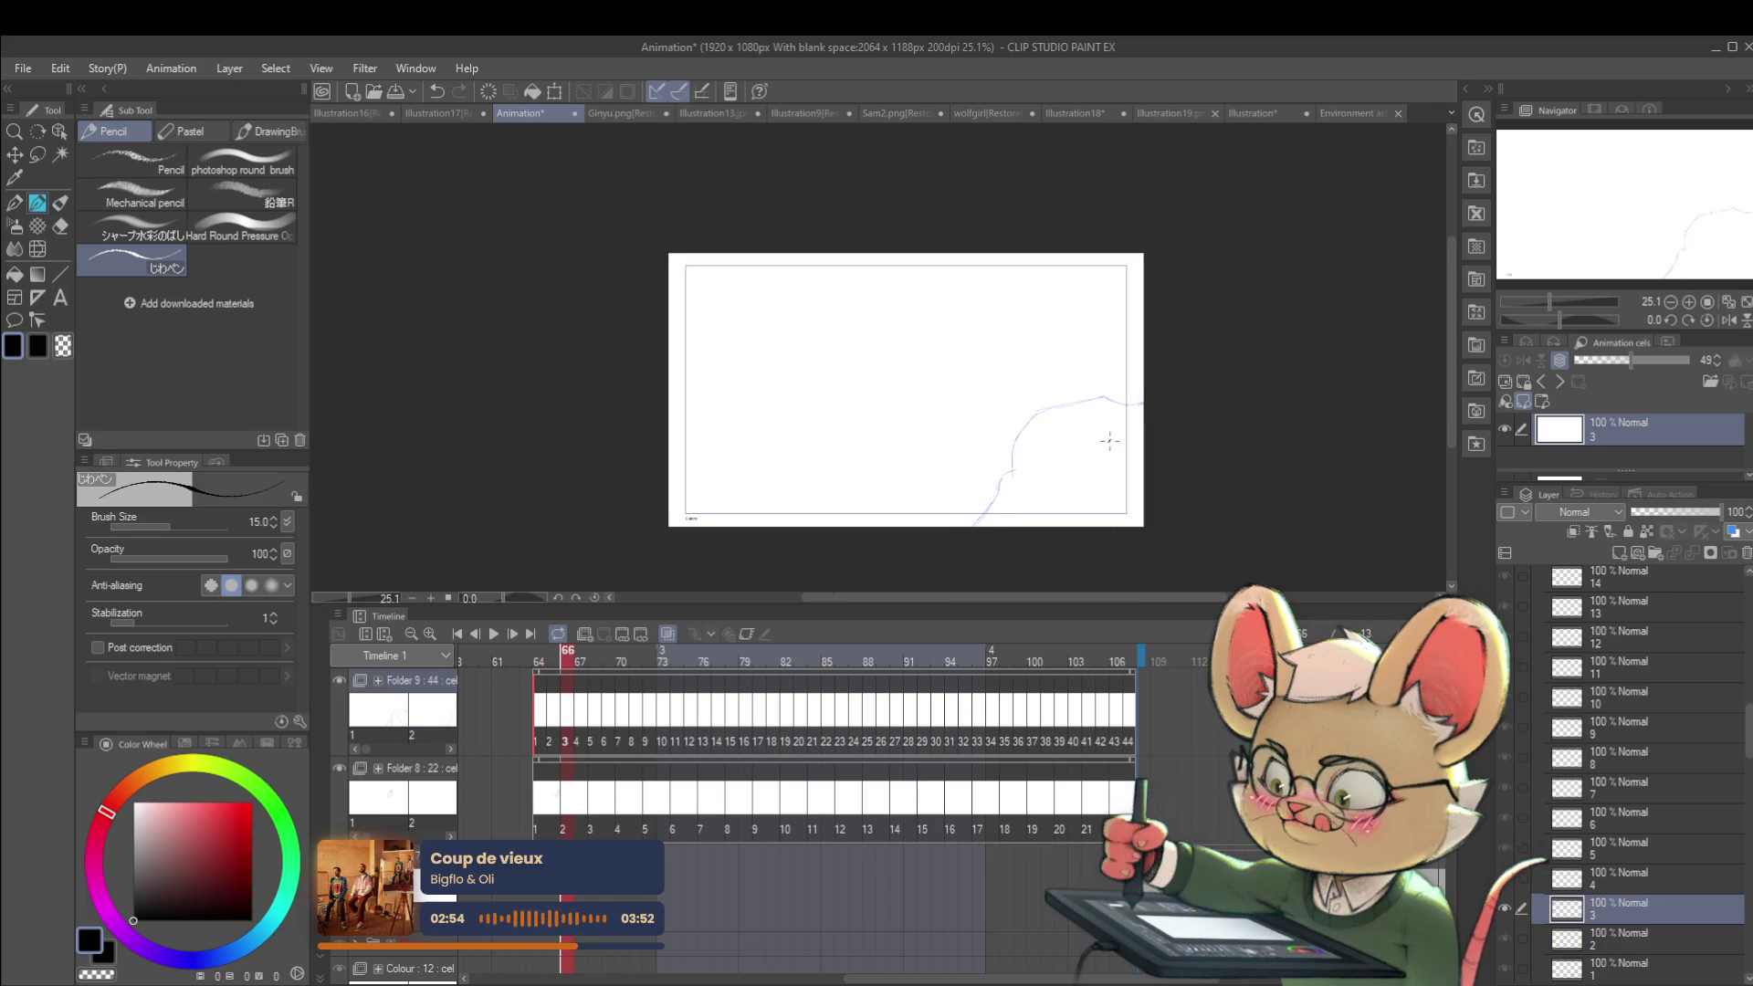
{"action": "left_click_drag", "start_coordinate": [1023, 470], "coordinate": [1025, 445]}
{"action": "scroll", "coordinate": [1040, 429], "scroll_direction": "up", "scroll_amount": 2}
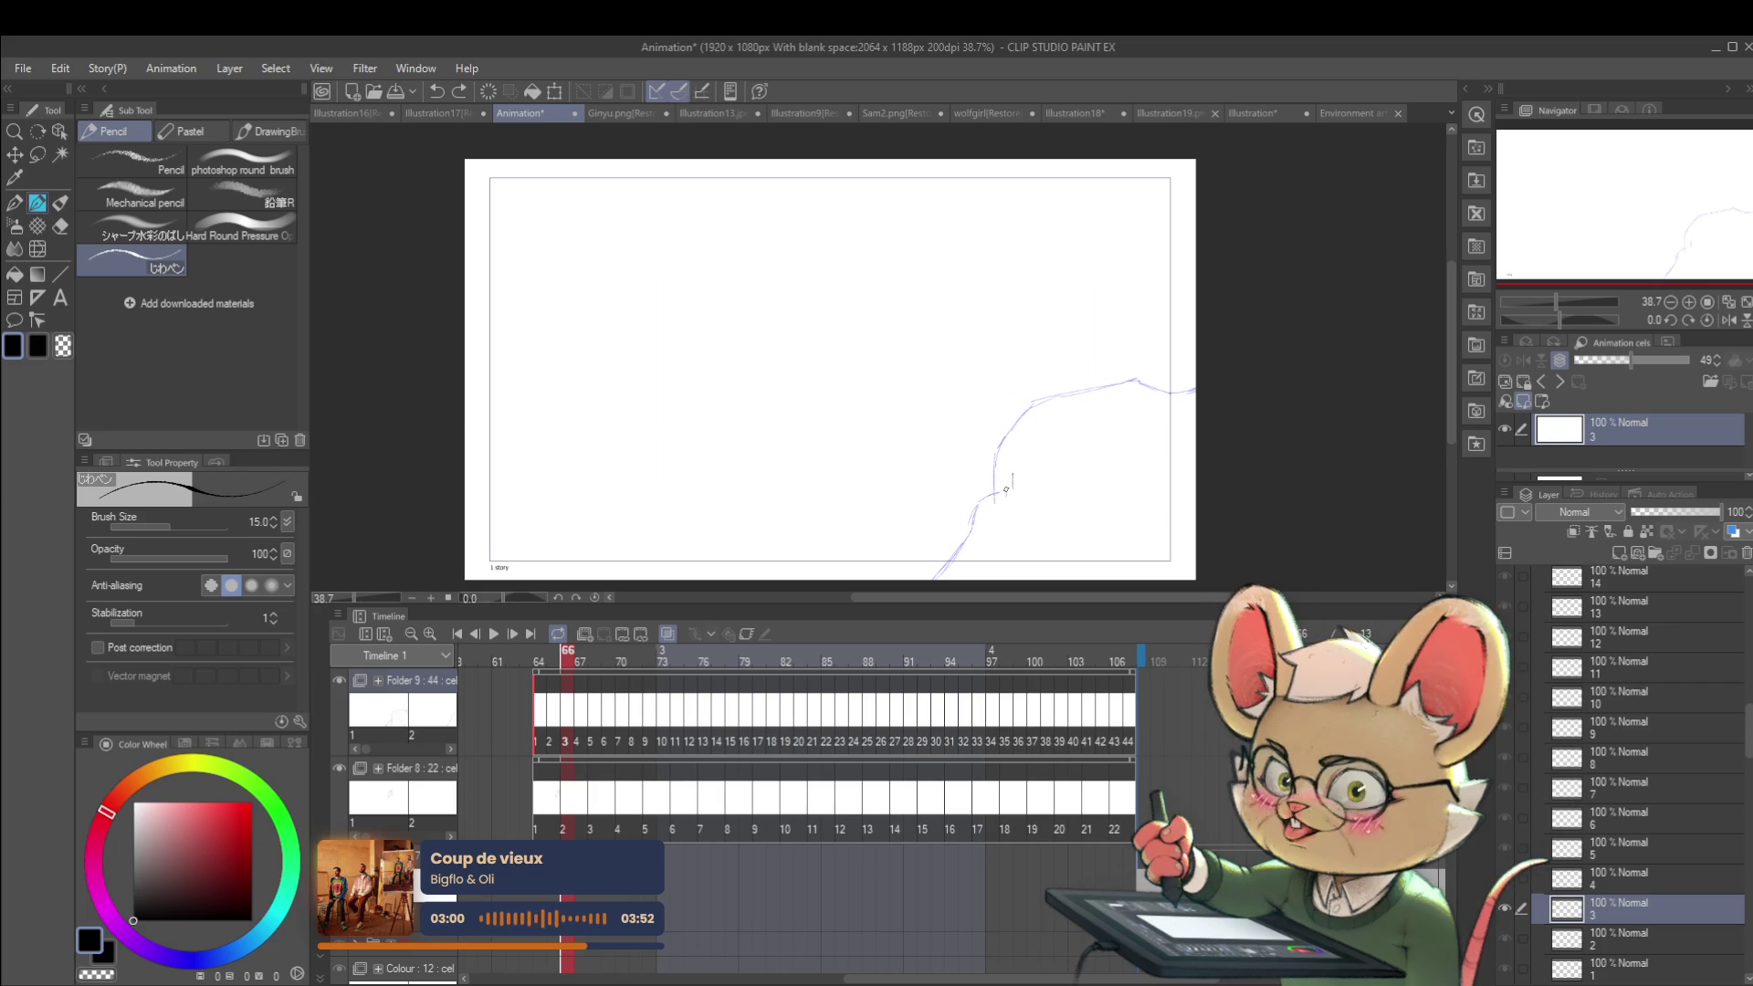
{"action": "left_click_drag", "start_coordinate": [1010, 454], "coordinate": [1048, 410]}
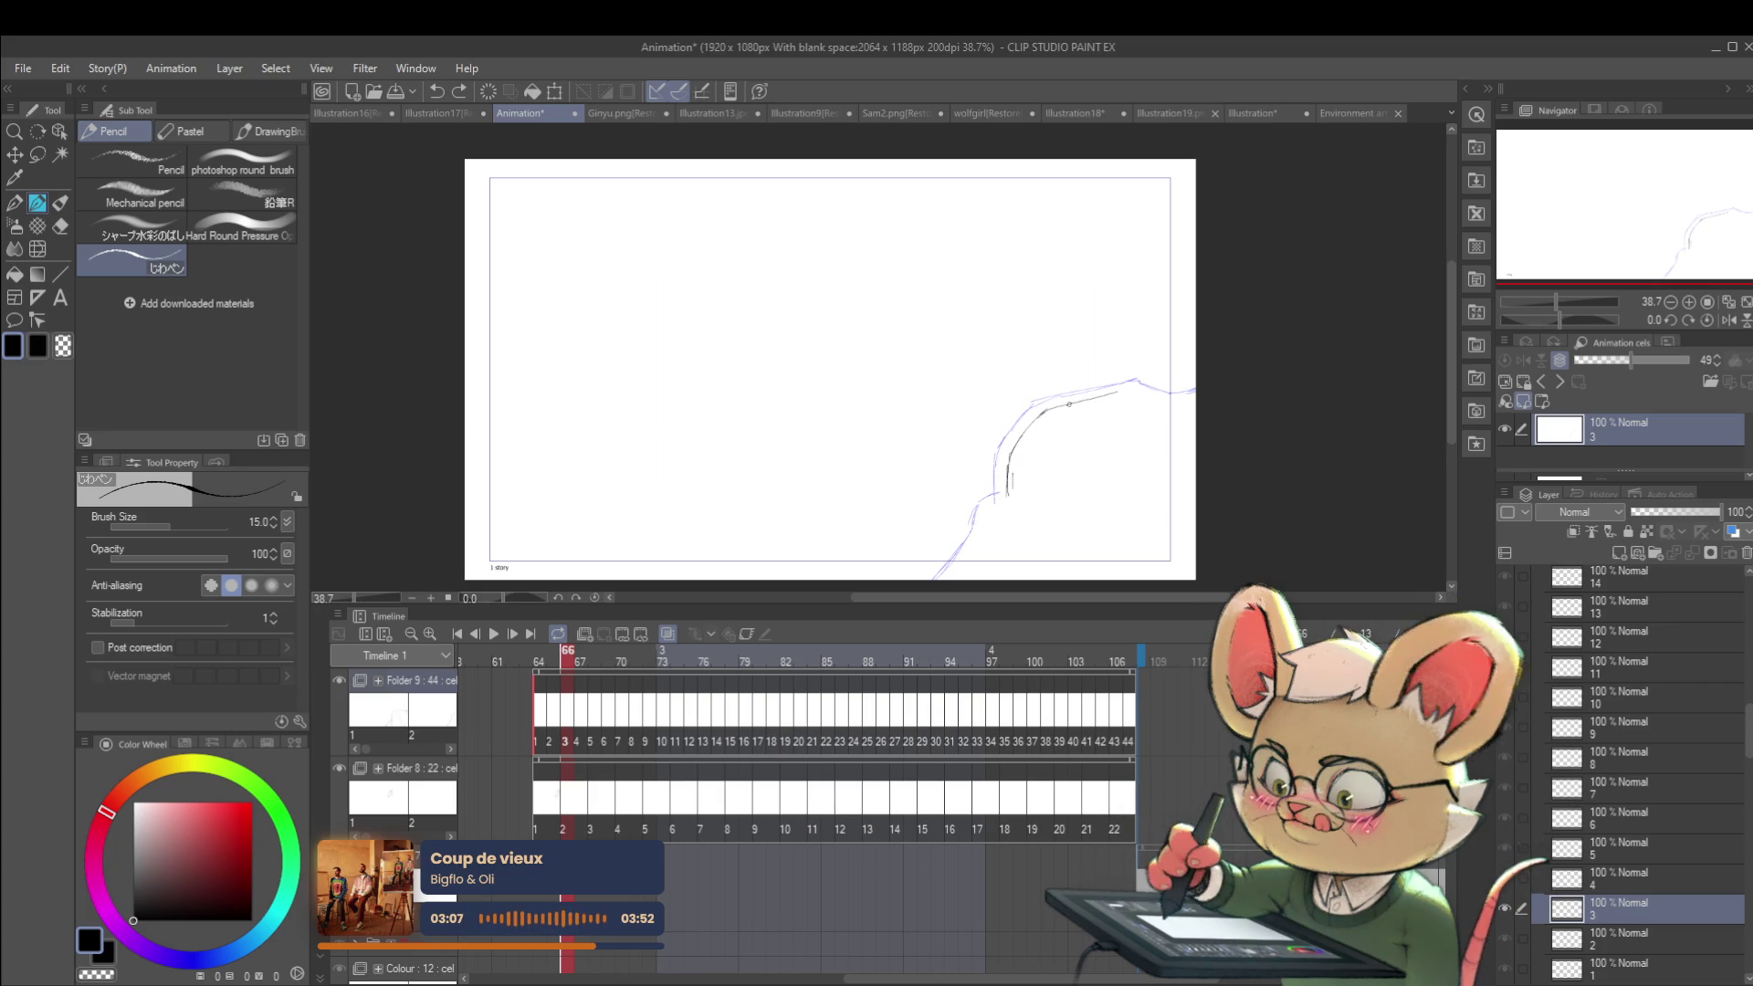
Step: Flip between frames 65 and 66 to check the cliff lines flow together, ending on 65
{"action": "key", "text": "ctrl+Left"}
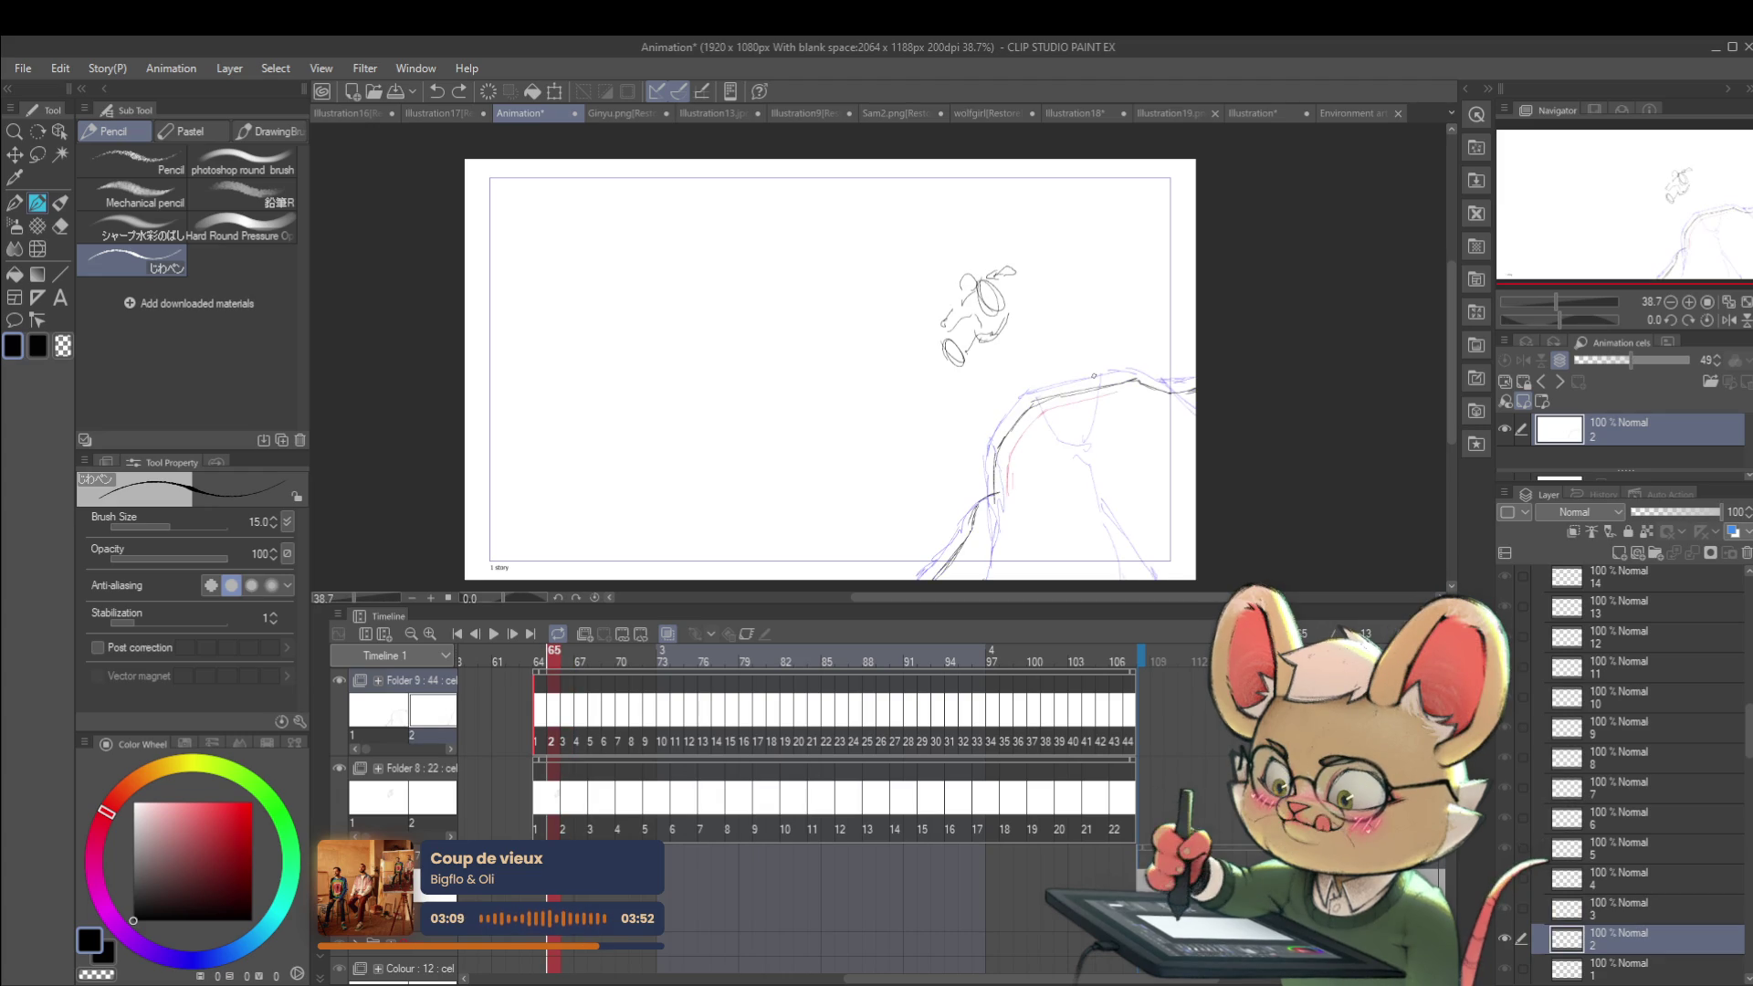
{"action": "key", "text": "ctrl+Right"}
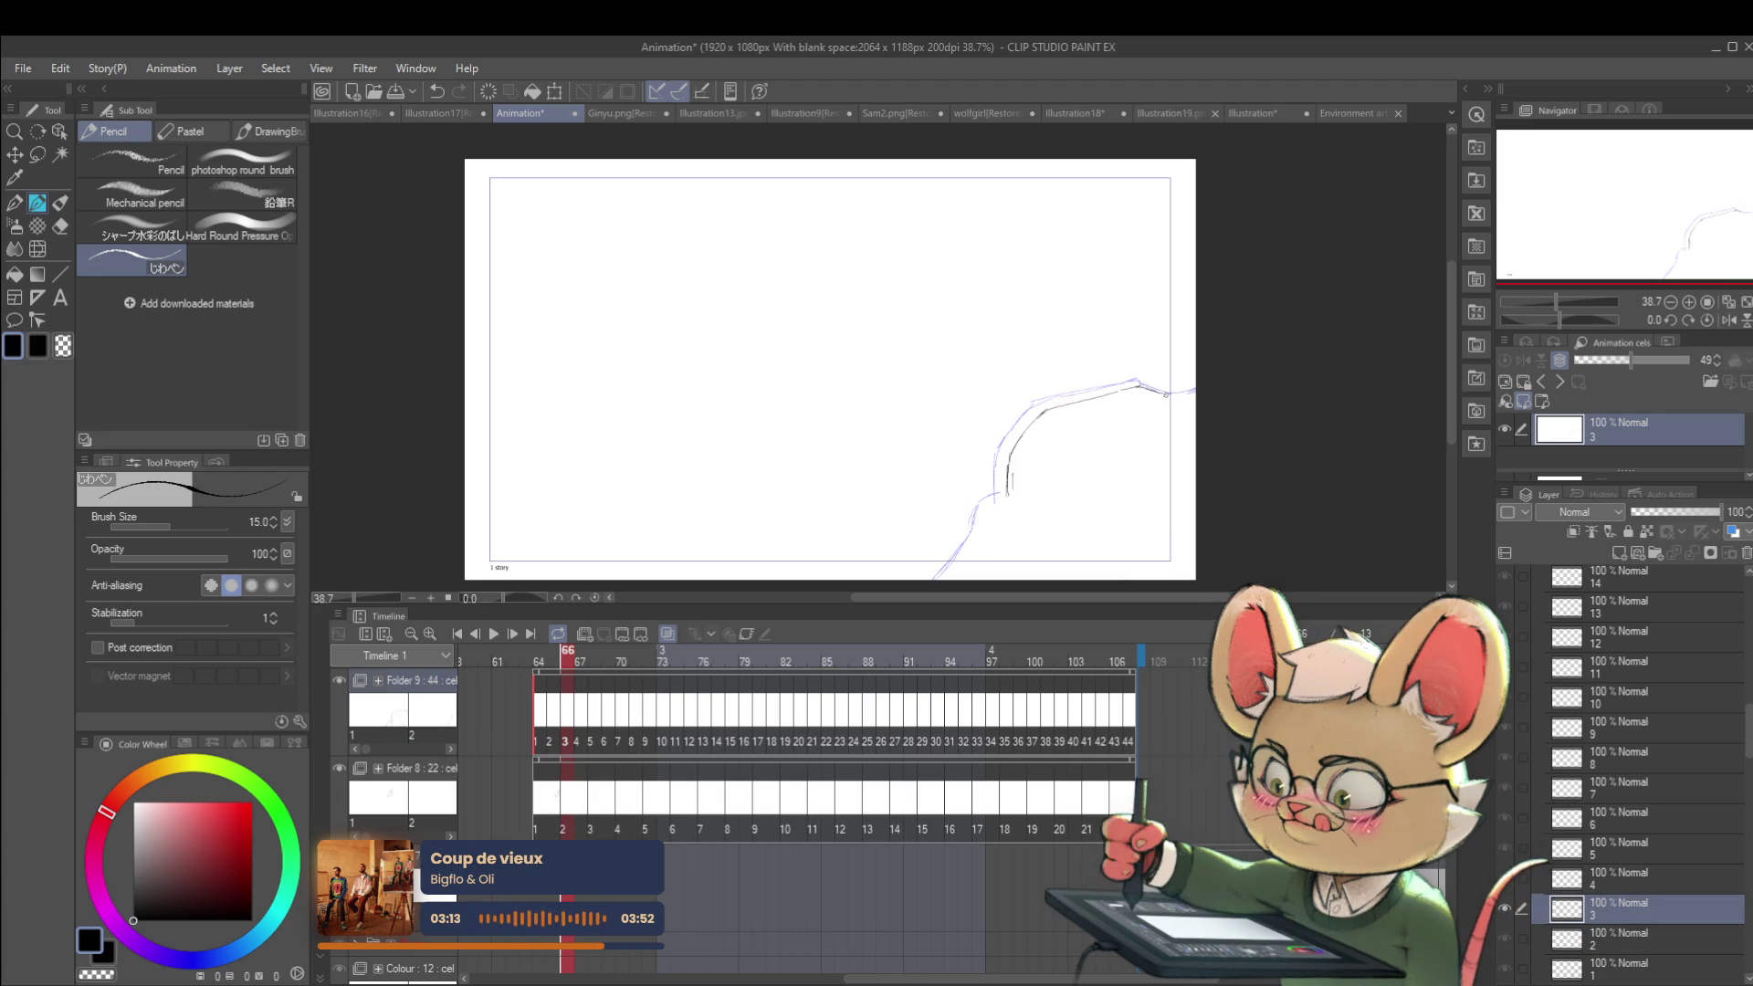
{"action": "key", "text": "ctrl+Left"}
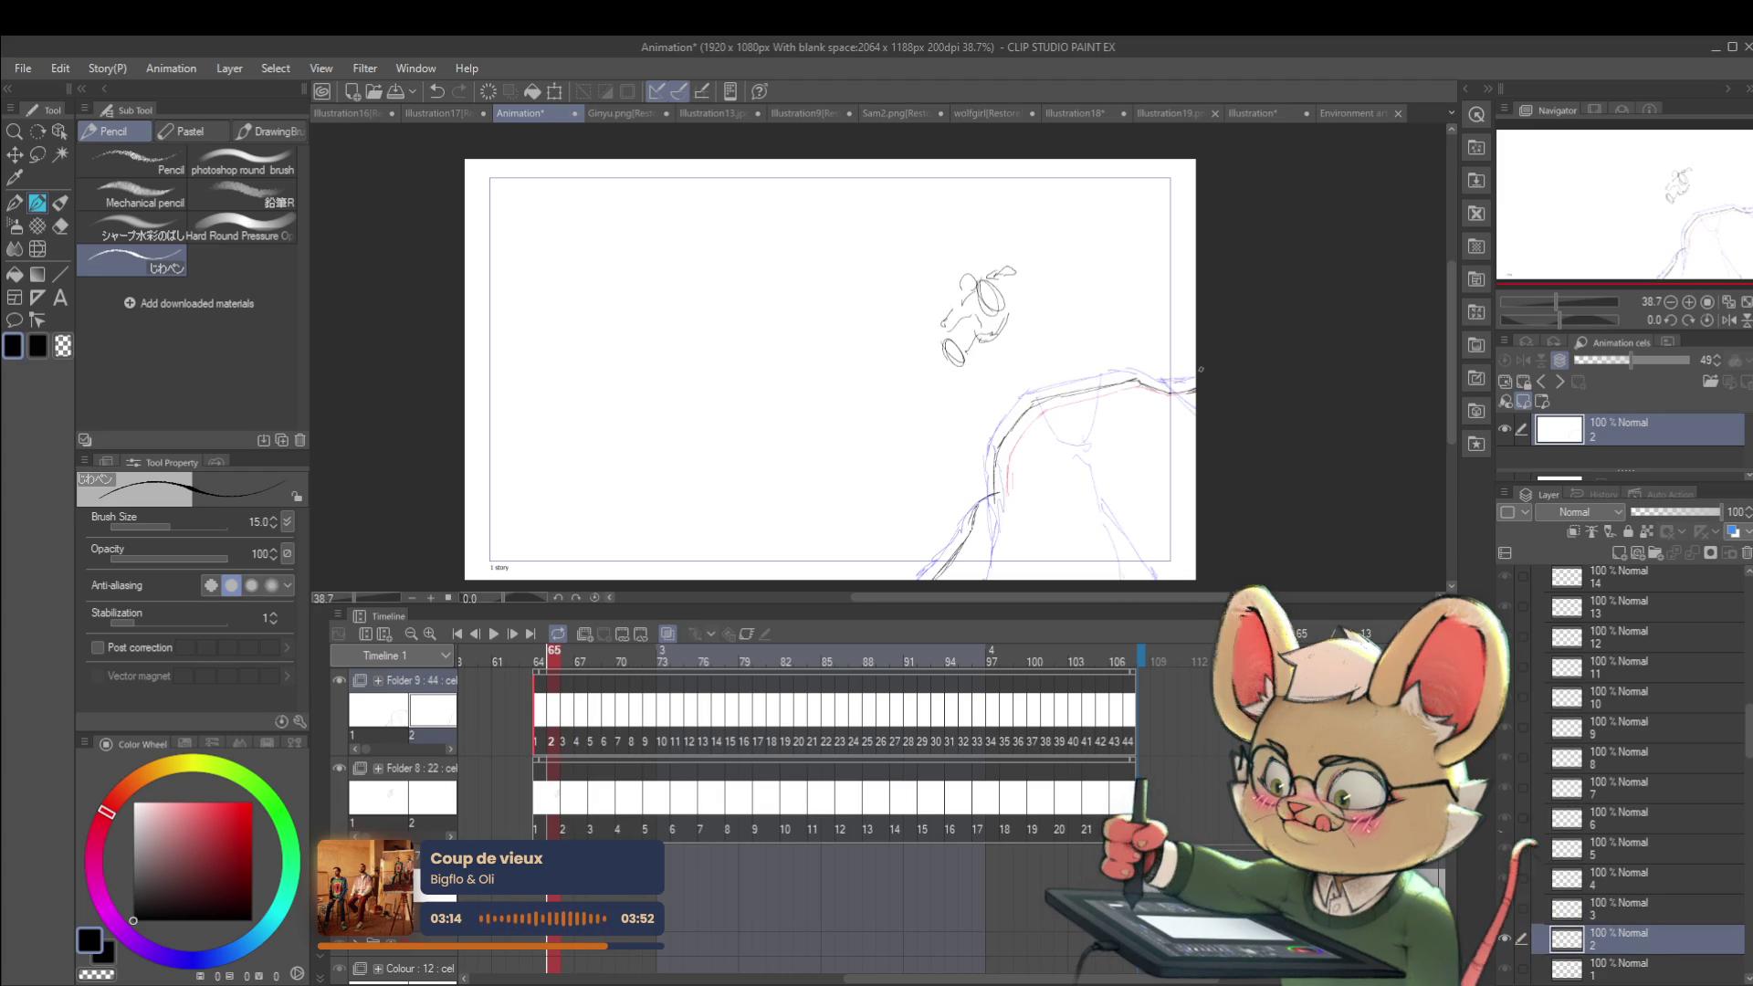
{"action": "key", "text": "ctrl+Right"}
{"action": "key", "text": "ctrl+Left"}
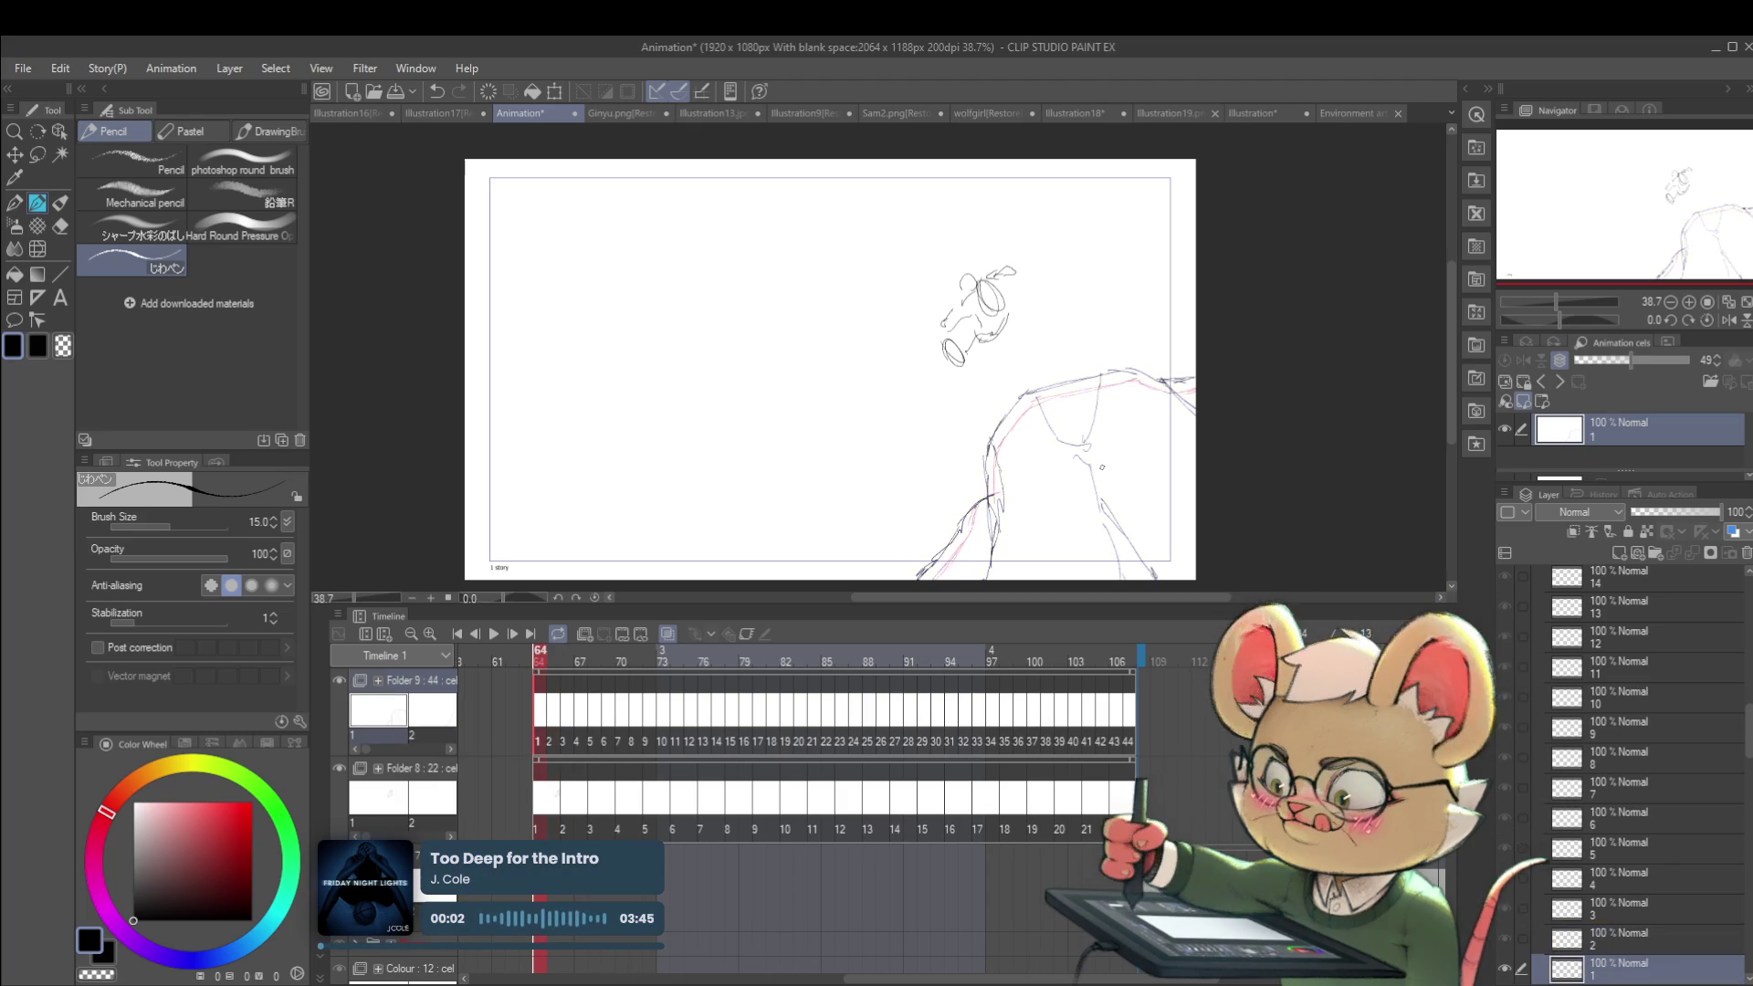
Step: On frame 65, remove a stray circle and add a short stroke to the cliff line
{"action": "key", "text": "ctrl+Right"}
{"action": "key", "text": "ctrl+Left"}
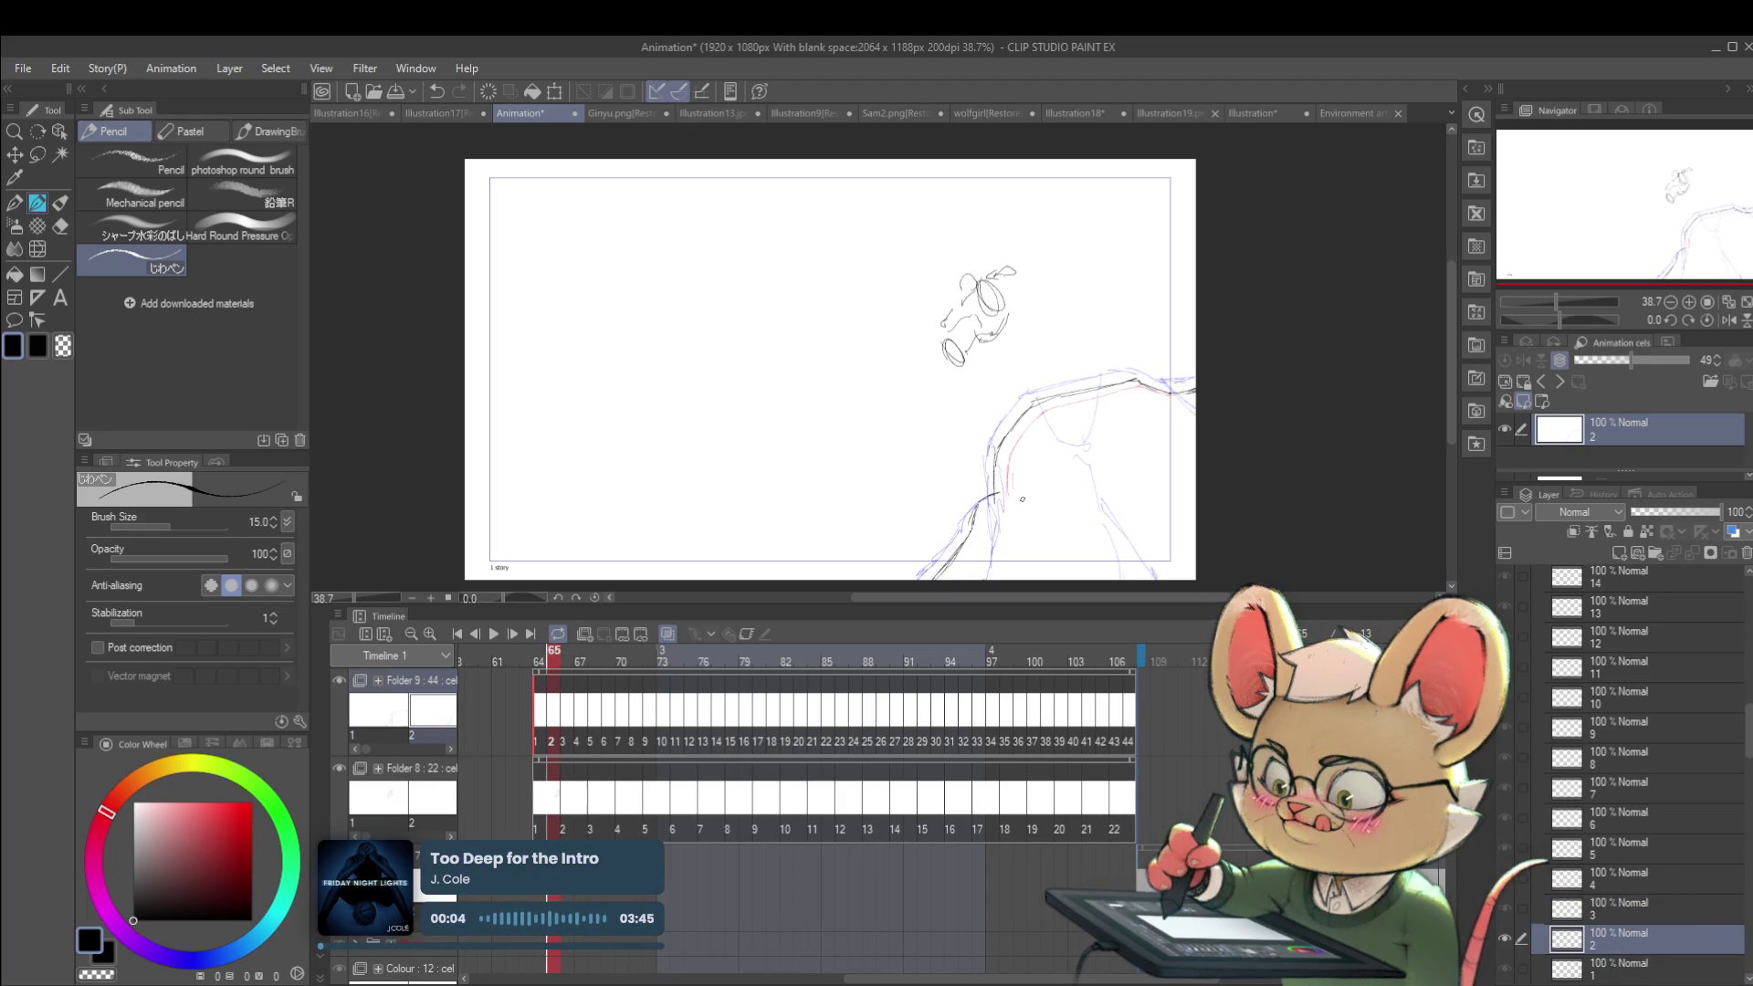
{"action": "left_click_drag", "start_coordinate": [1004, 304], "coordinate": [999, 305]}
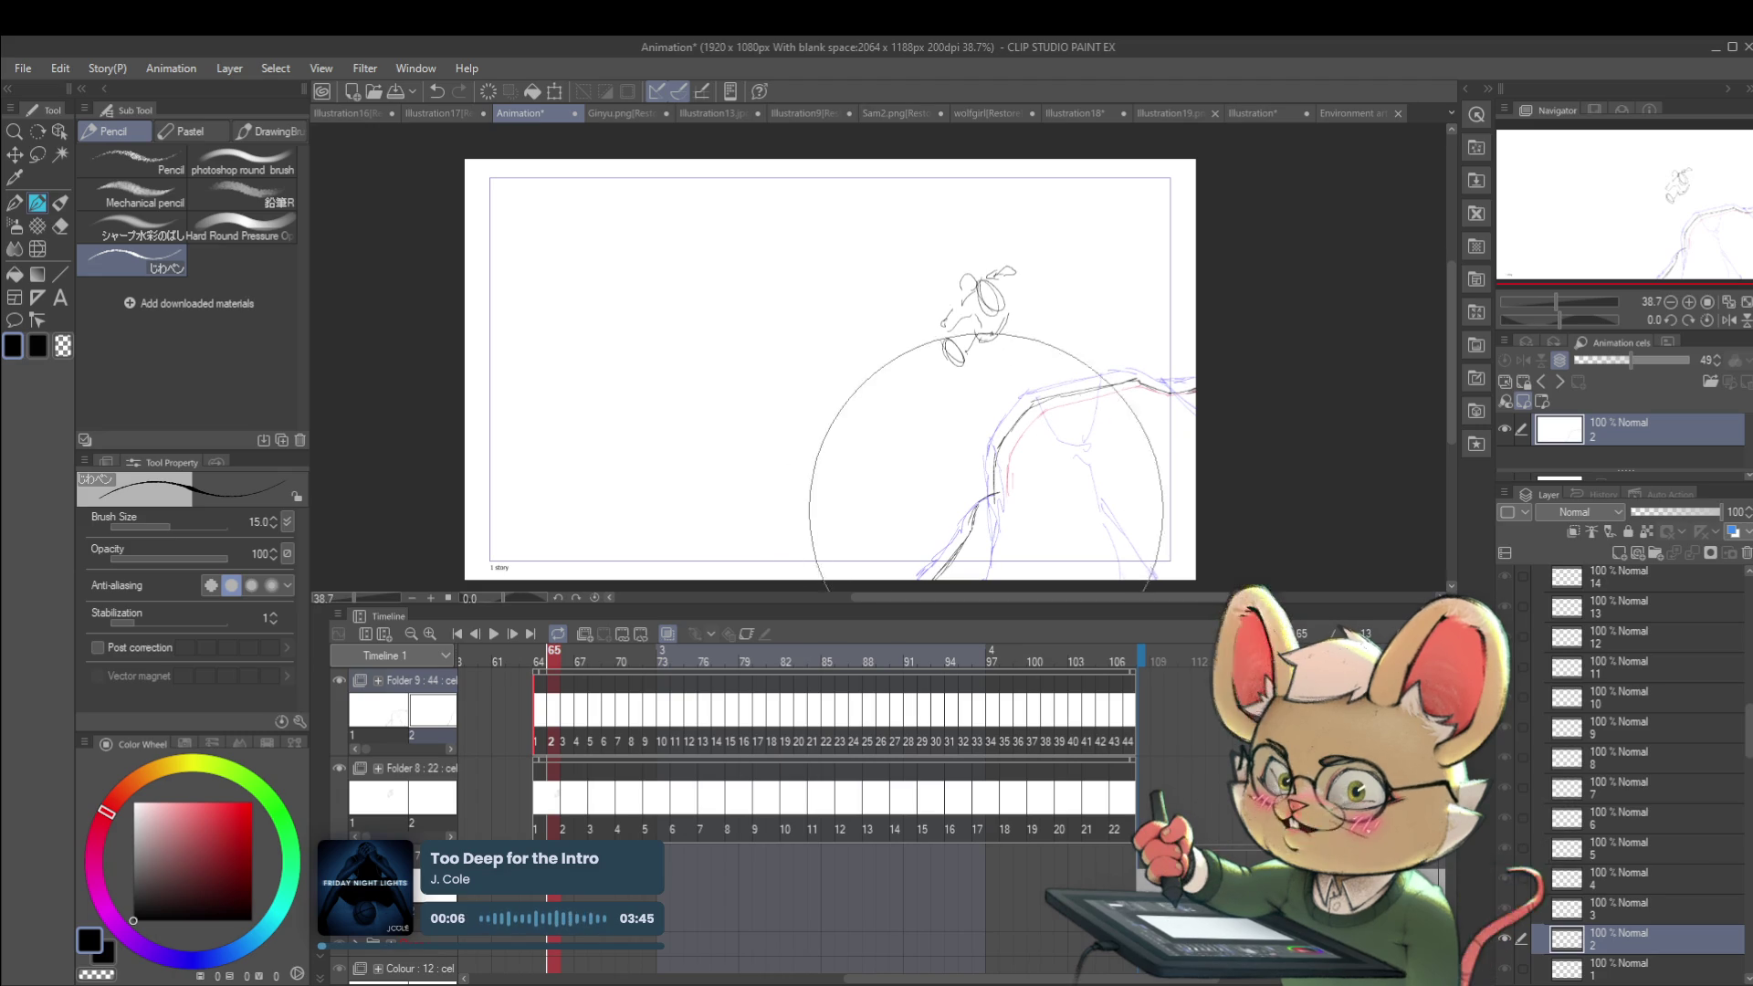
{"action": "key", "text": "ctrl+z"}
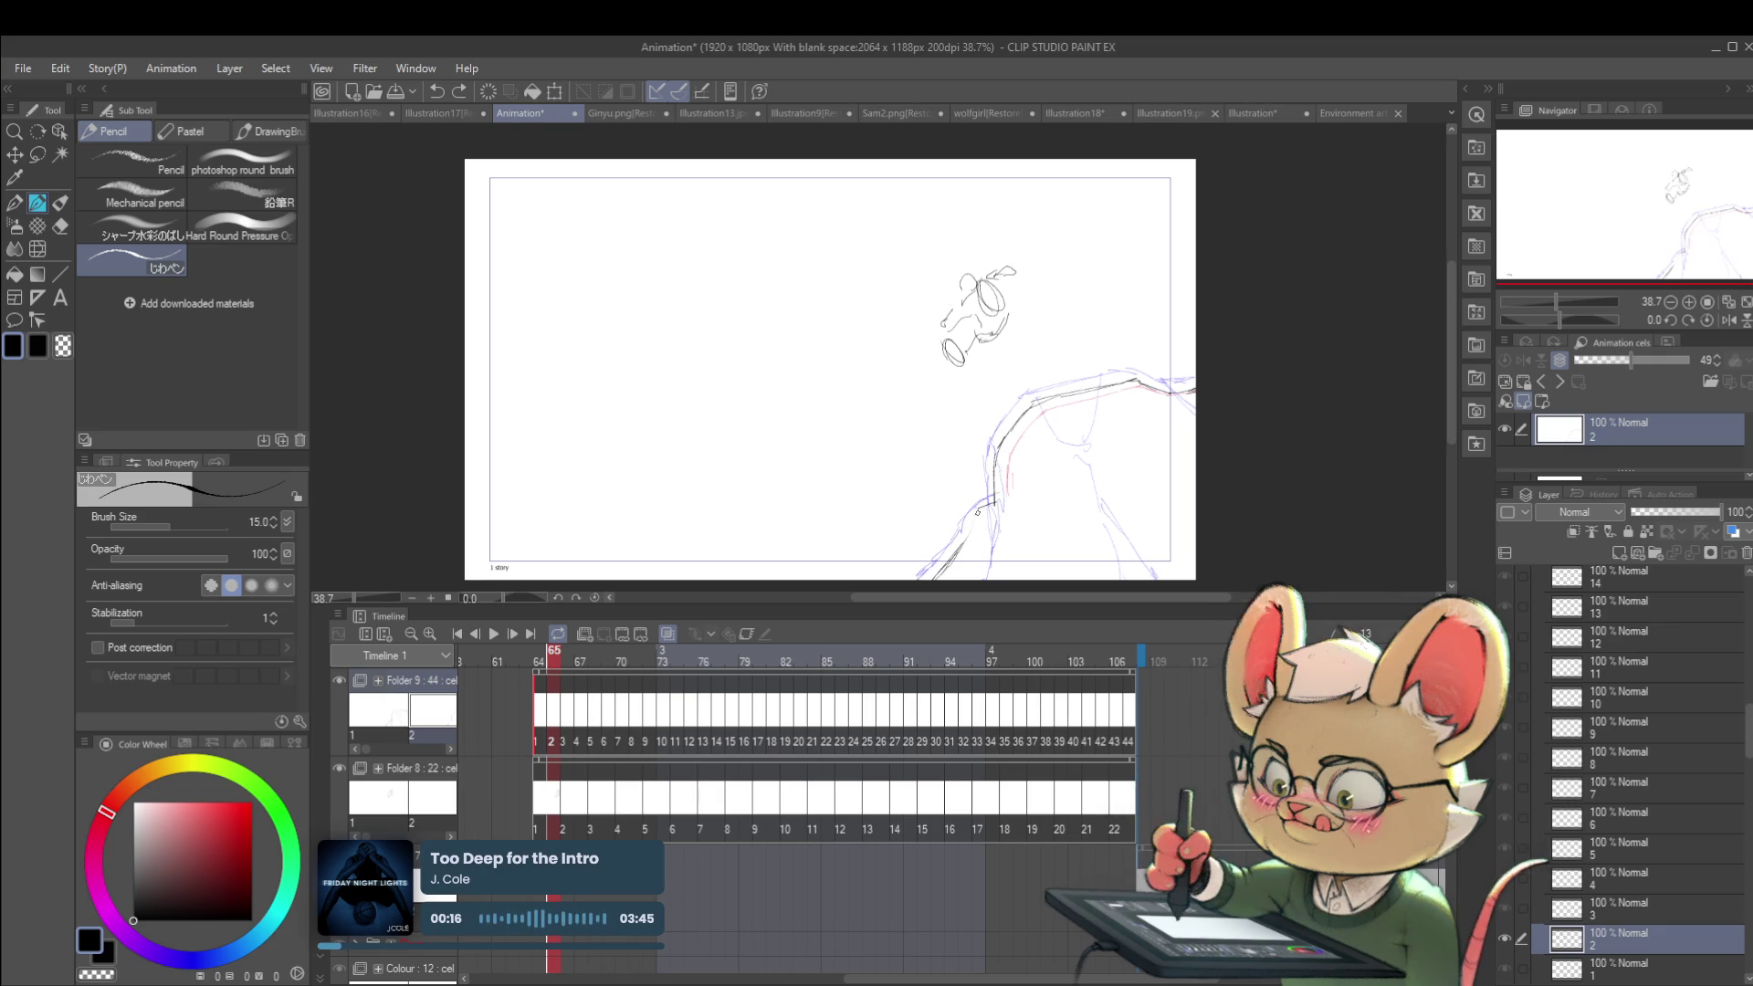
{"action": "left_click_drag", "start_coordinate": [980, 517], "coordinate": [985, 505]}
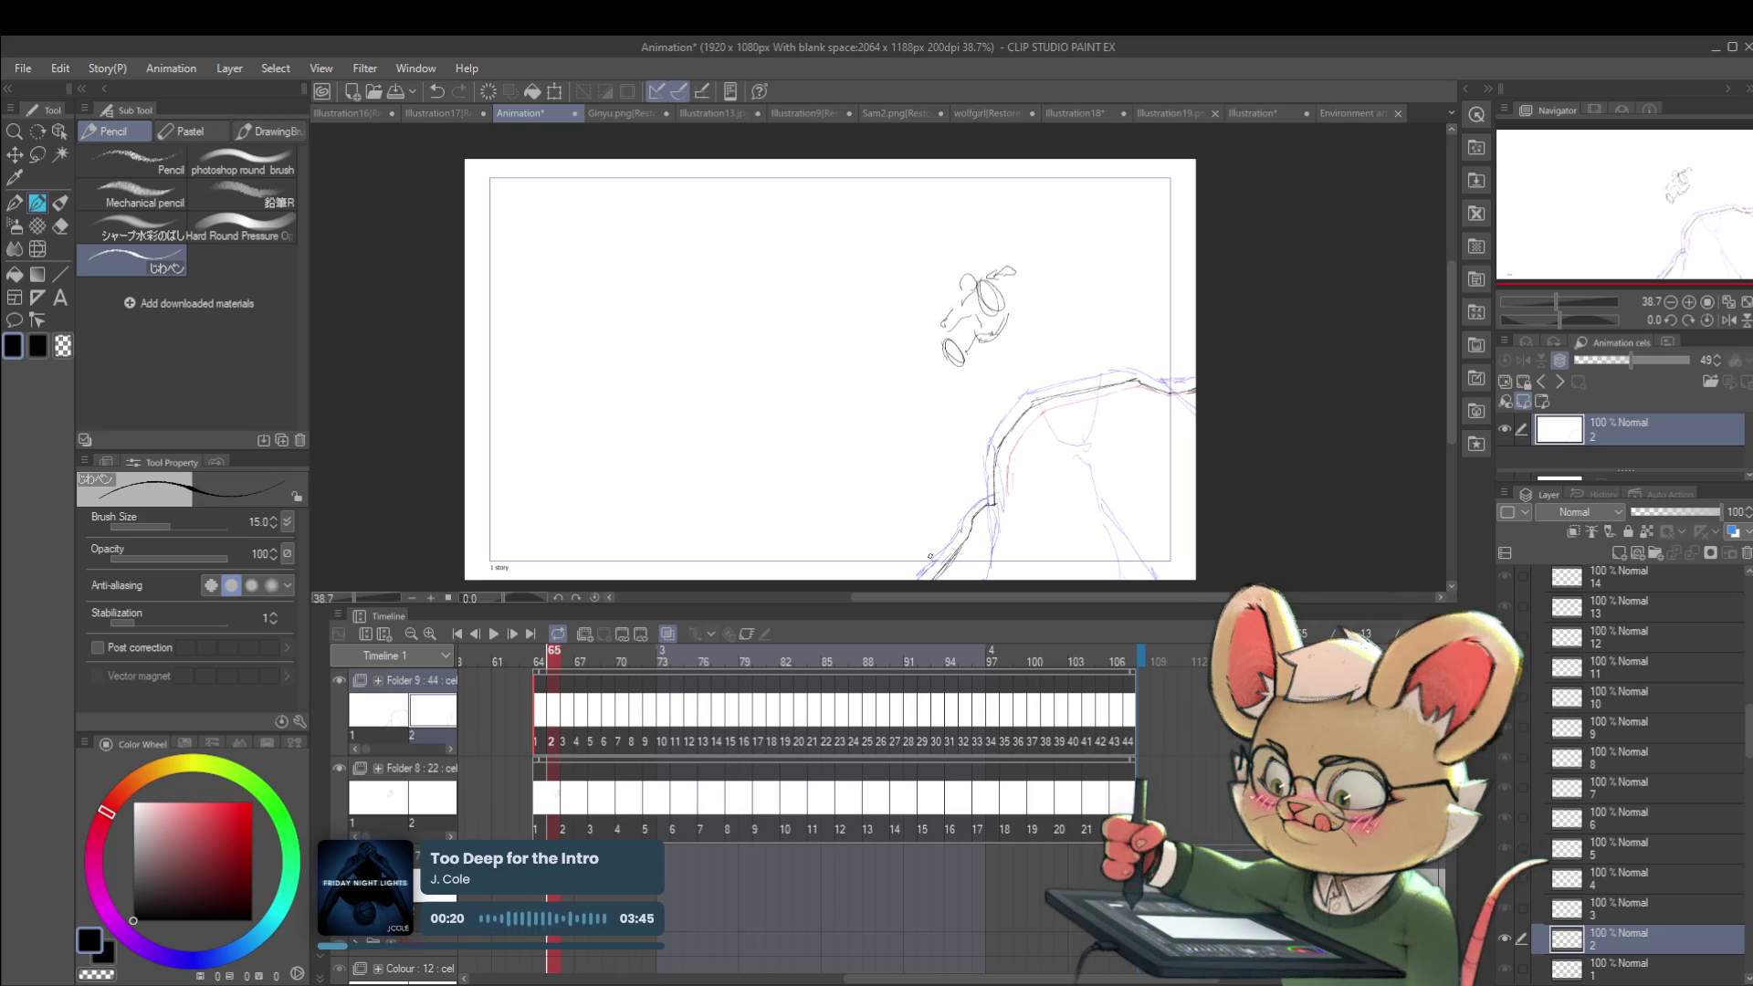
Step: On frame 66, redraw the lower stroke and extend the cliff line down-left to frame 67
{"action": "key", "text": "Right"}
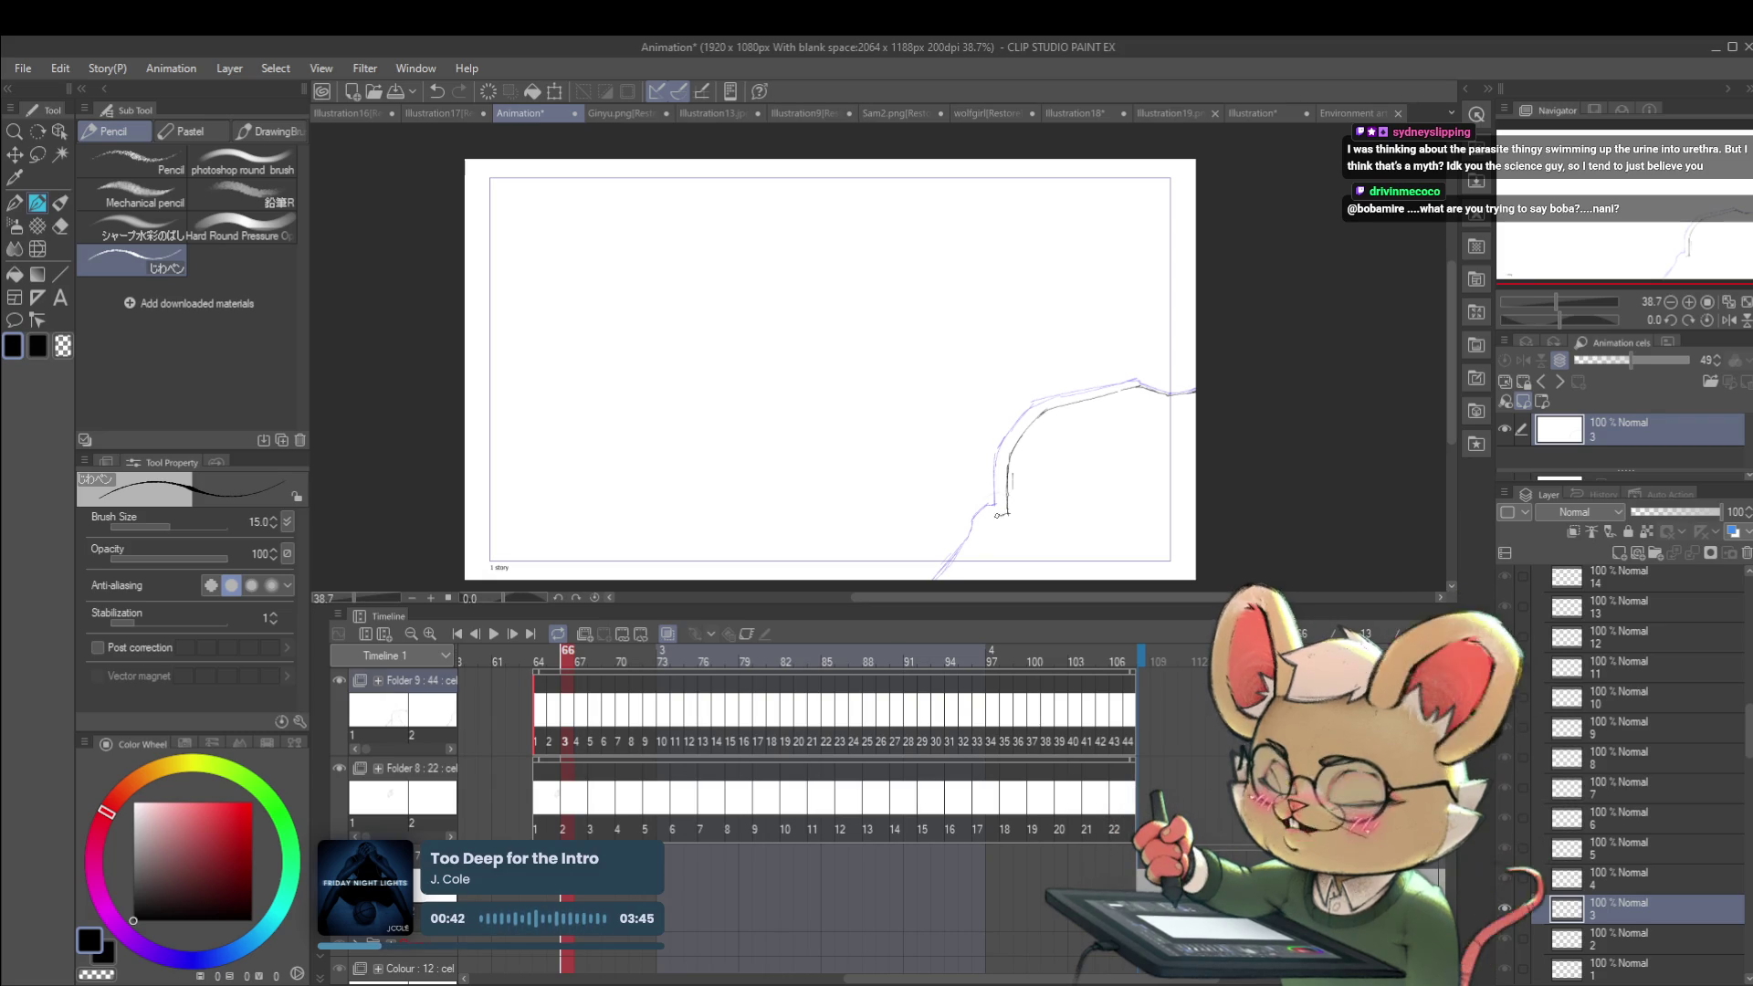
{"action": "key", "text": "ctrl+z"}
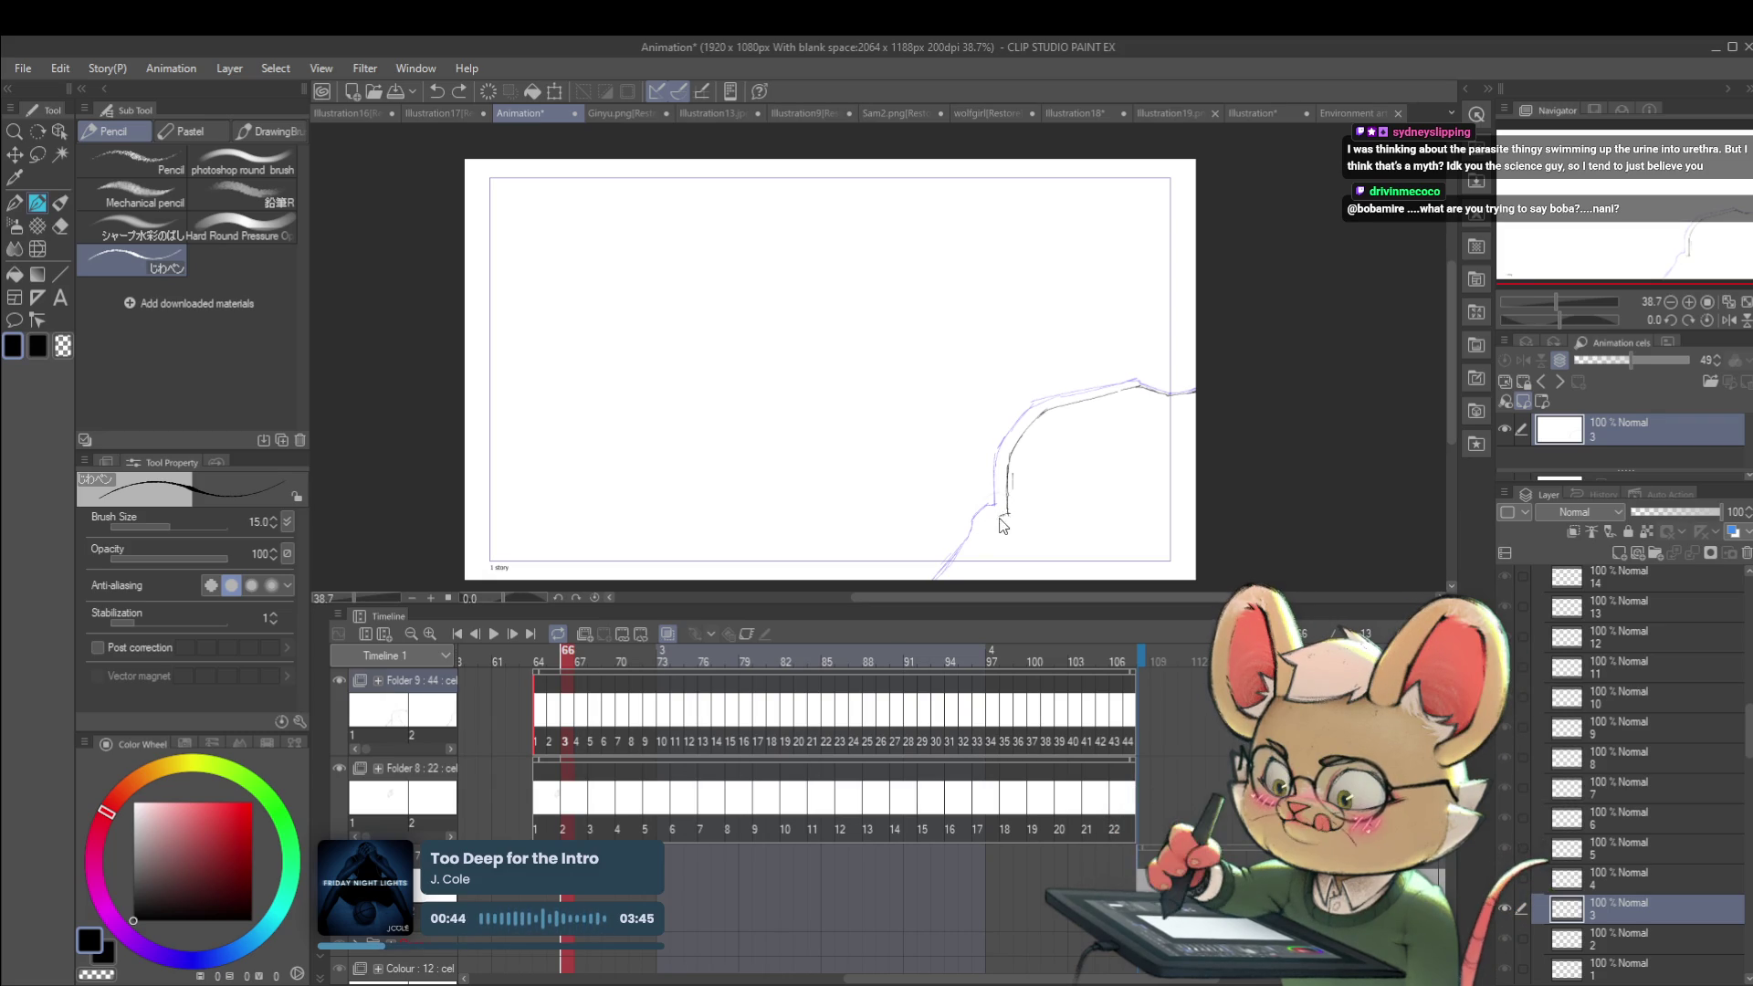
{"action": "left_click_drag", "start_coordinate": [1005, 510], "coordinate": [996, 517]}
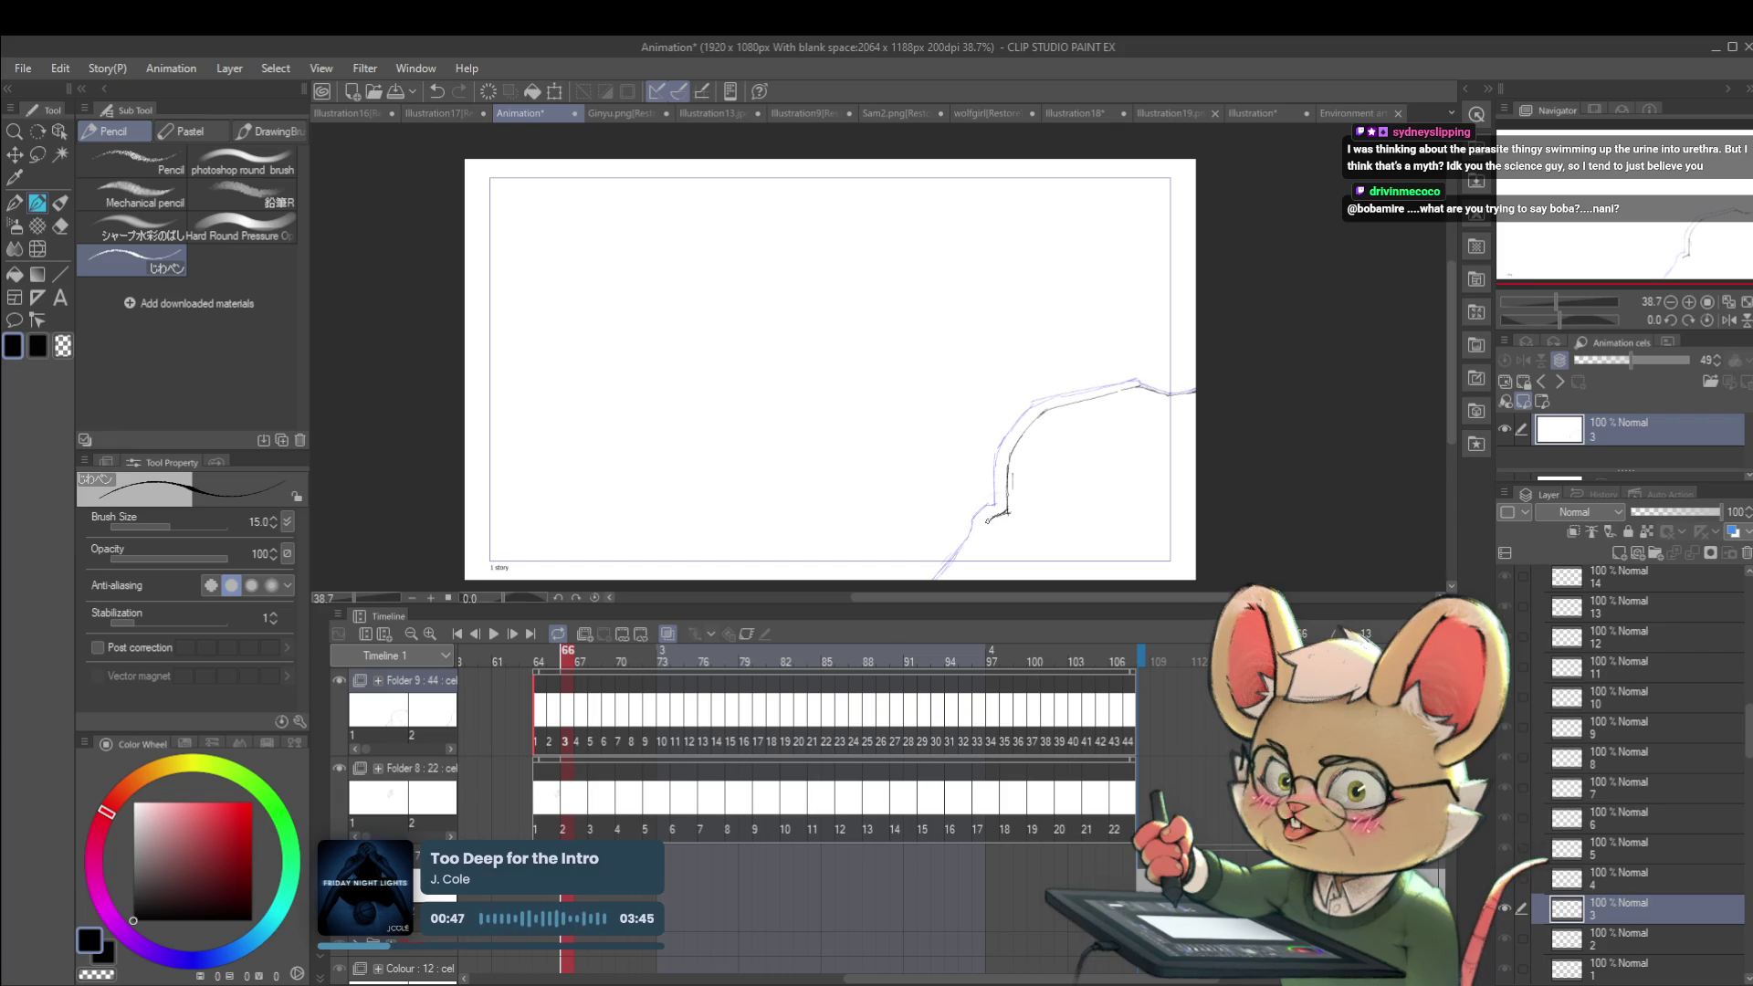
{"action": "left_click_drag", "start_coordinate": [983, 527], "coordinate": [966, 559]}
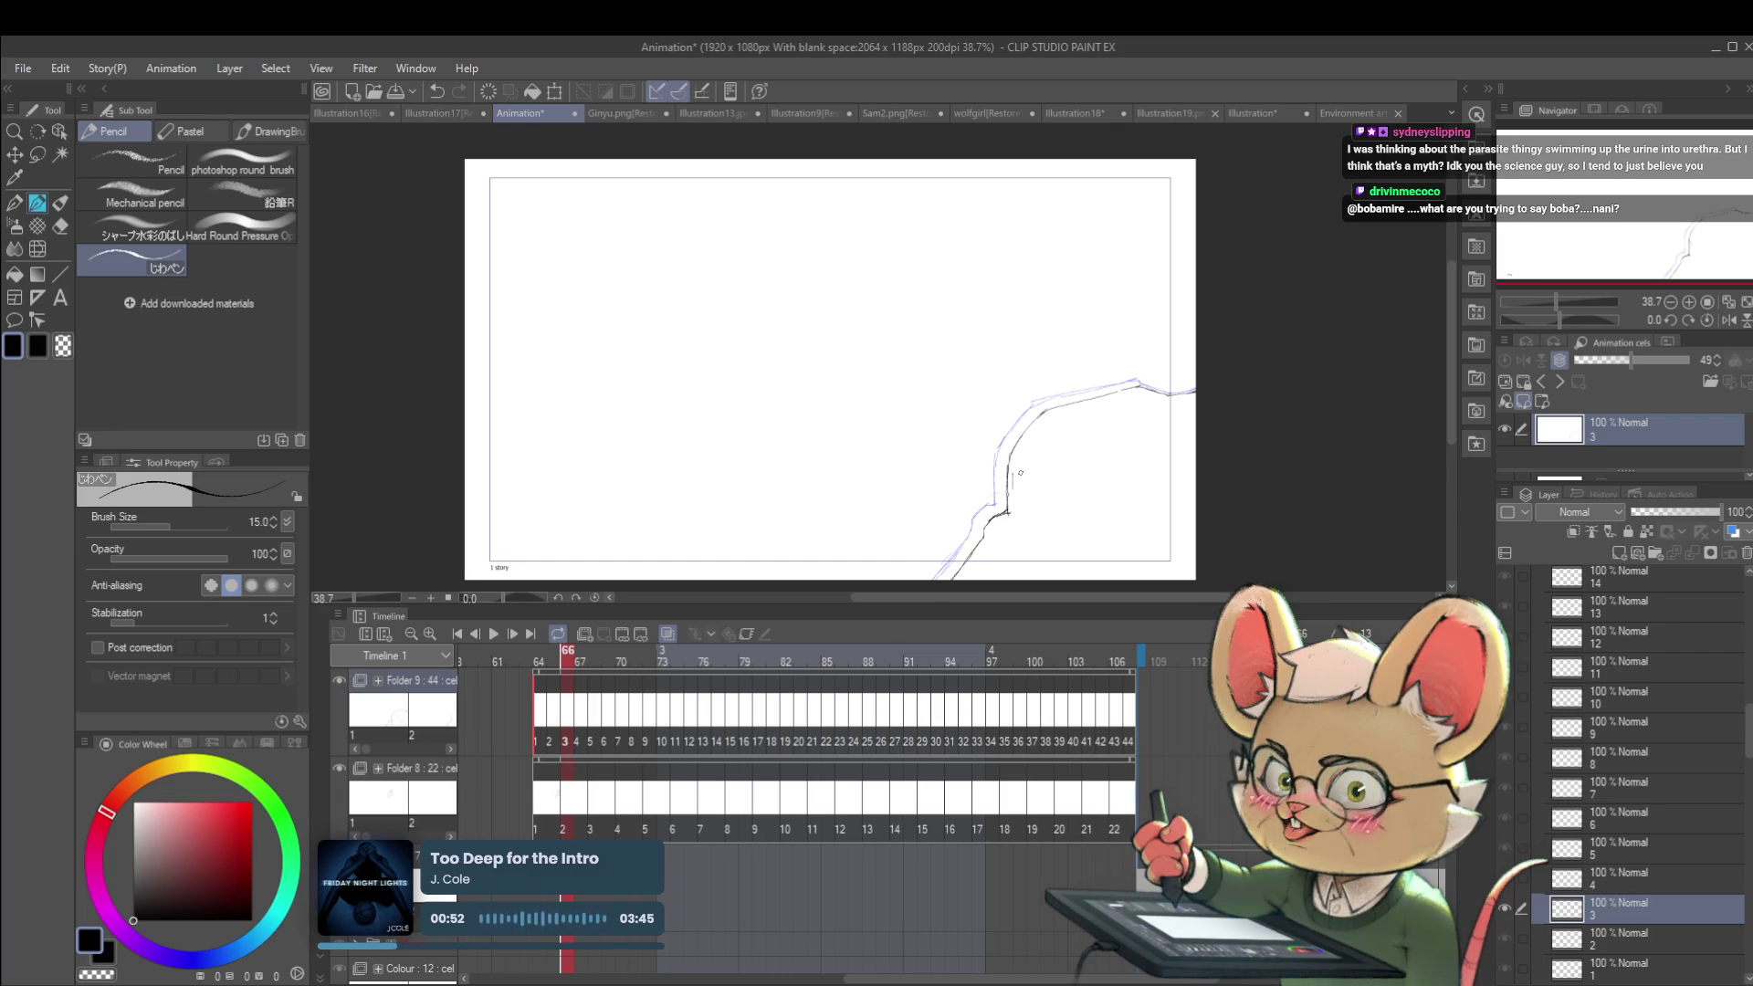
{"action": "key", "text": "Right"}
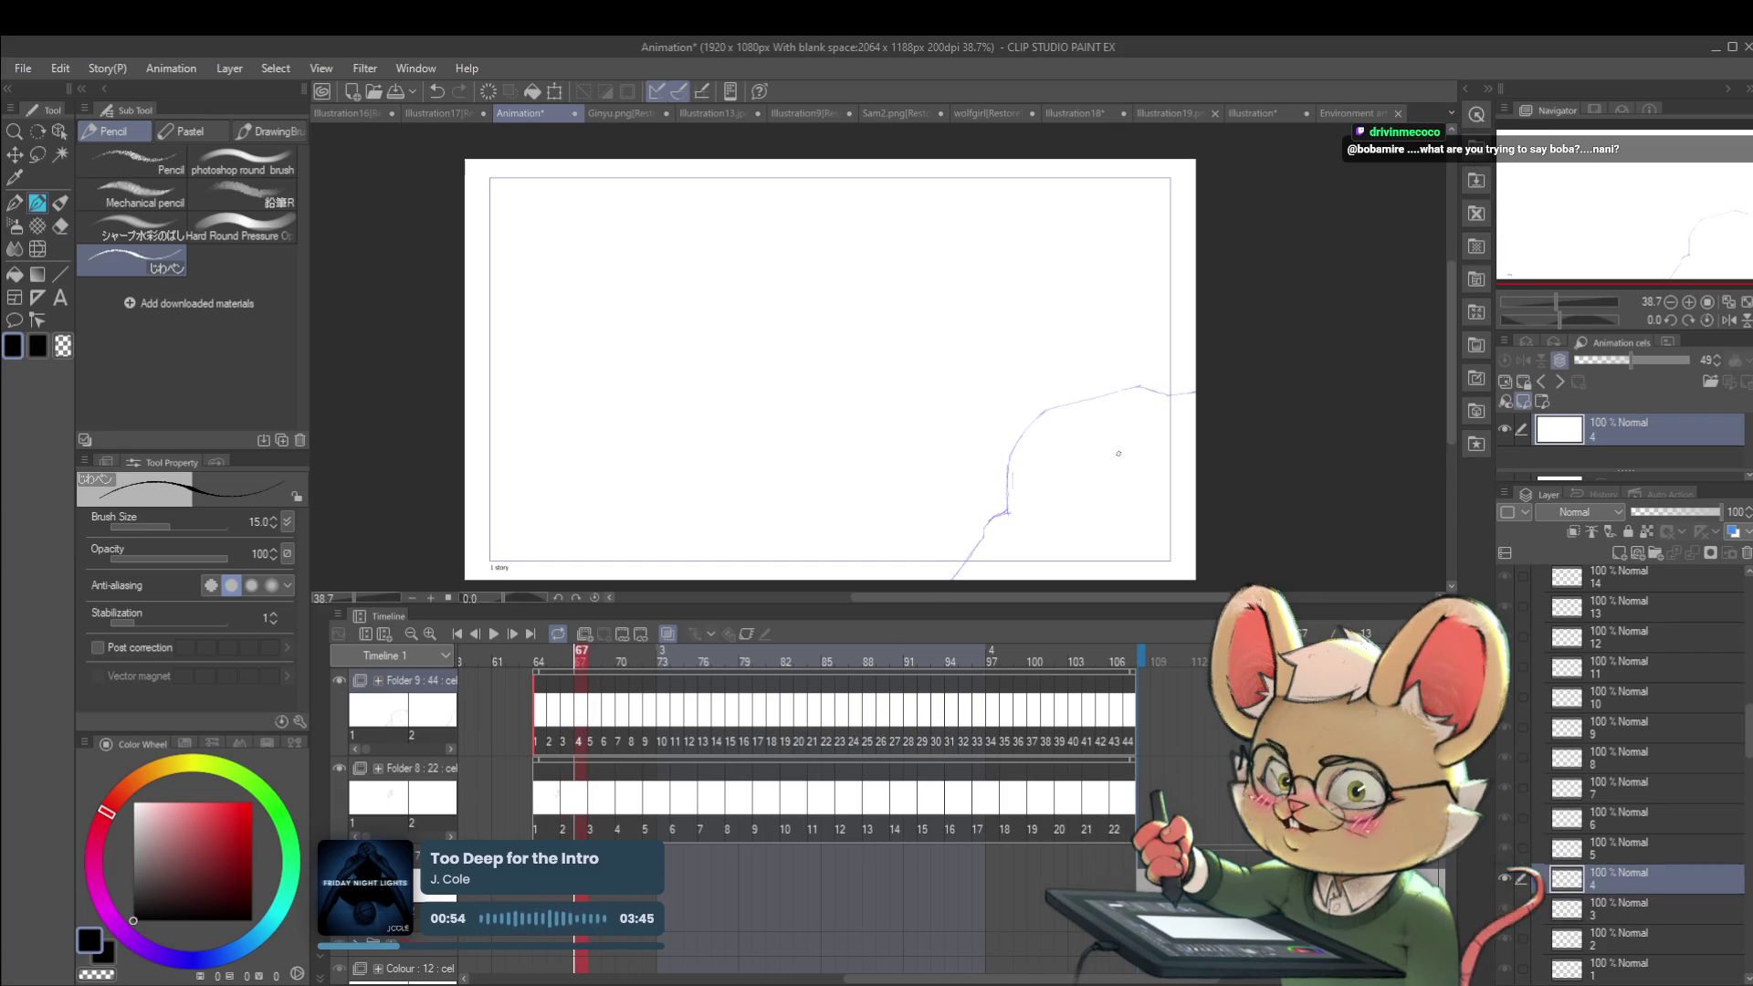
Step: Compare frames 64 and 65, undoing a stray circle and a rightward cliff-line extension
{"action": "key", "text": "Left"}
{"action": "key", "text": "Left"}
{"action": "key", "text": "Left"}
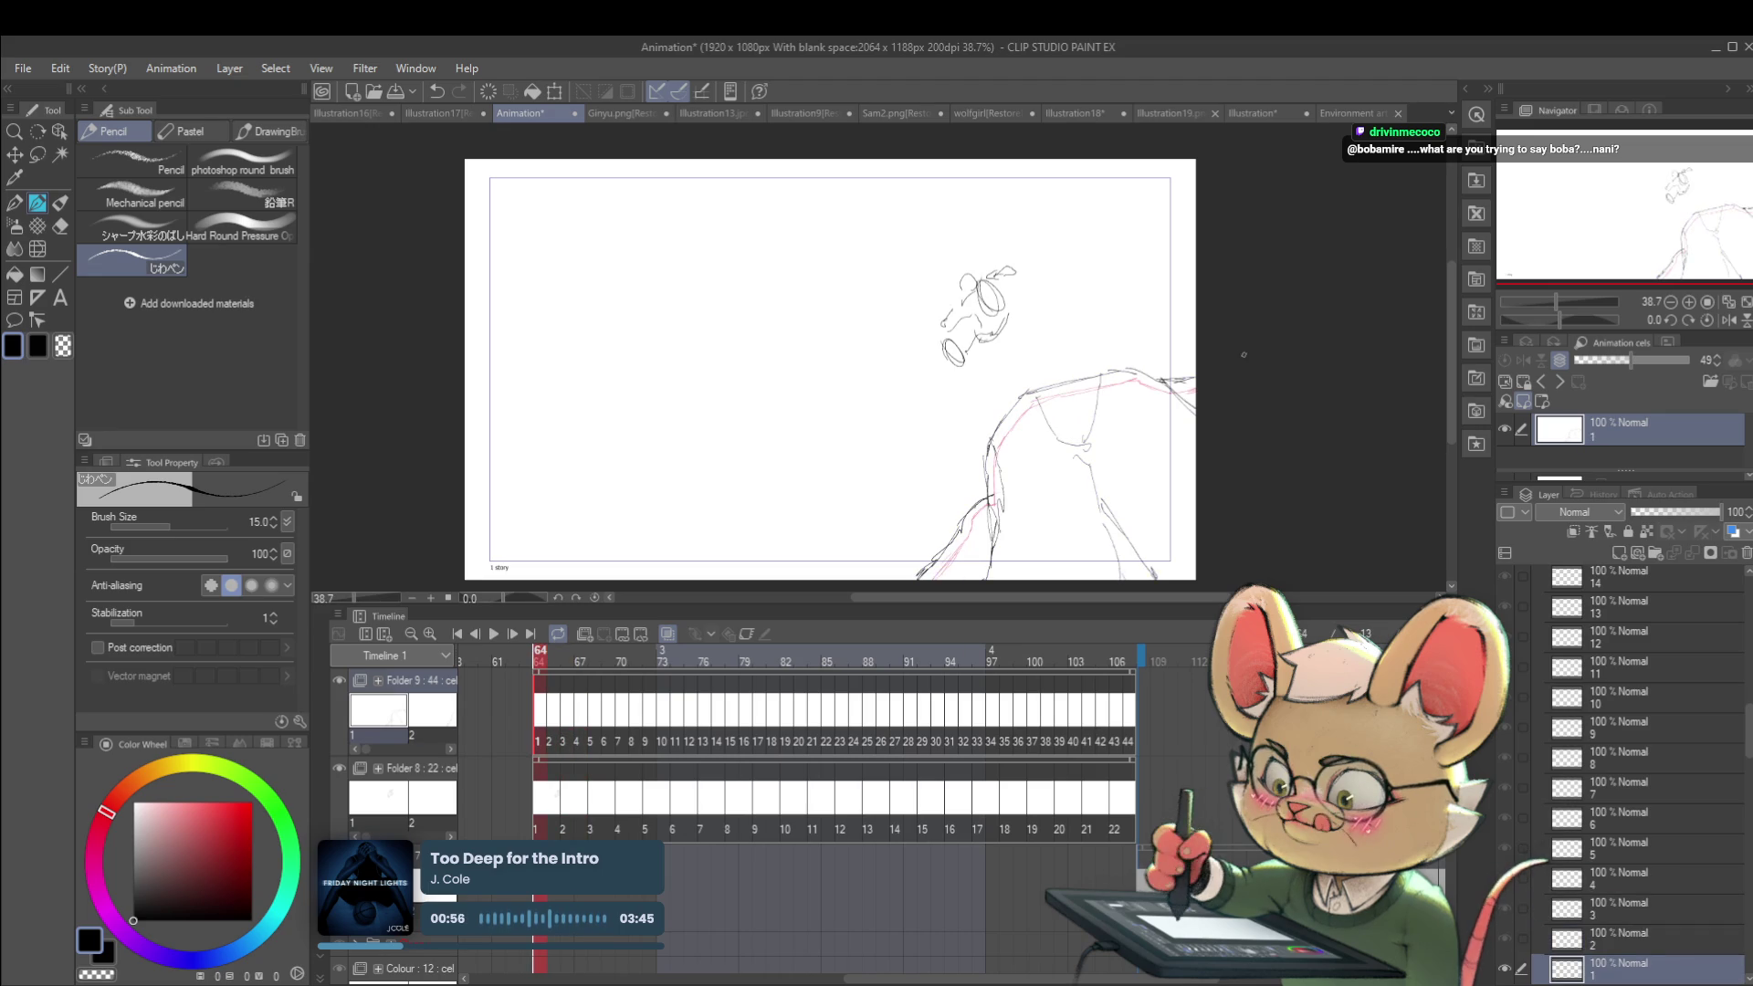
{"action": "key", "text": "Right"}
{"action": "key", "text": "ctrl+z"}
{"action": "left_click_drag", "start_coordinate": [1050, 397], "coordinate": [1159, 380]}
{"action": "key", "text": "ctrl+z"}
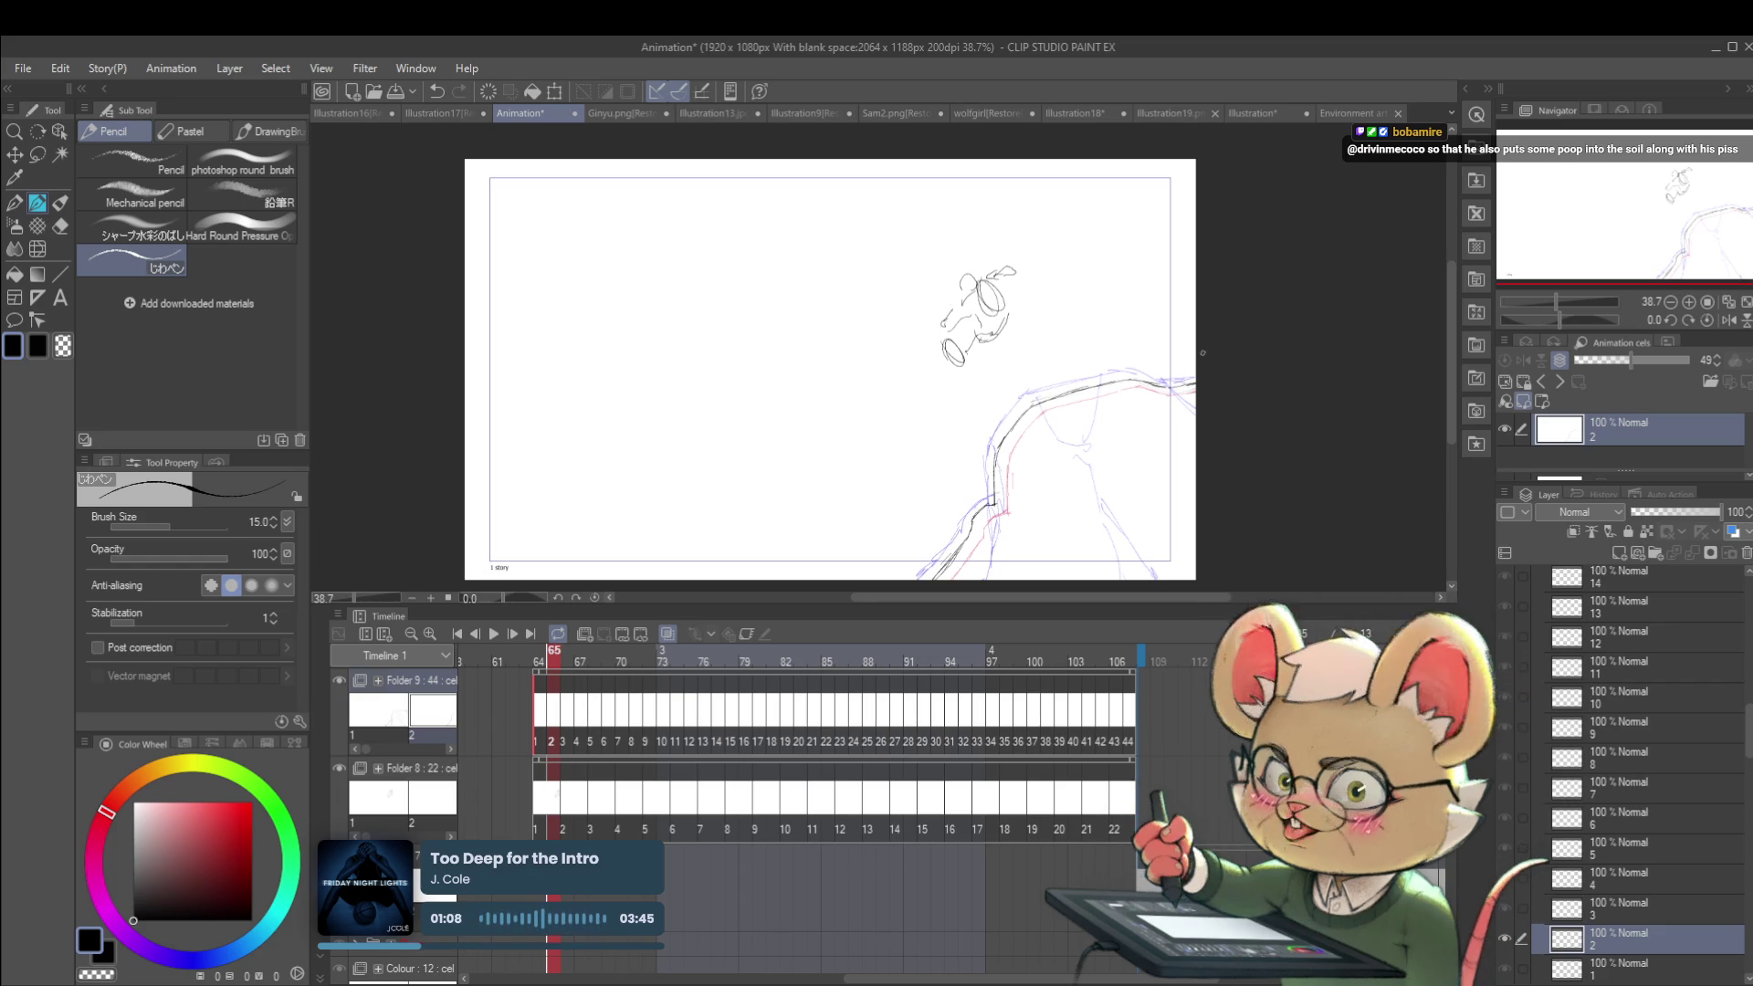
Step: Erase the dark line along frame 66's cliff edge, then try and undo a stroke on frame 67
{"action": "key", "text": "comma"}
{"action": "key", "text": "period"}
{"action": "key", "text": "period"}
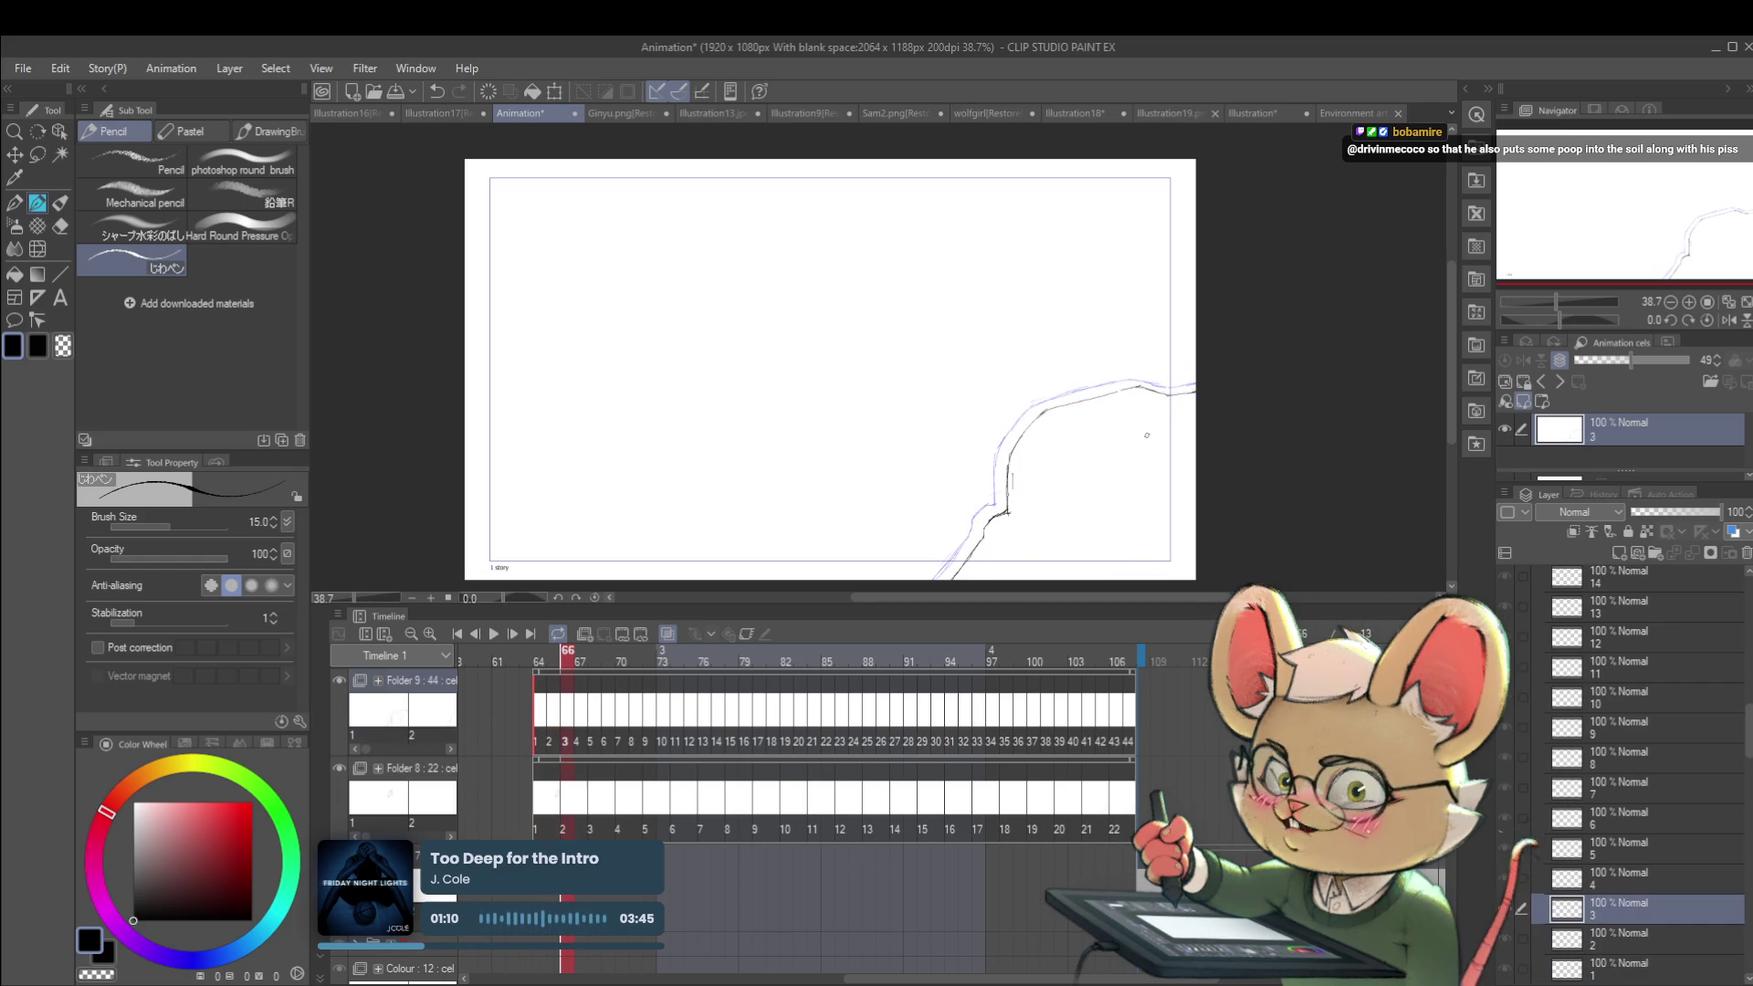
{"action": "mouse_move", "coordinate": [1186, 383]}
{"action": "left_mouse_down"}
{"action": "mouse_move", "coordinate": [1135, 371]}
{"action": "mouse_move", "coordinate": [1033, 426]}
{"action": "mouse_move", "coordinate": [1078, 397]}
{"action": "left_mouse_up"}
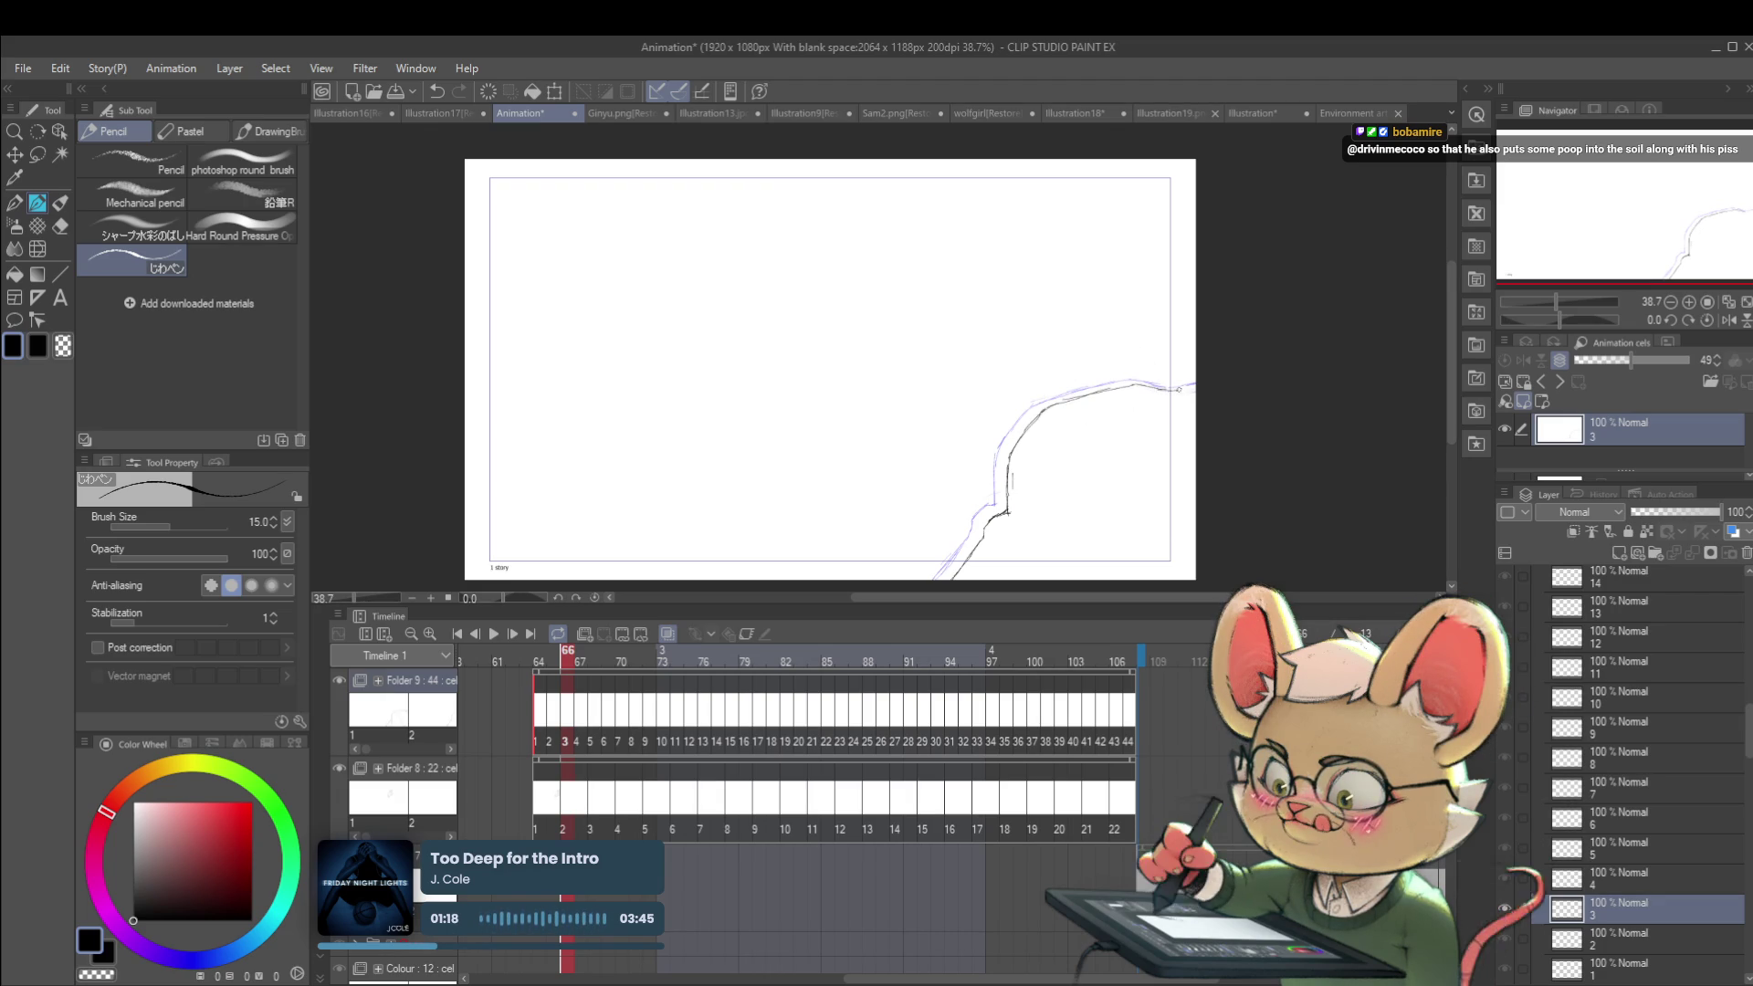
{"action": "key", "text": "comma"}
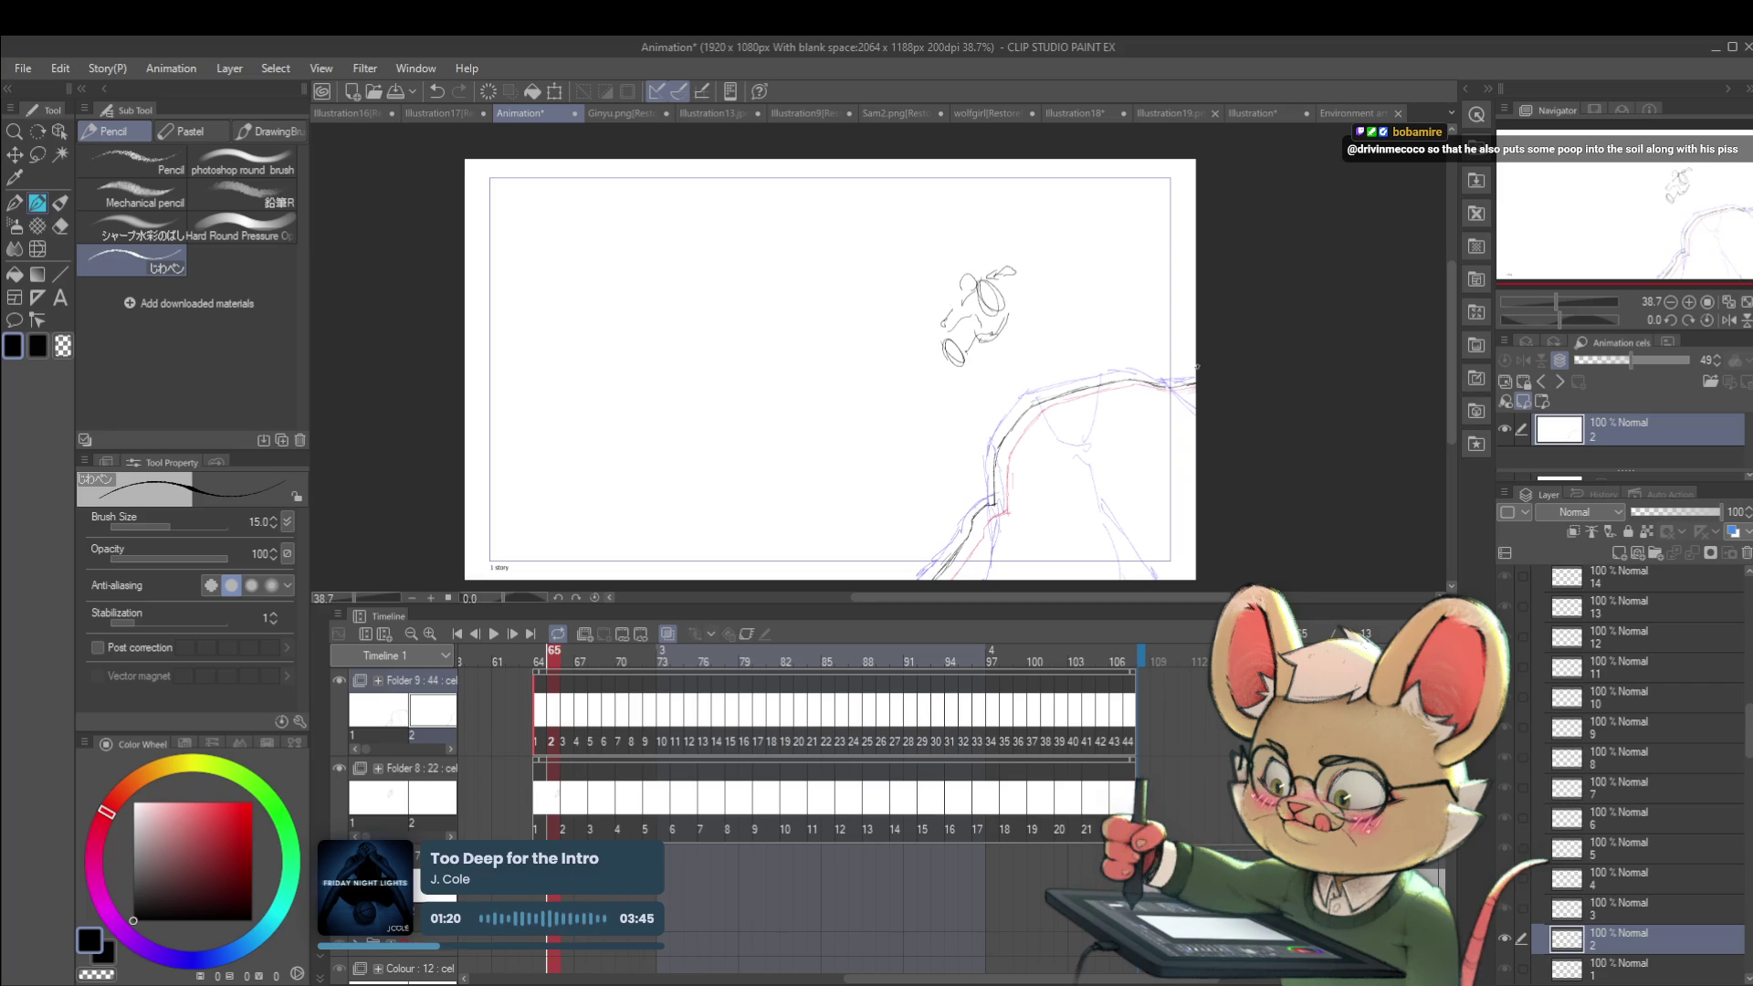
{"action": "key", "text": "period"}
{"action": "key", "text": "period"}
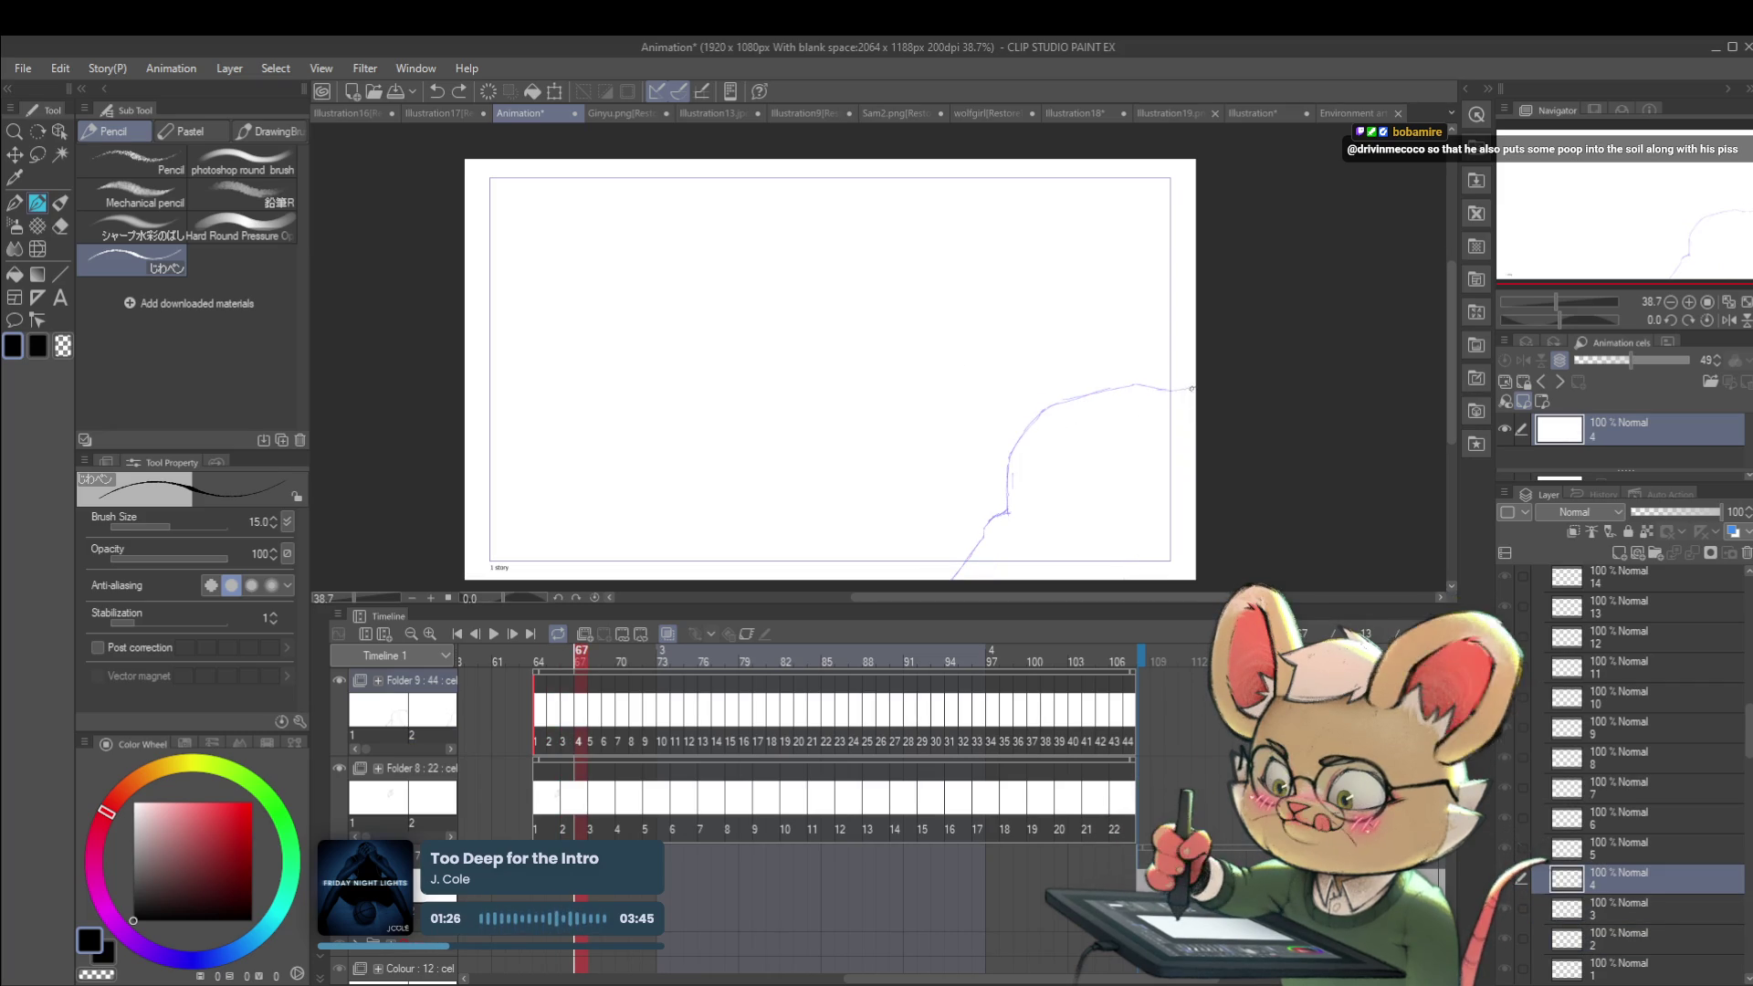
{"action": "left_click_drag", "start_coordinate": [1194, 387], "coordinate": [1198, 384]}
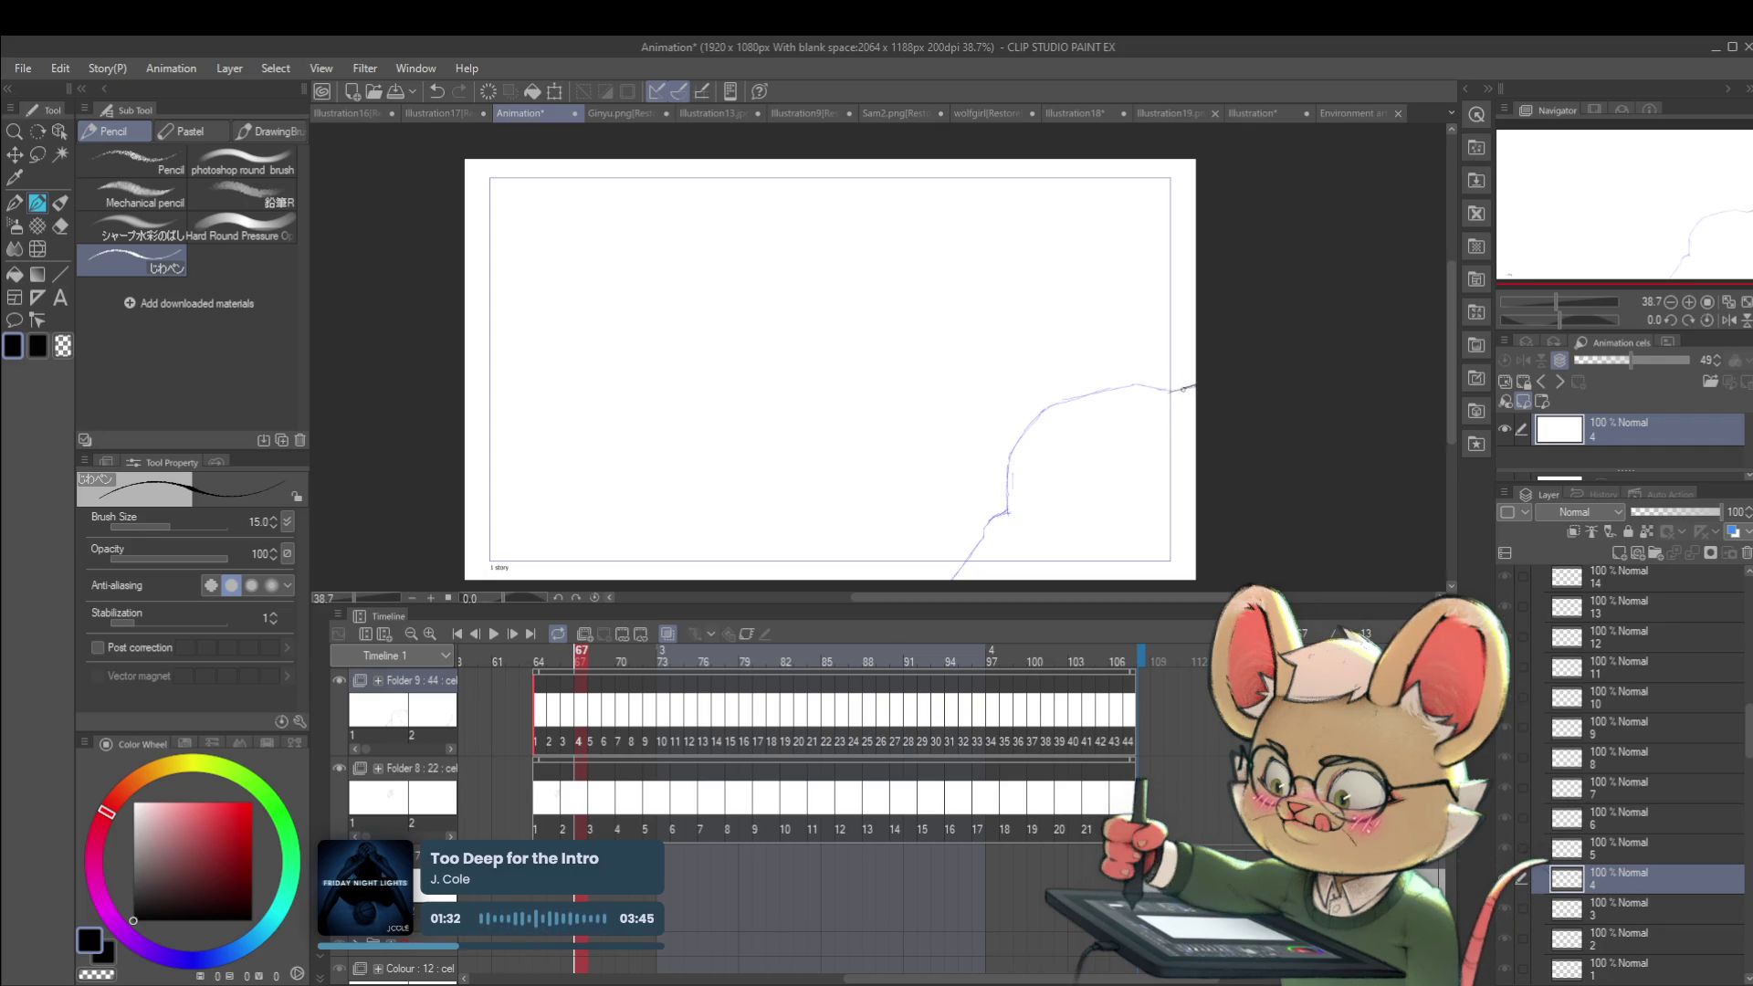
{"action": "key", "text": "ctrl+z"}
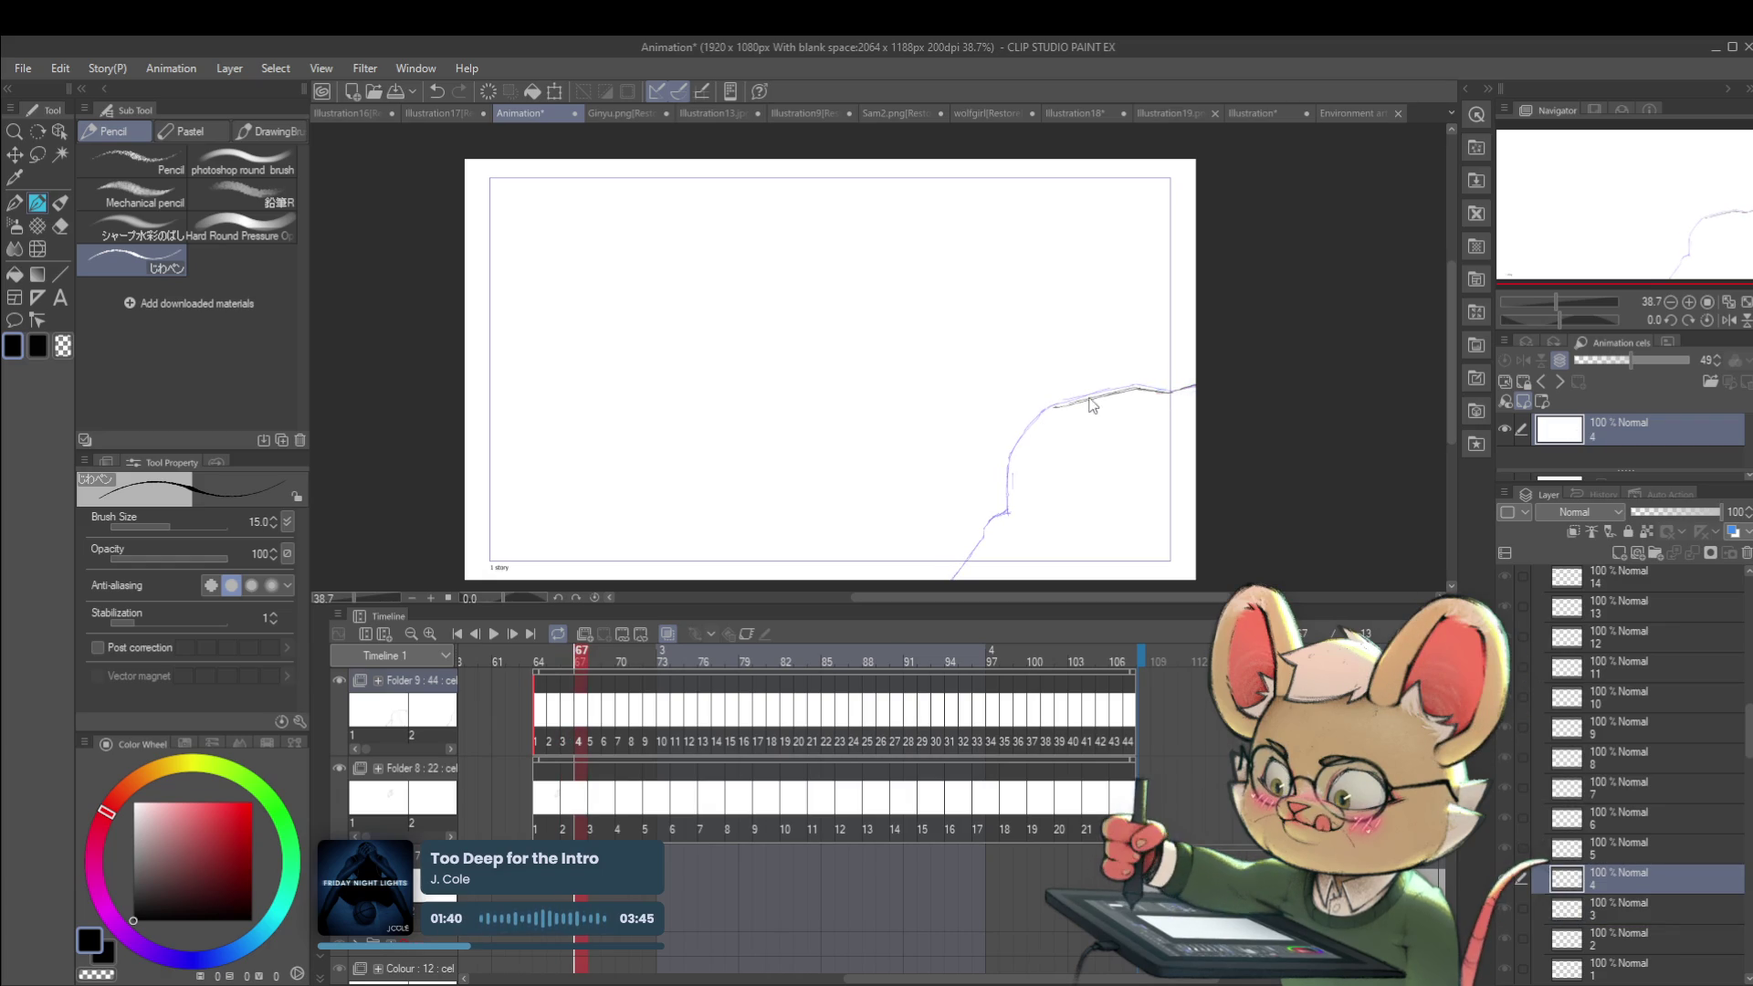
Step: Trace a short cliff stroke on cel 4, compare it with frame 66, then undo it
{"action": "left_click_drag", "start_coordinate": [1063, 406], "coordinate": [1120, 393]}
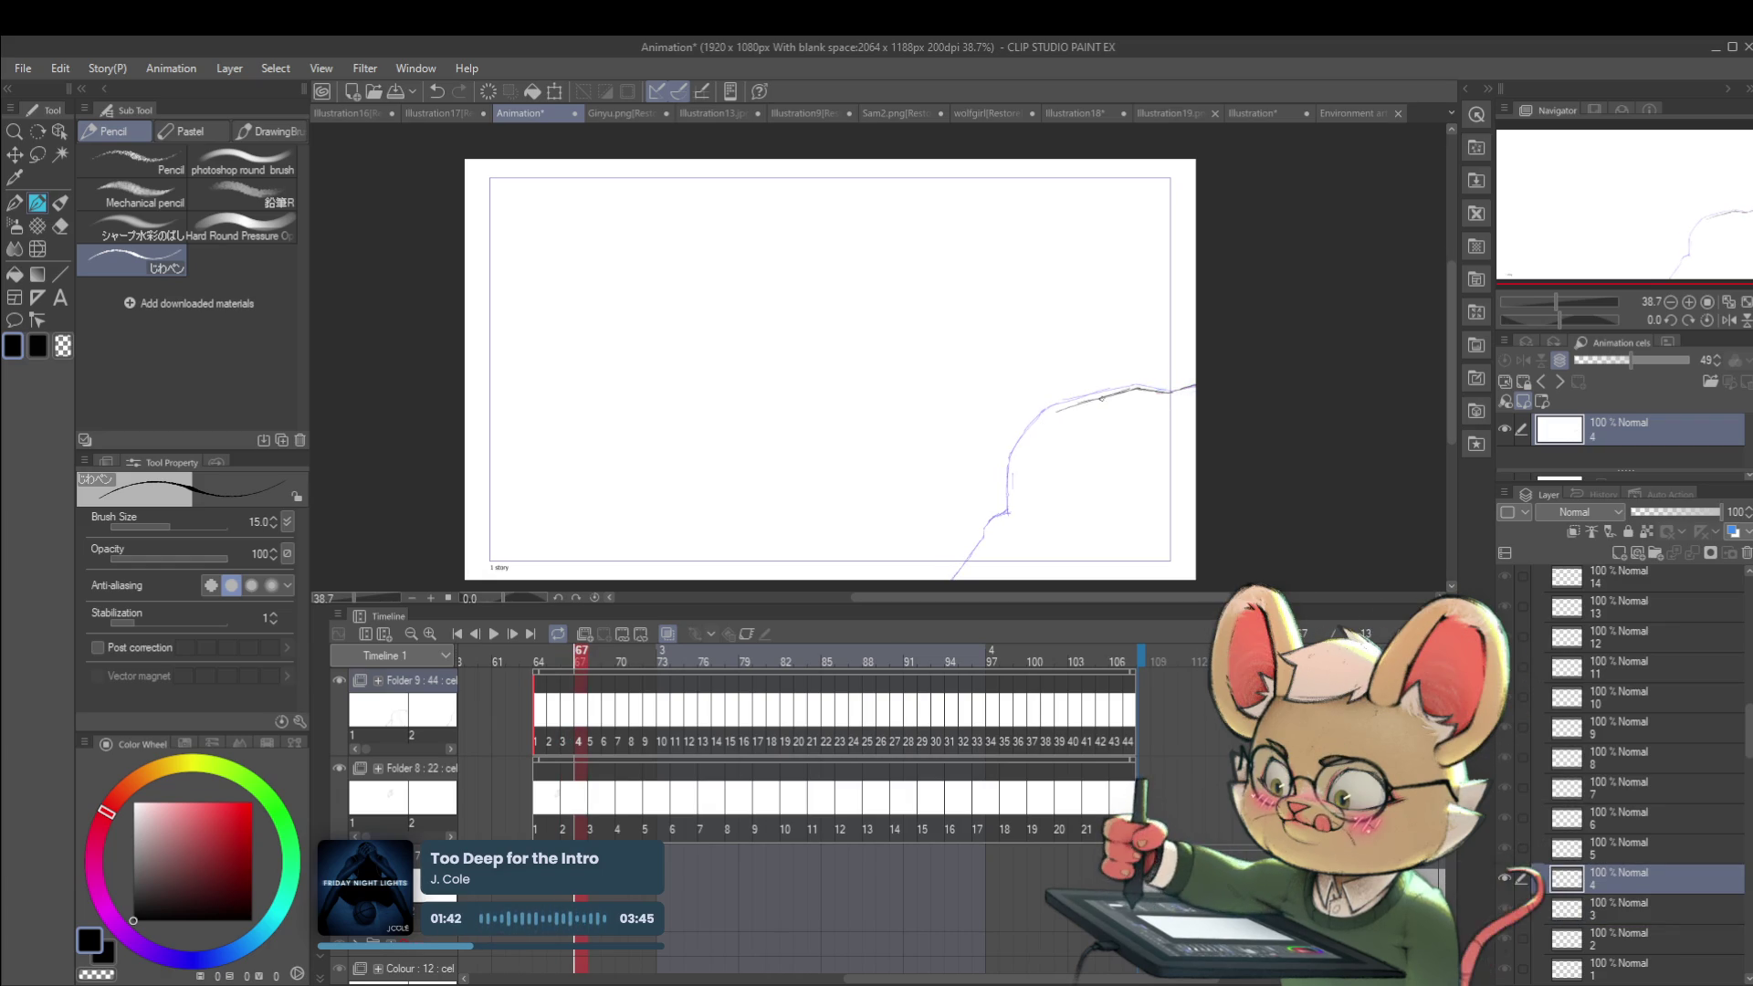
{"action": "key", "text": "Left"}
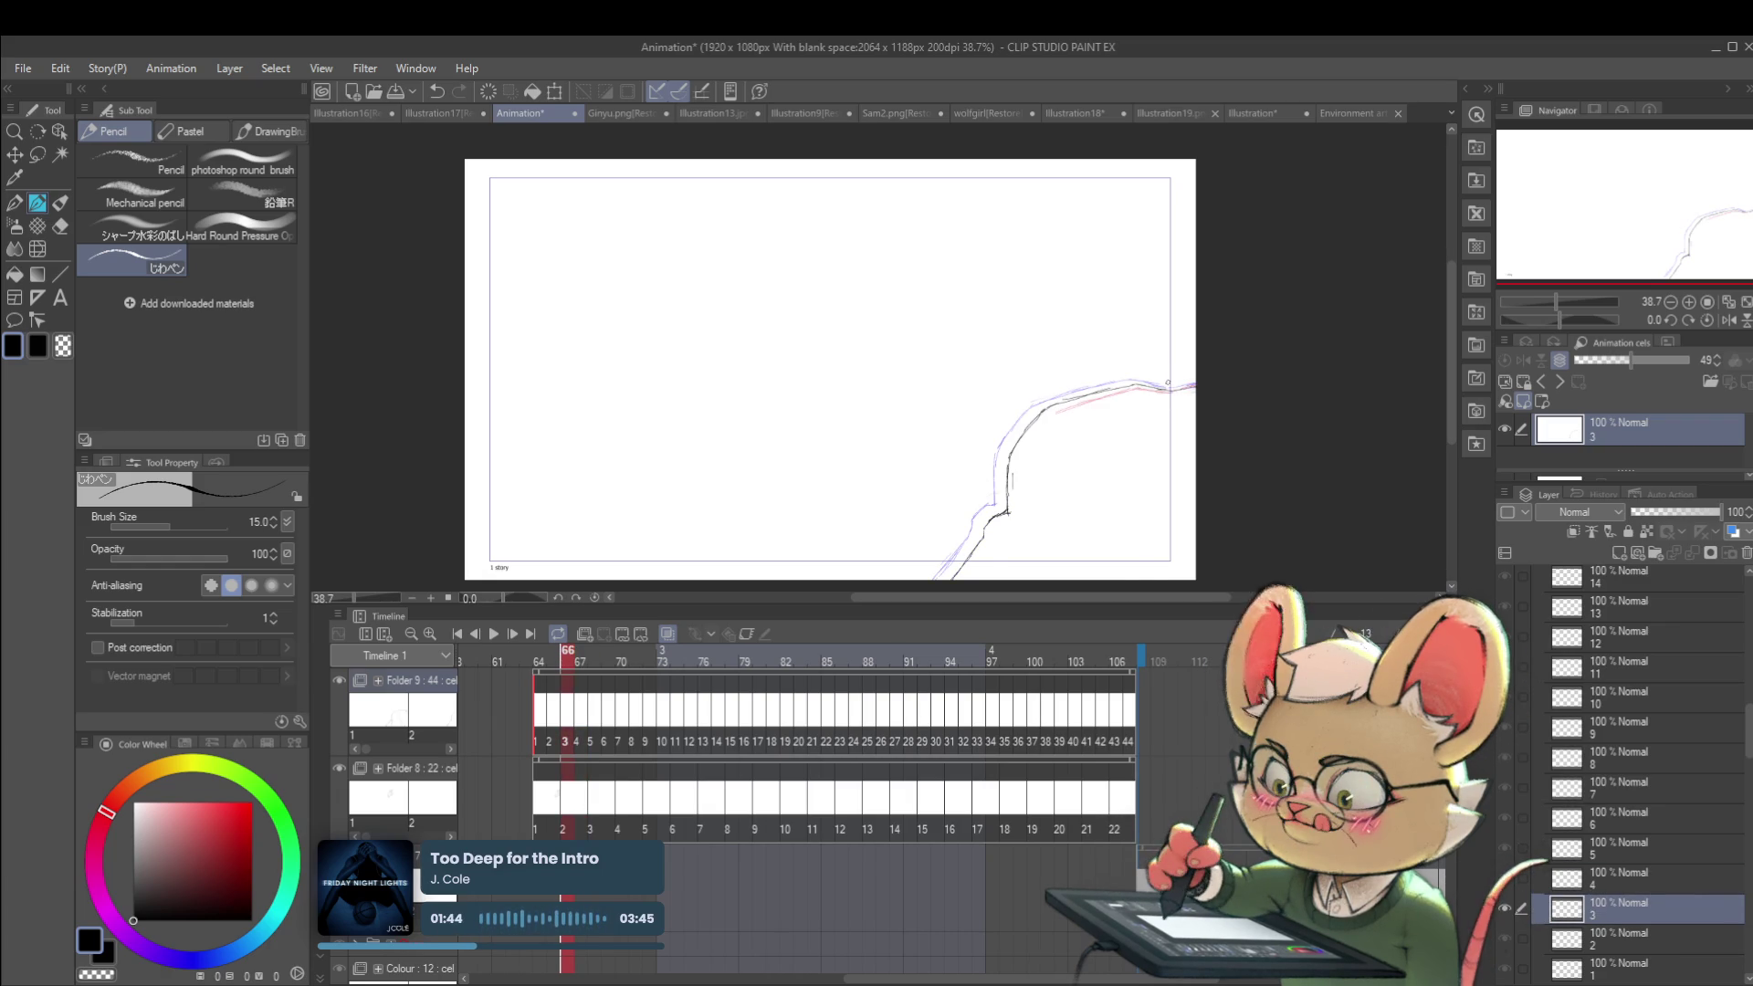
{"action": "key", "text": "Left"}
{"action": "key", "text": "Left"}
{"action": "key", "text": "Right"}
{"action": "key", "text": "Right"}
{"action": "key", "text": "Right"}
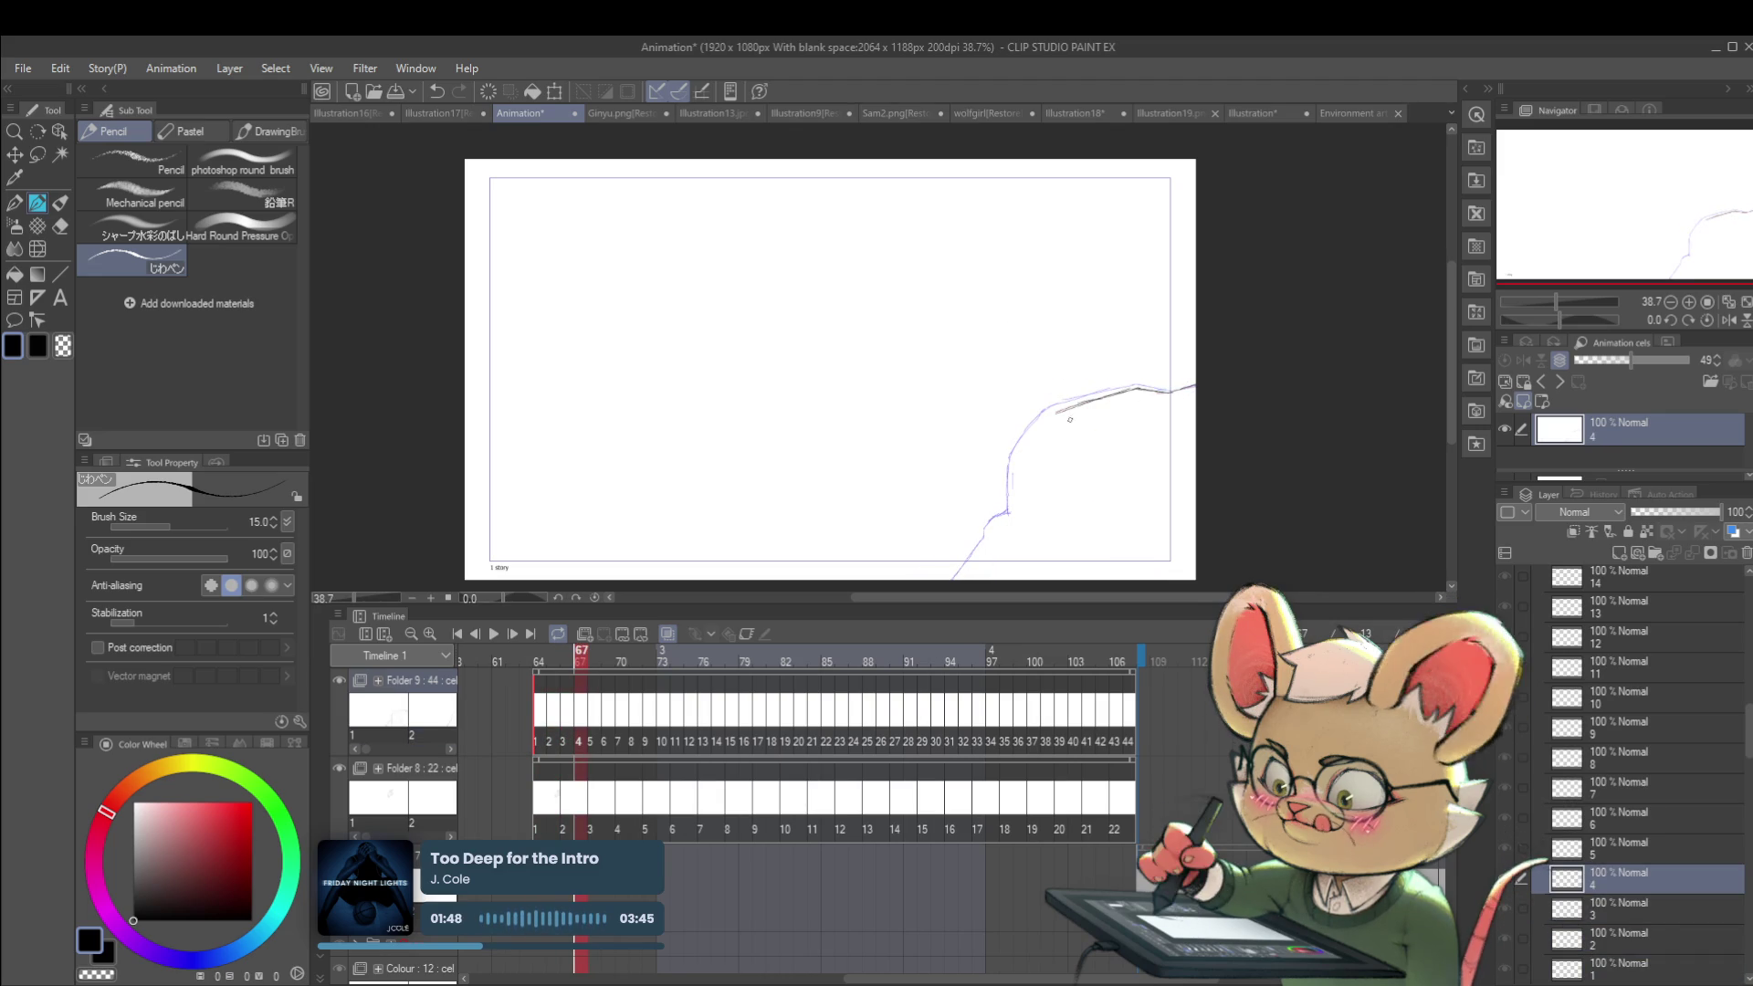
{"action": "key", "text": "ctrl+z"}
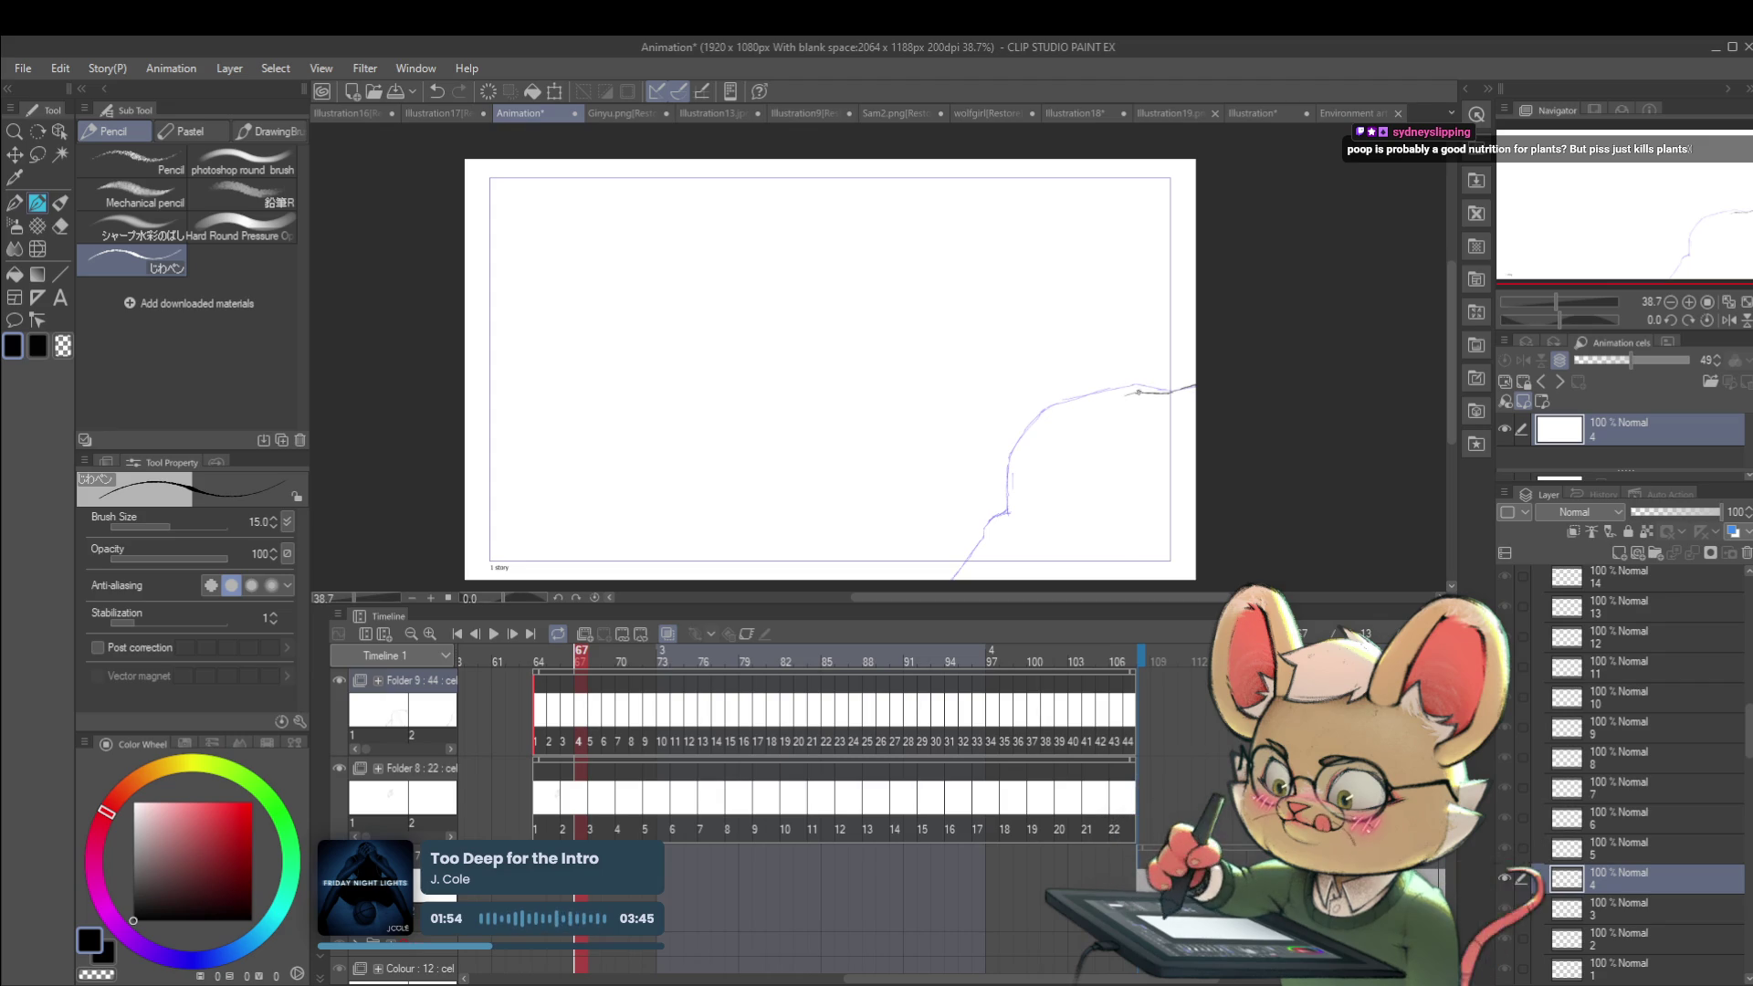
Step: Ink cel 4's clean cliff line from the top down to the canvas bottom
{"action": "mouse_move", "coordinate": [1136, 392]}
{"action": "left_mouse_down"}
{"action": "mouse_move", "coordinate": [1057, 421]}
{"action": "mouse_move", "coordinate": [1024, 462]}
{"action": "left_mouse_up"}
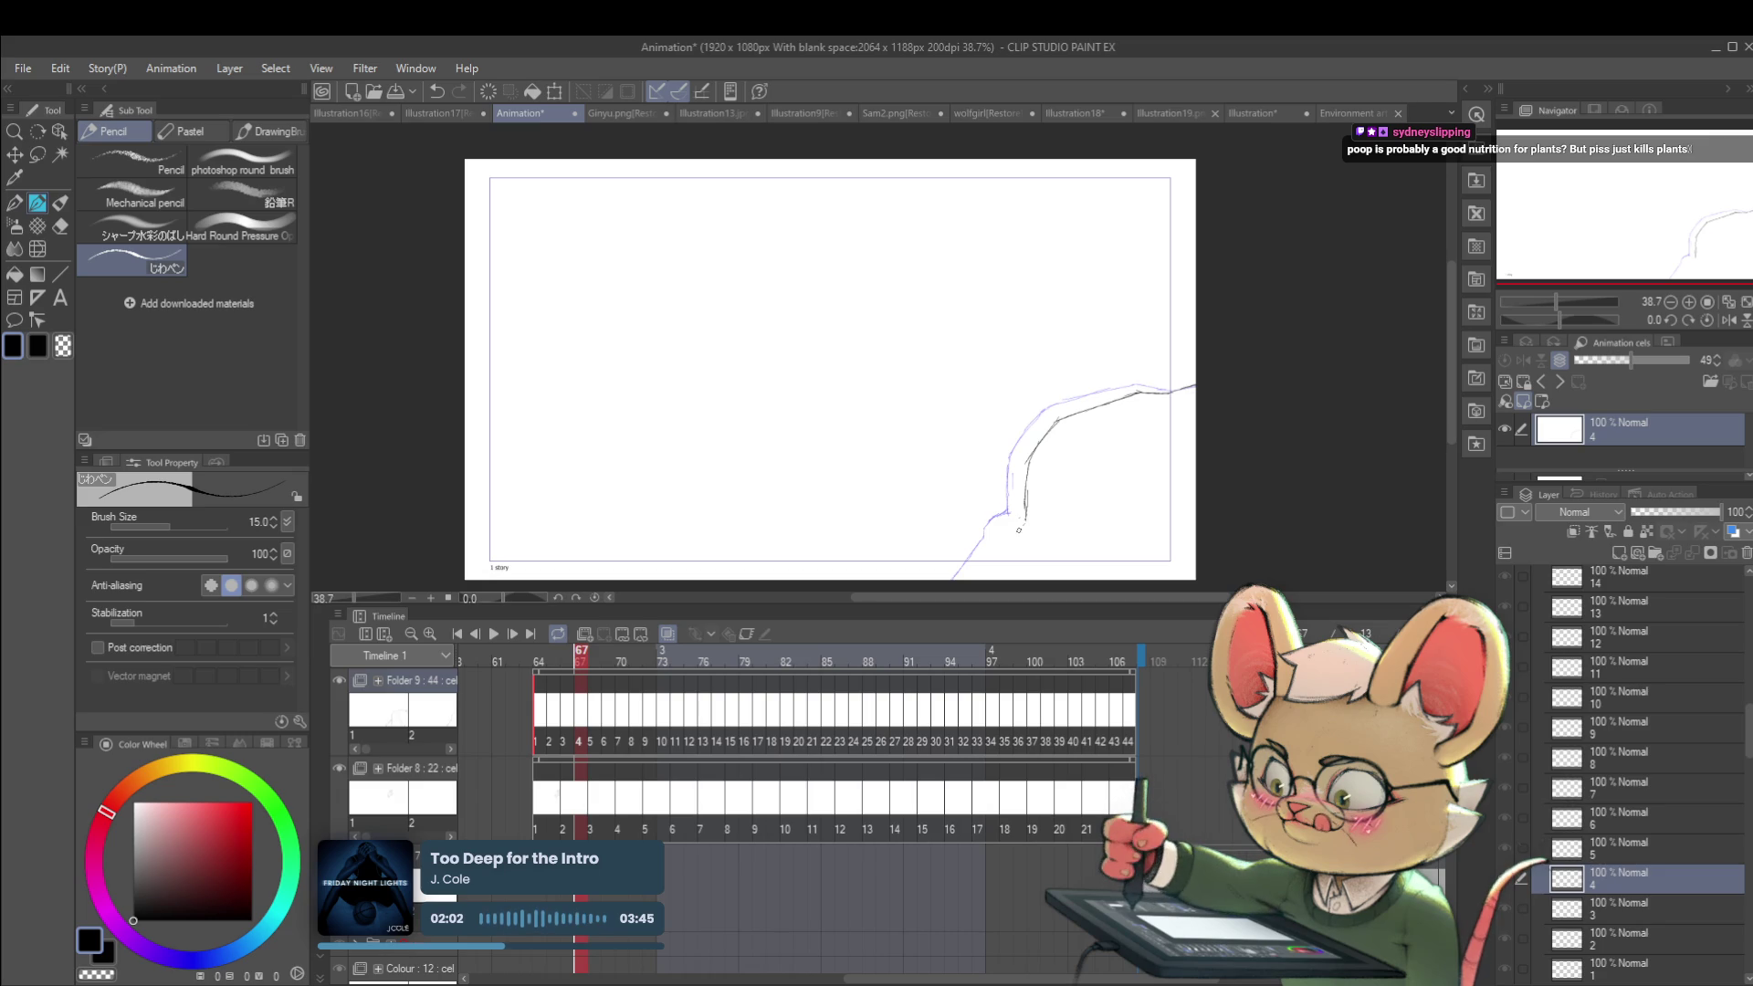
{"action": "left_click_drag", "start_coordinate": [1023, 522], "coordinate": [1012, 530]}
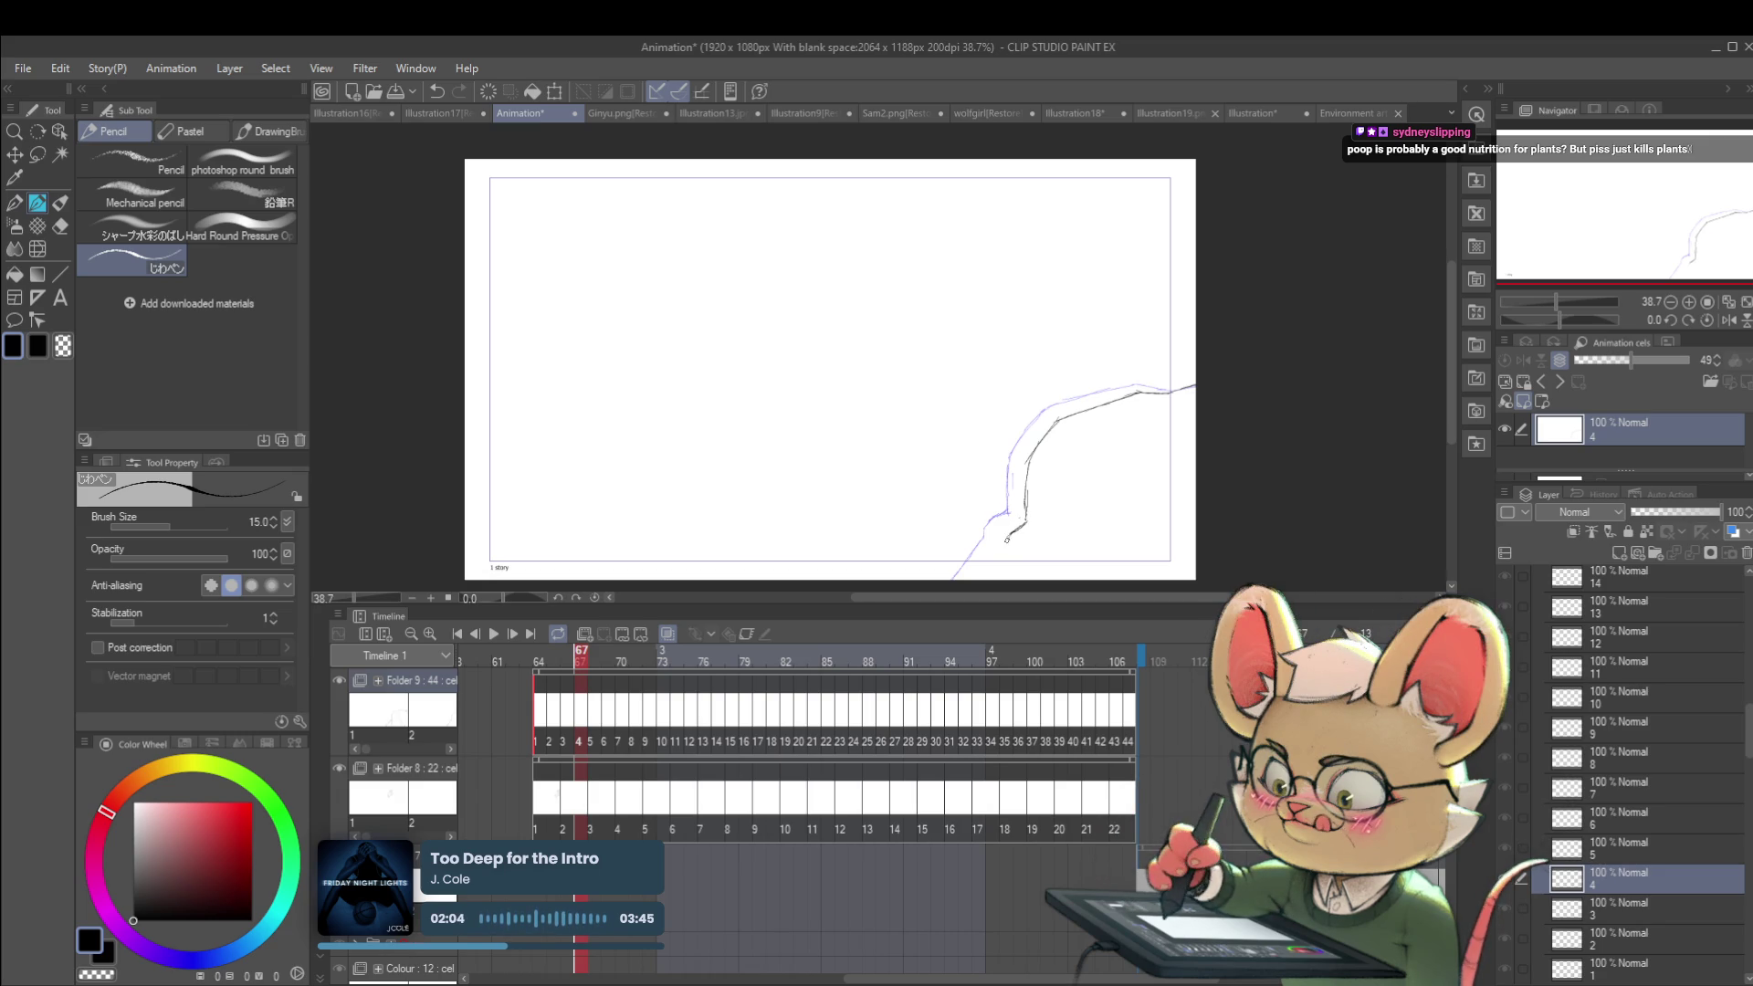
{"action": "left_click_drag", "start_coordinate": [1005, 546], "coordinate": [993, 578]}
{"action": "key", "text": "Left"}
{"action": "key", "text": "Left"}
{"action": "key", "text": "Left"}
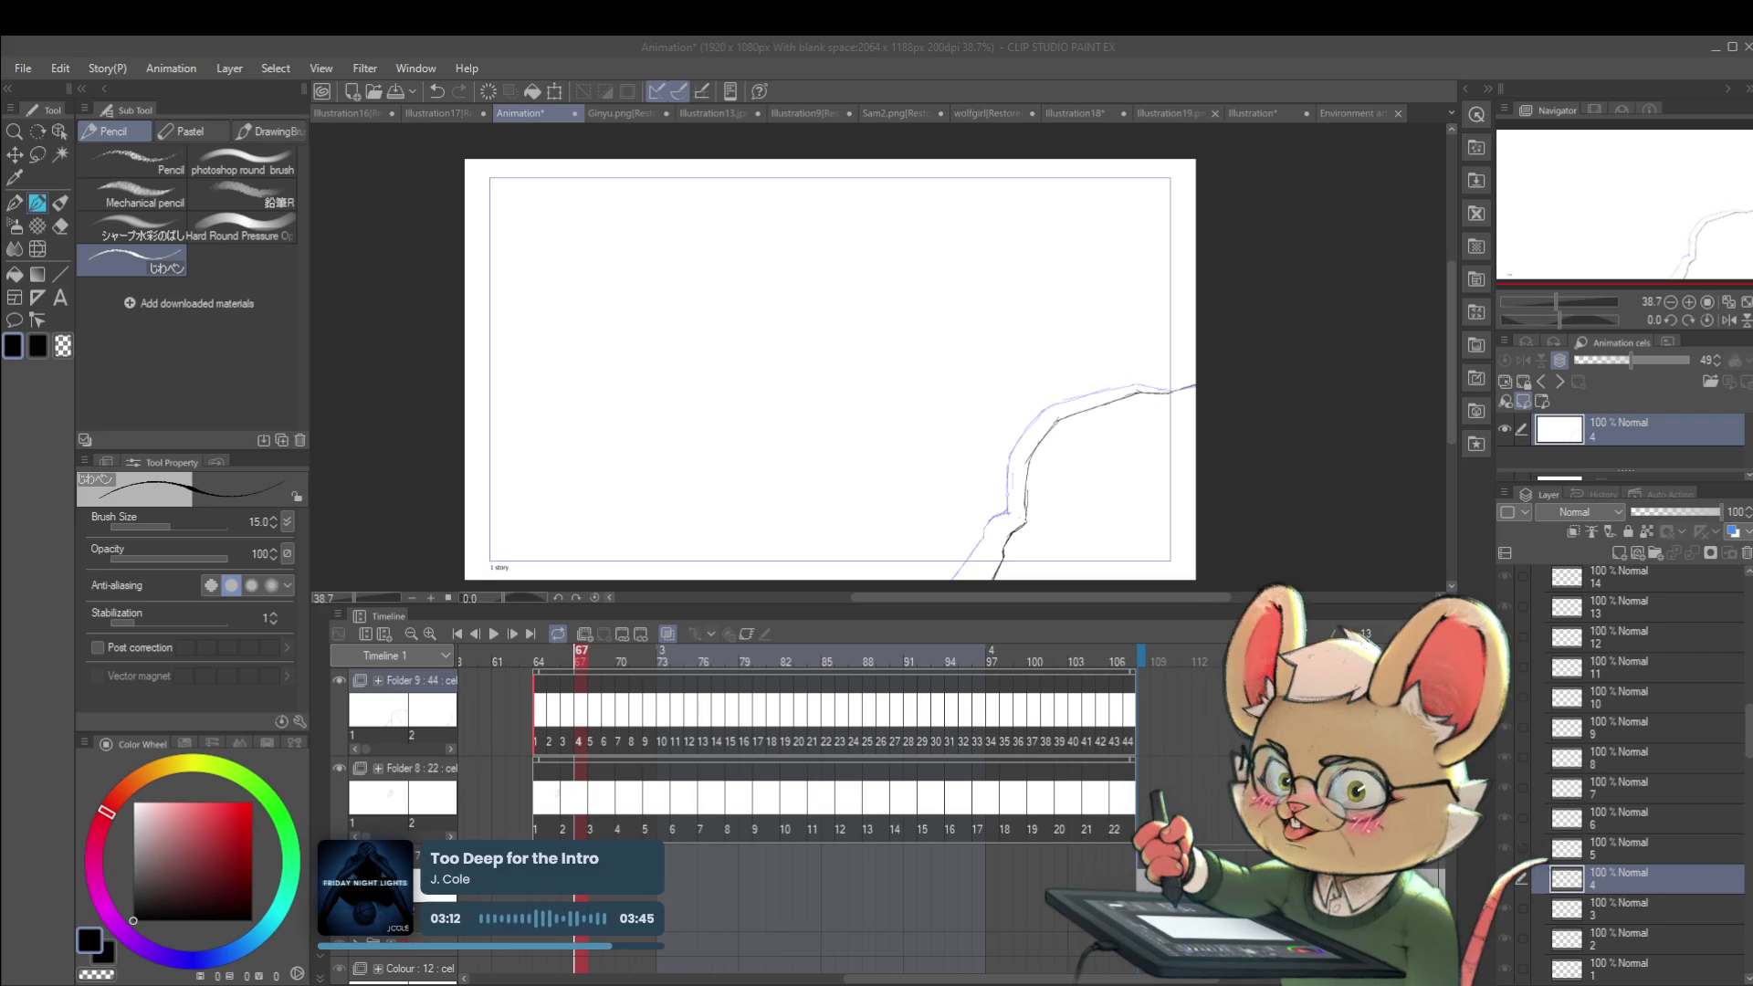
Step: On cel 5 at frame 68, ink the dark cliff line down over the blue sketch, redrawing one stroke
{"action": "key", "text": "ctrl+z"}
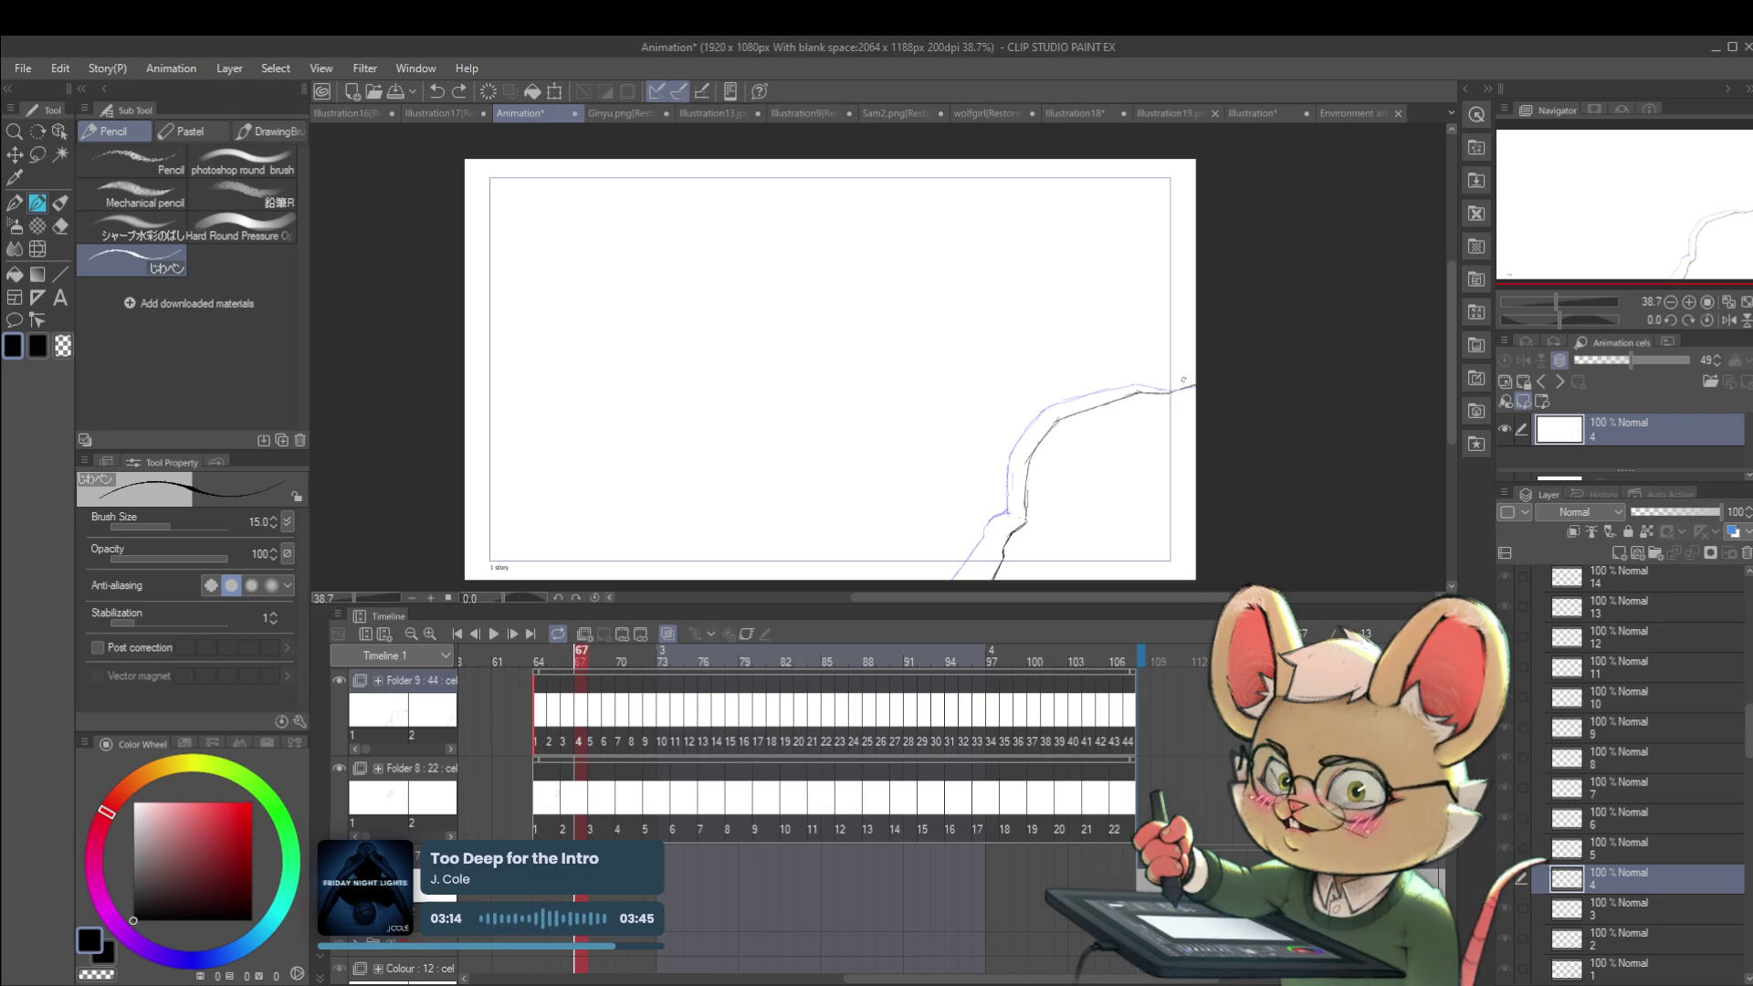
{"action": "key", "text": "Right"}
{"action": "scroll", "coordinate": [1183, 383], "scroll_direction": "up", "scroll_amount": 3}
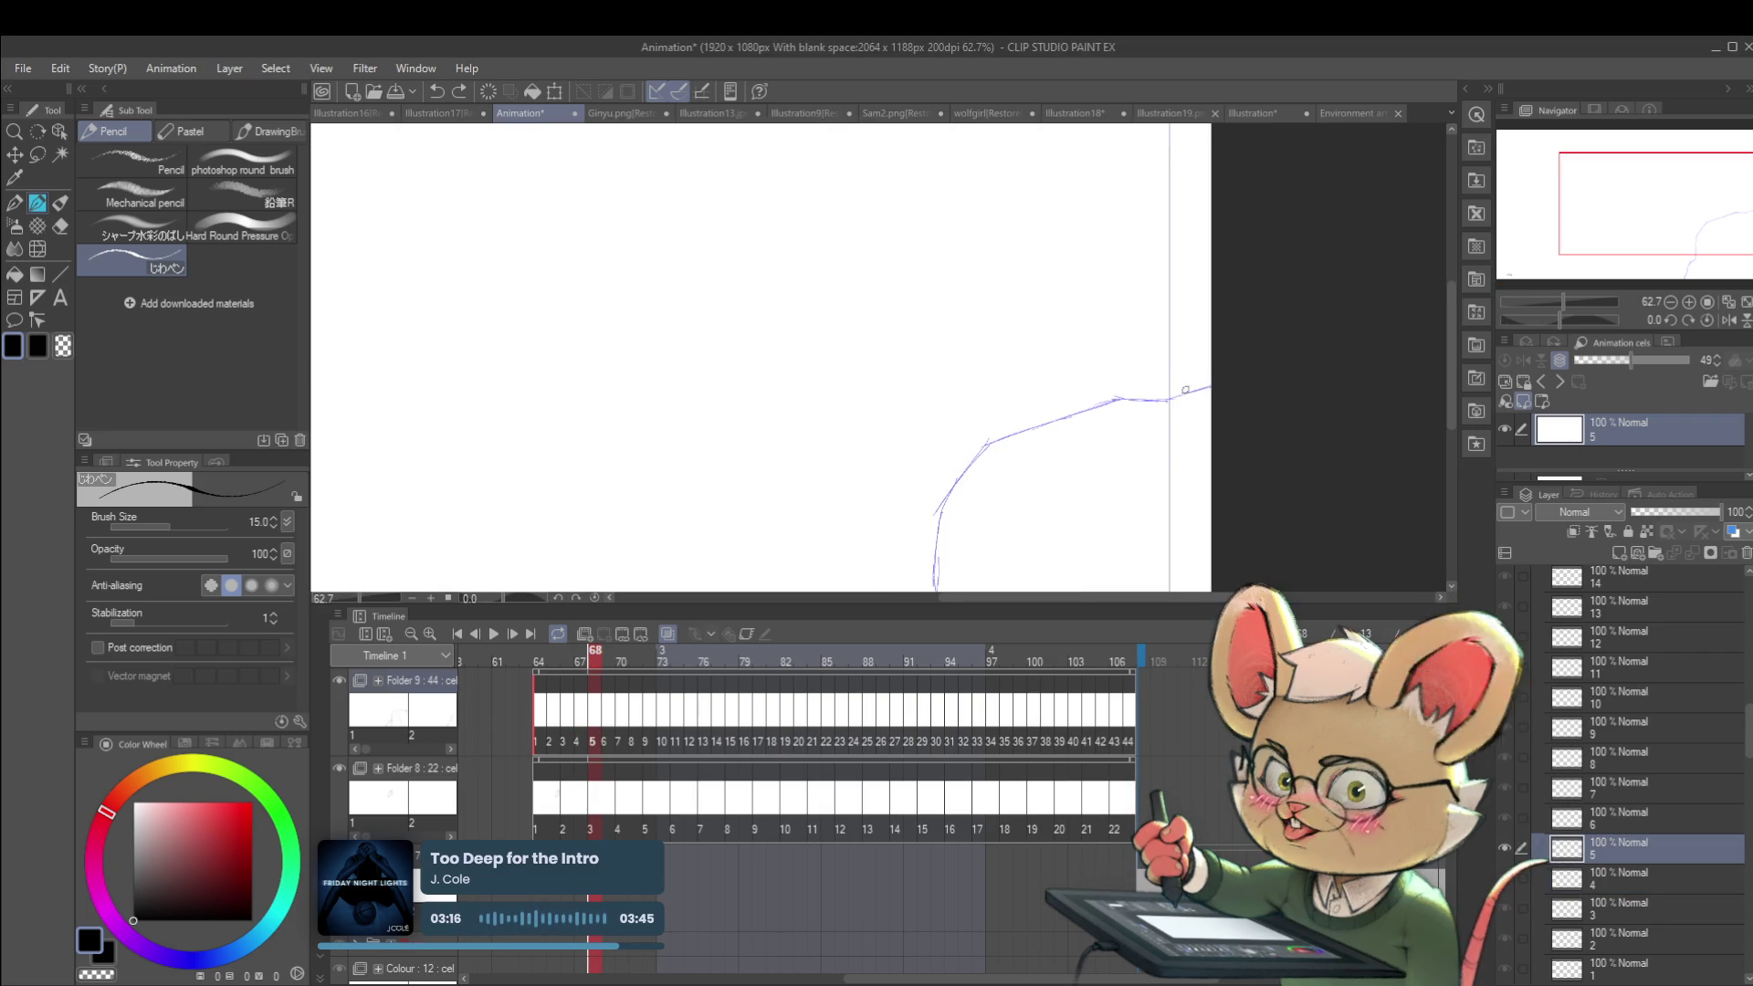
{"action": "left_click_drag", "start_coordinate": [1172, 398], "coordinate": [1211, 378]}
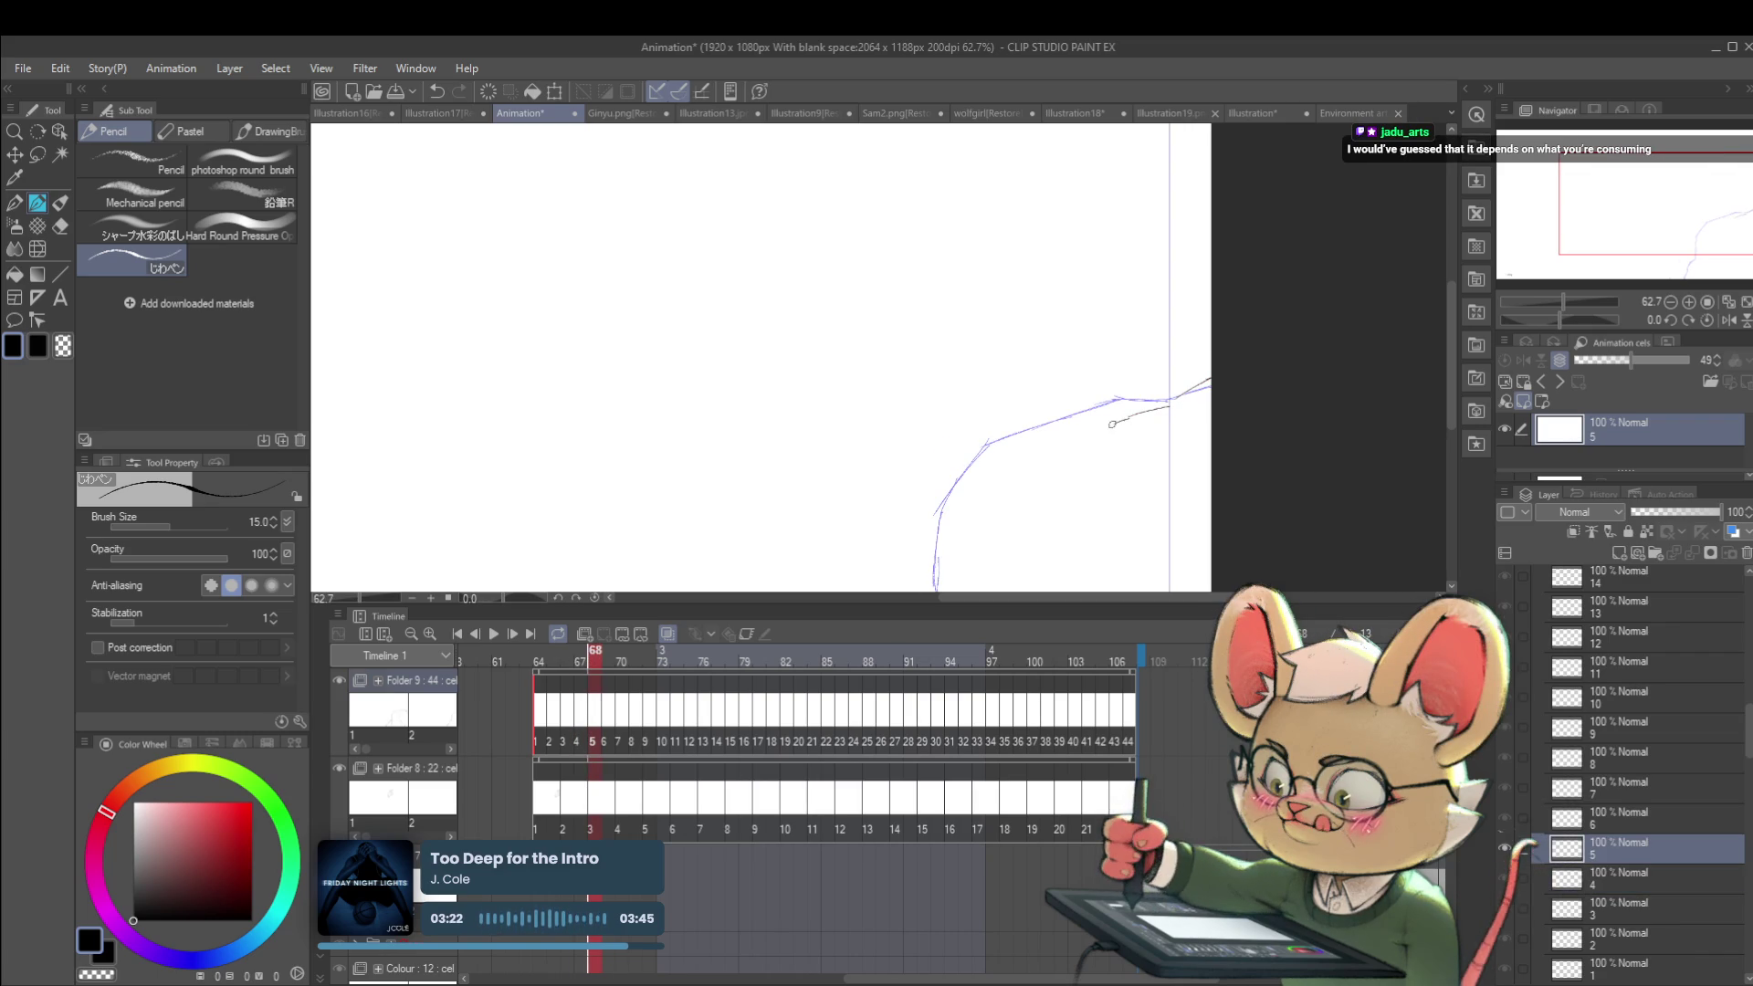
{"action": "mouse_move", "coordinate": [1128, 416]}
{"action": "left_mouse_down"}
{"action": "mouse_move", "coordinate": [1016, 466]}
{"action": "mouse_move", "coordinate": [984, 514]}
{"action": "left_mouse_up"}
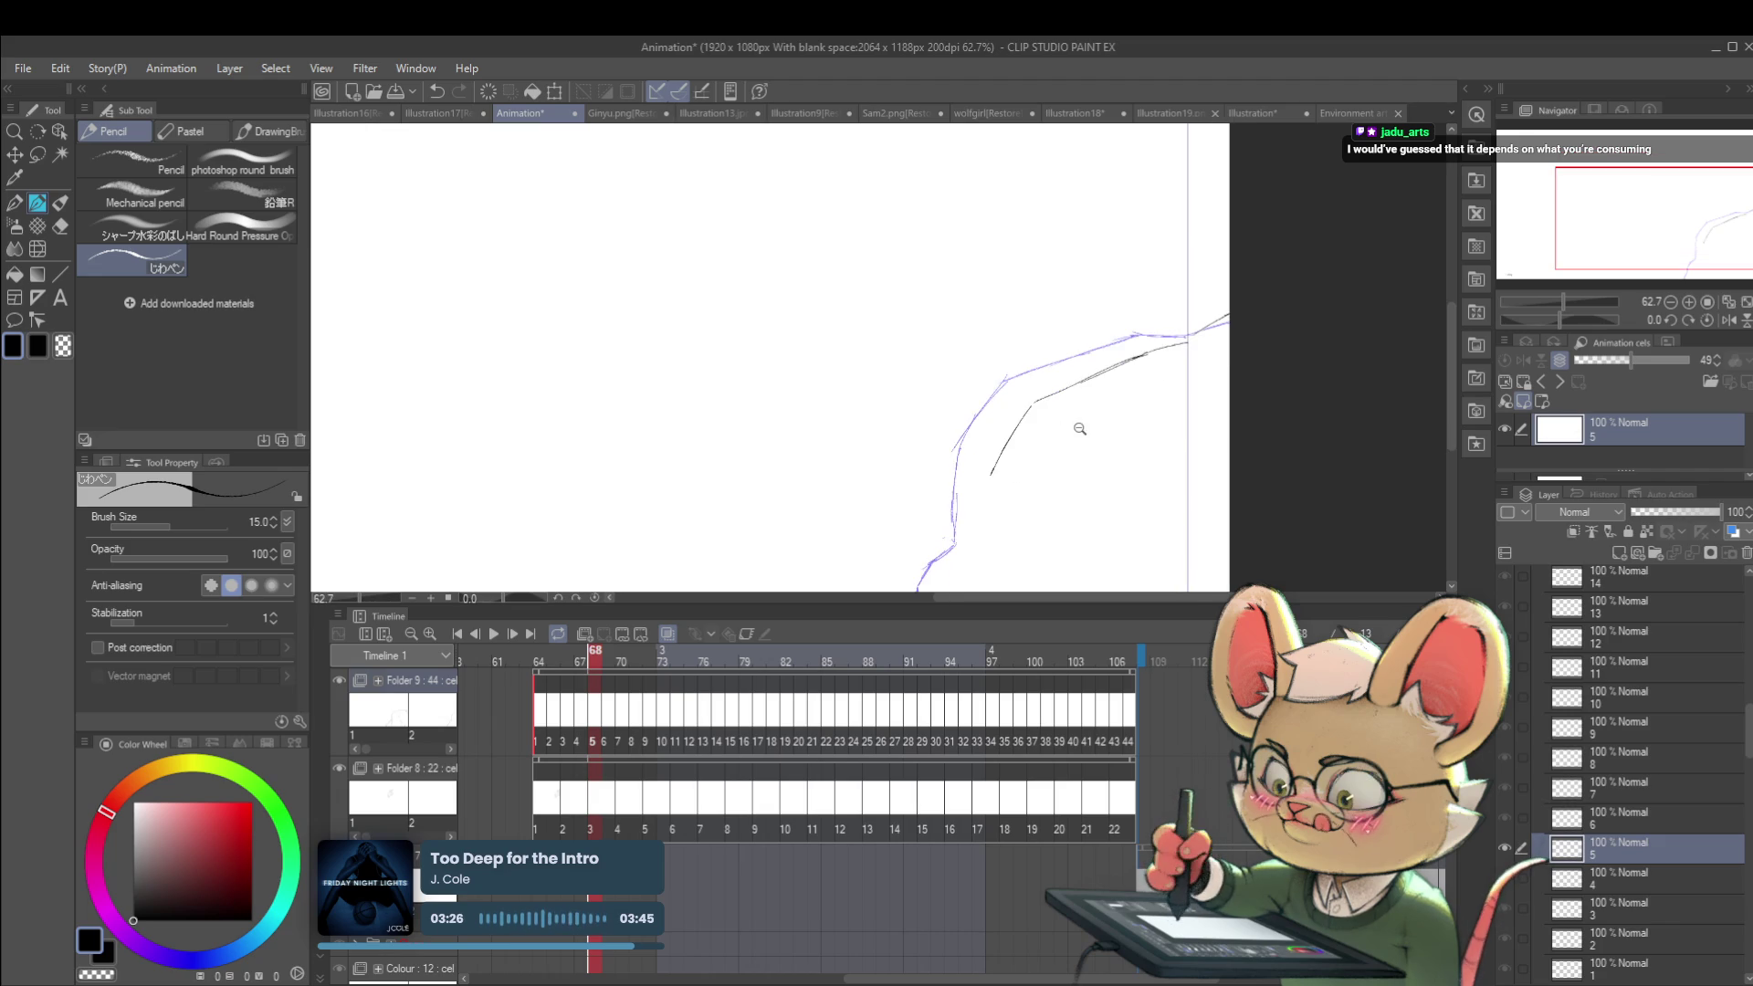
{"action": "scroll", "coordinate": [999, 483], "scroll_direction": "down", "scroll_amount": 2}
{"action": "key", "text": "ctrl+z"}
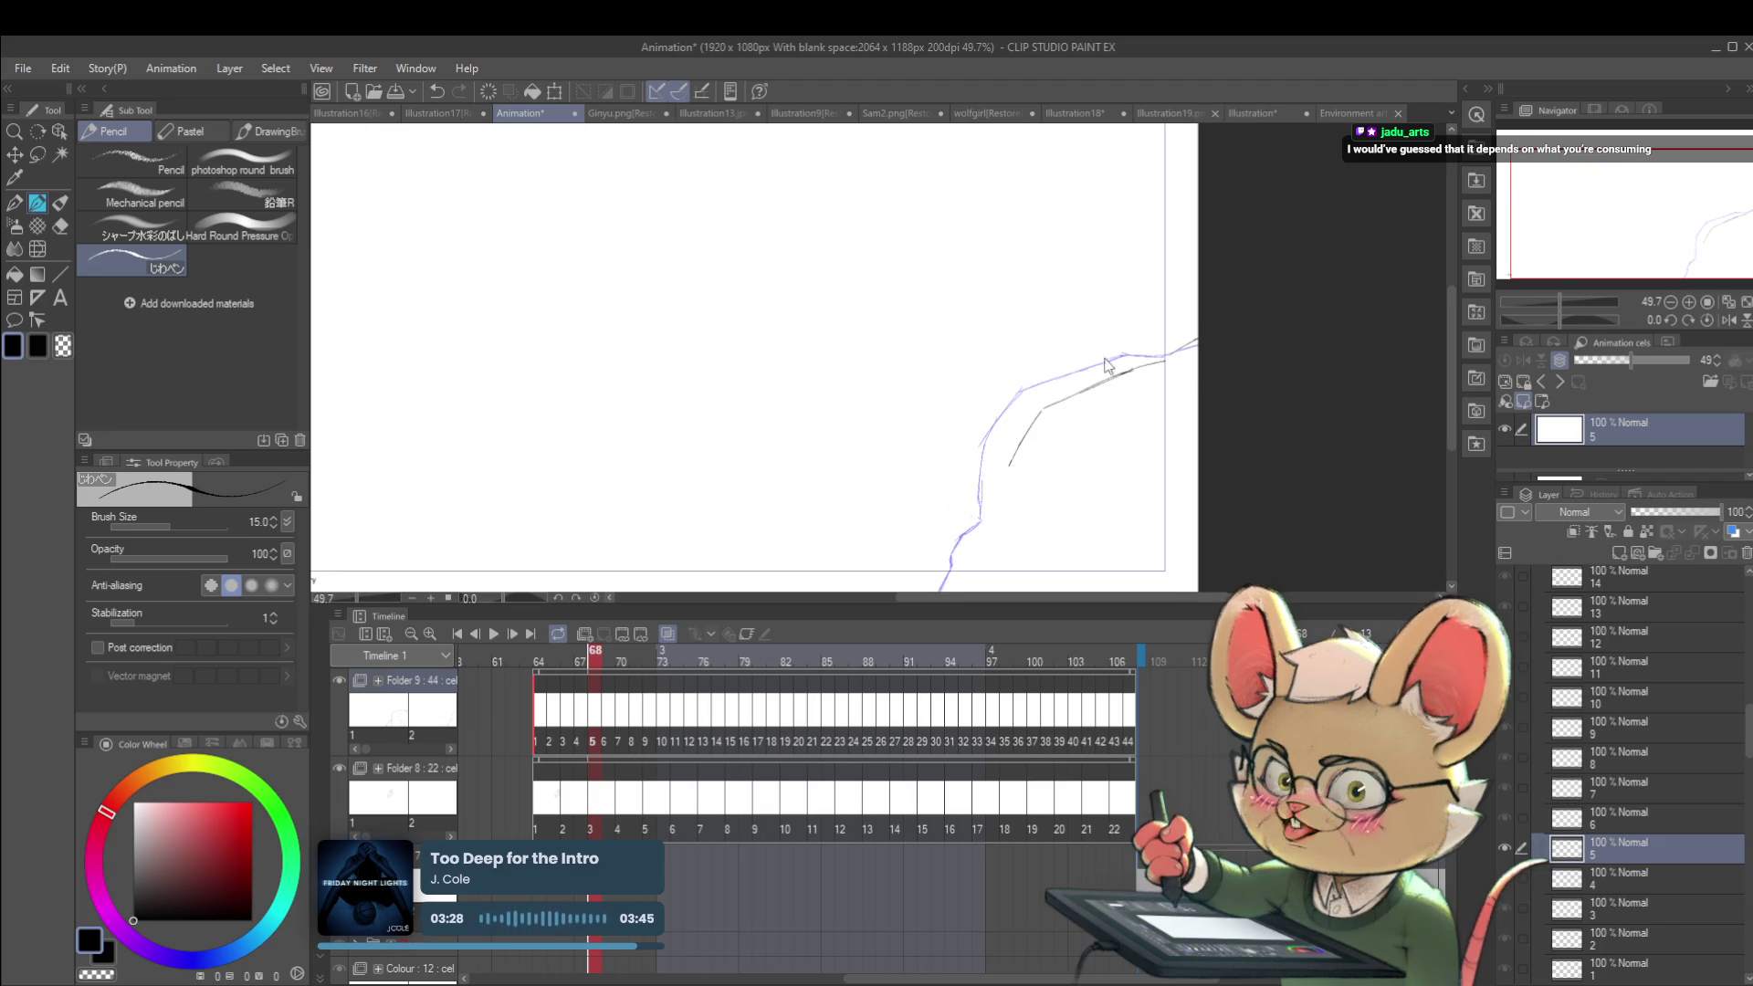
{"action": "mouse_move", "coordinate": [1045, 404]}
{"action": "left_mouse_down"}
{"action": "mouse_move", "coordinate": [1011, 459]}
{"action": "mouse_move", "coordinate": [1002, 561]}
{"action": "left_mouse_up"}
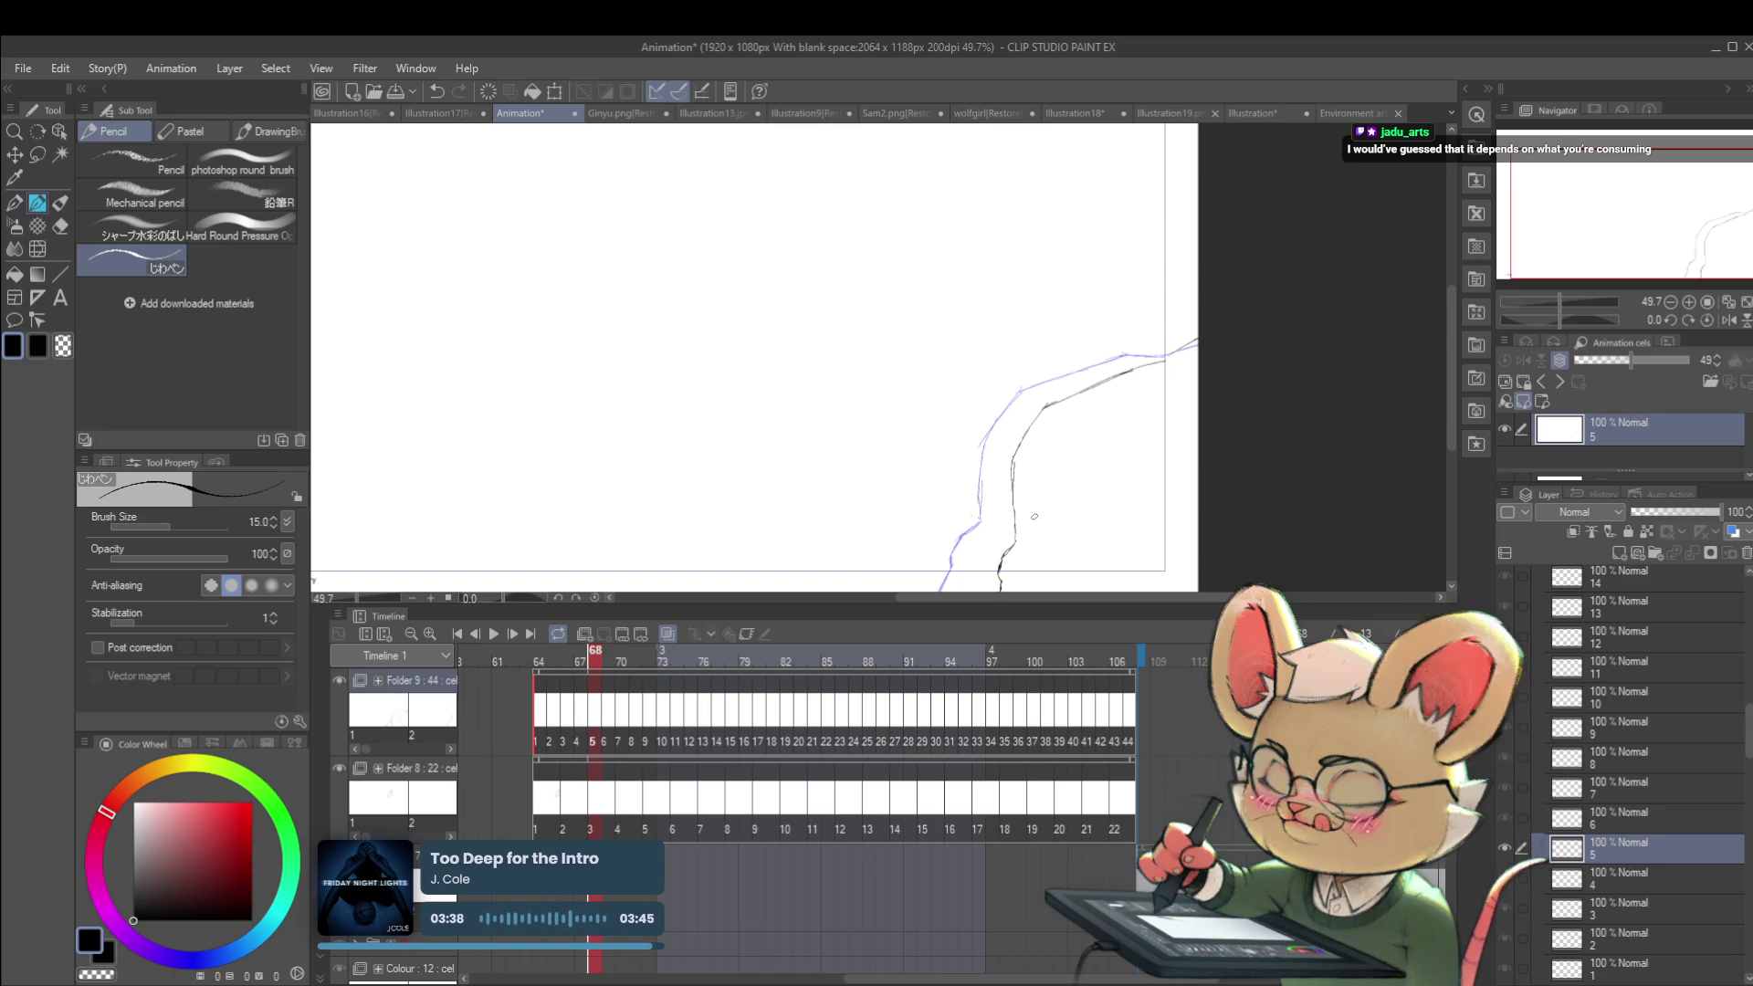
{"action": "scroll", "coordinate": [1048, 530], "scroll_direction": "down", "scroll_amount": 2}
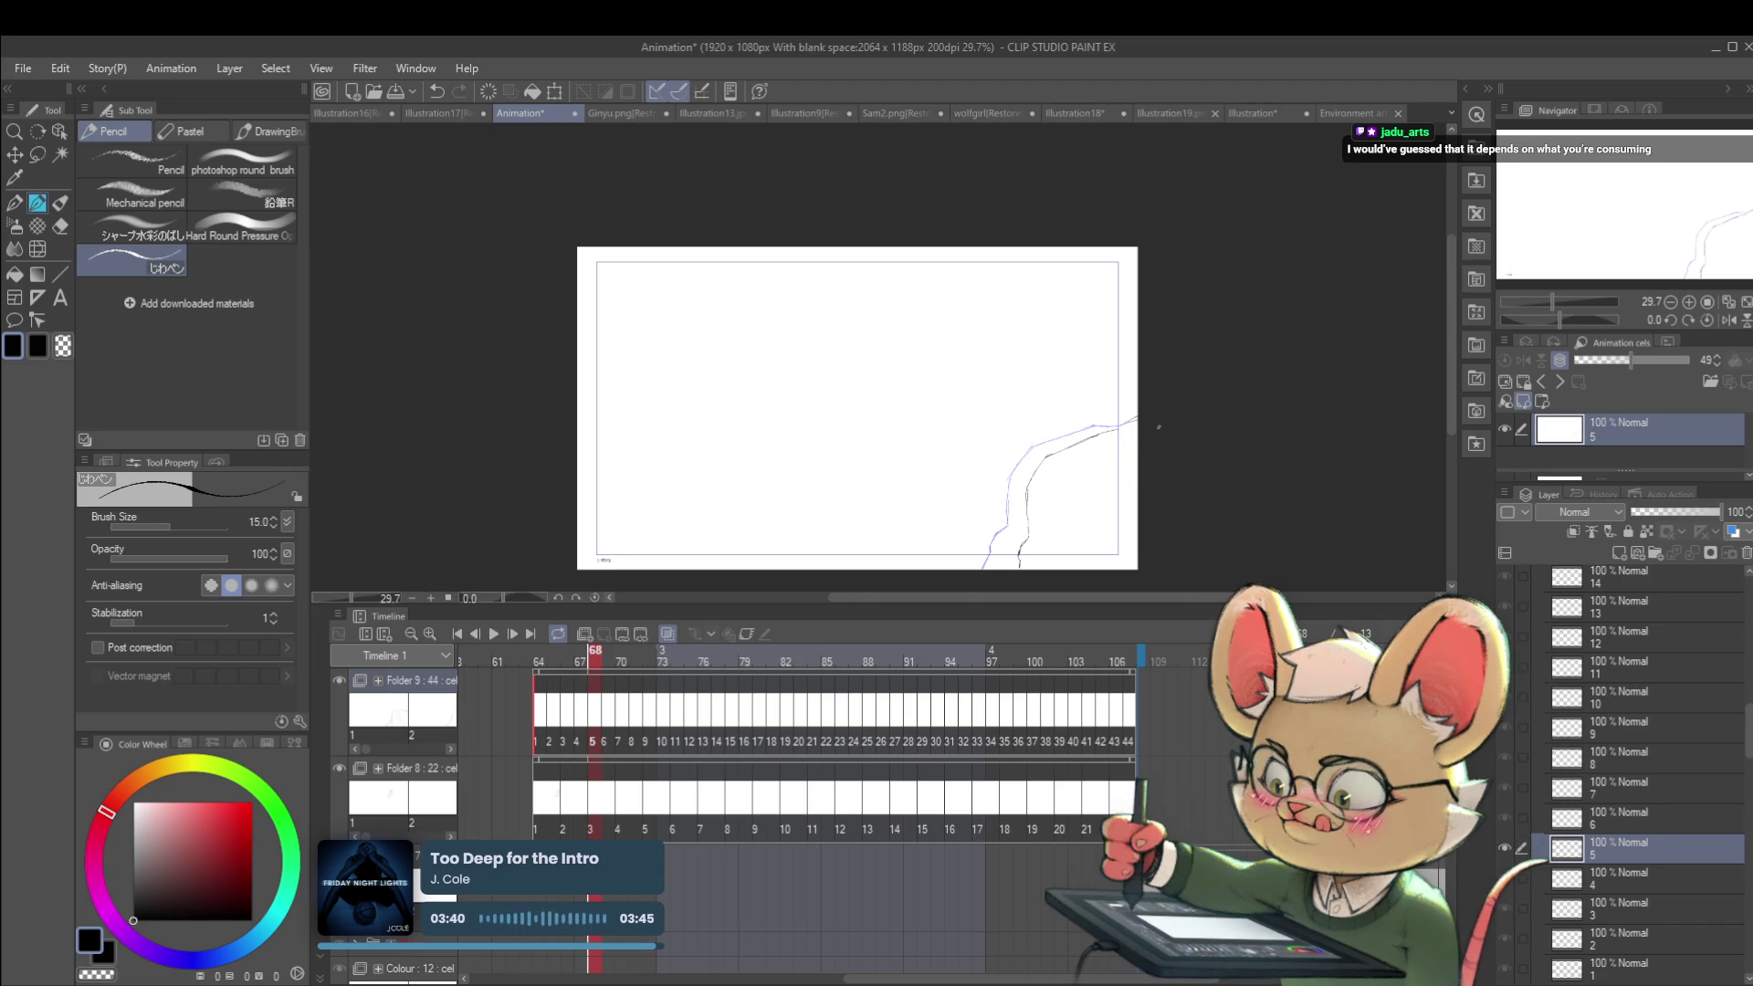
Step: On cel 6, ink the cliff edge line toward the canvas edge, redrawing one stroke
{"action": "key", "text": "Right"}
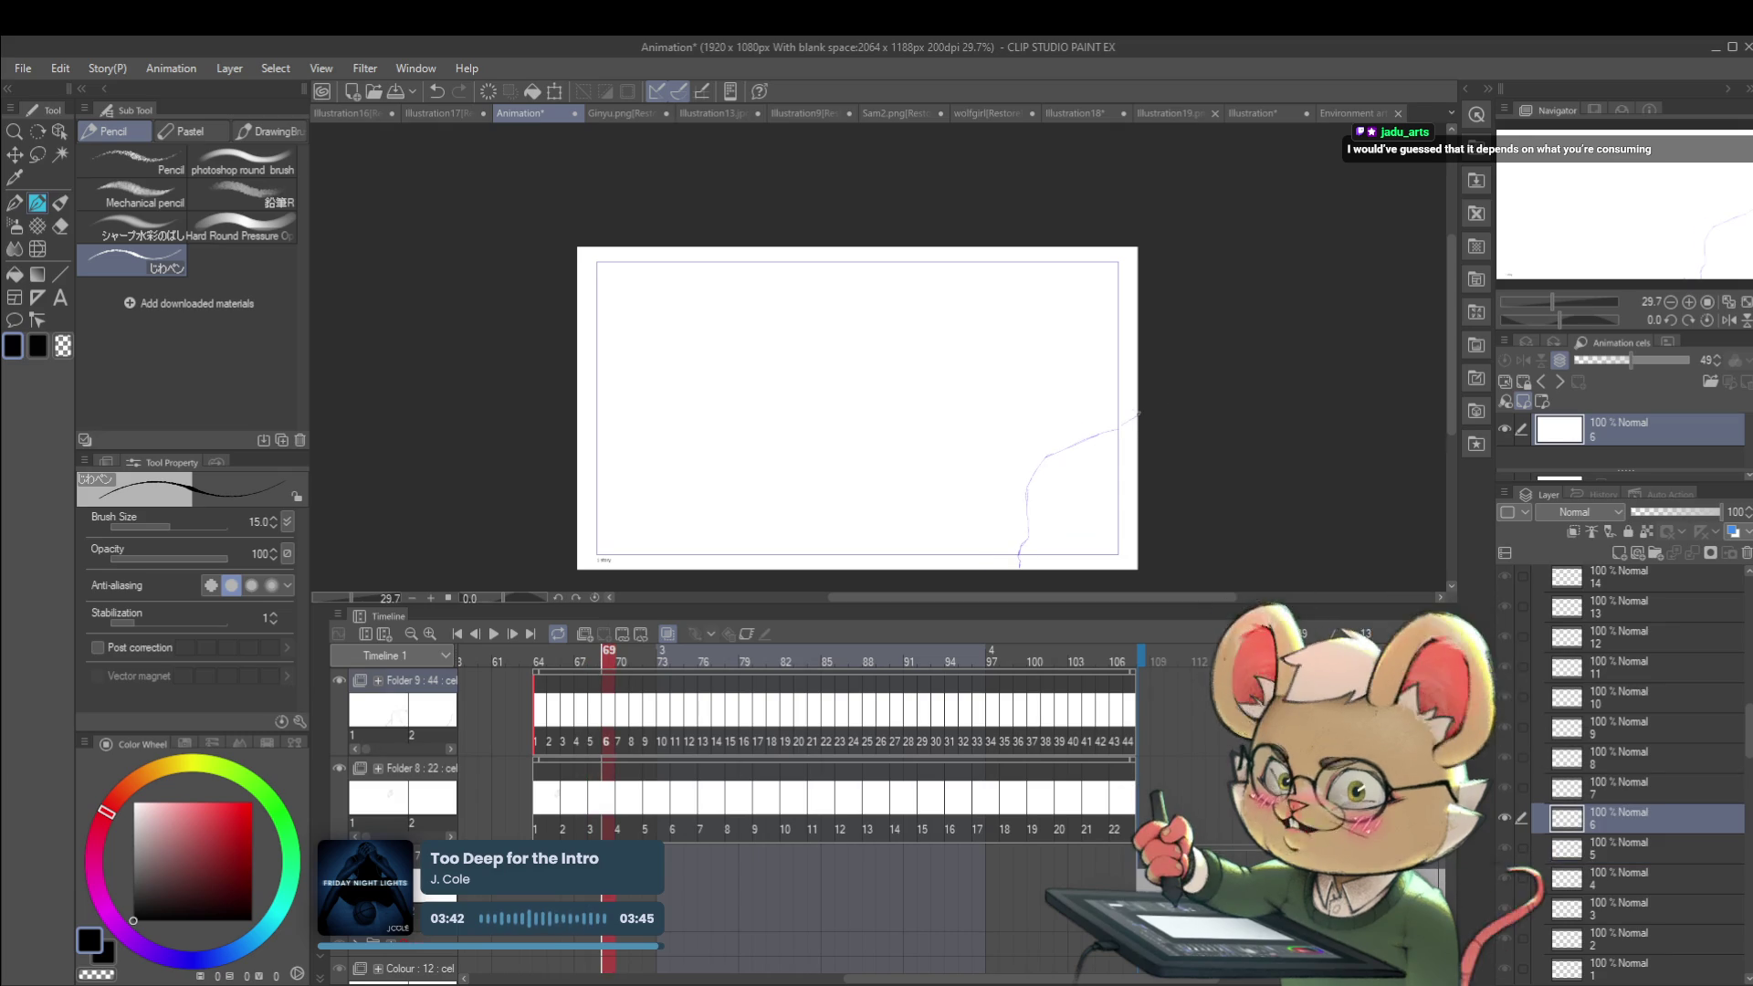
{"action": "left_click_drag", "start_coordinate": [1133, 410], "coordinate": [1073, 454]}
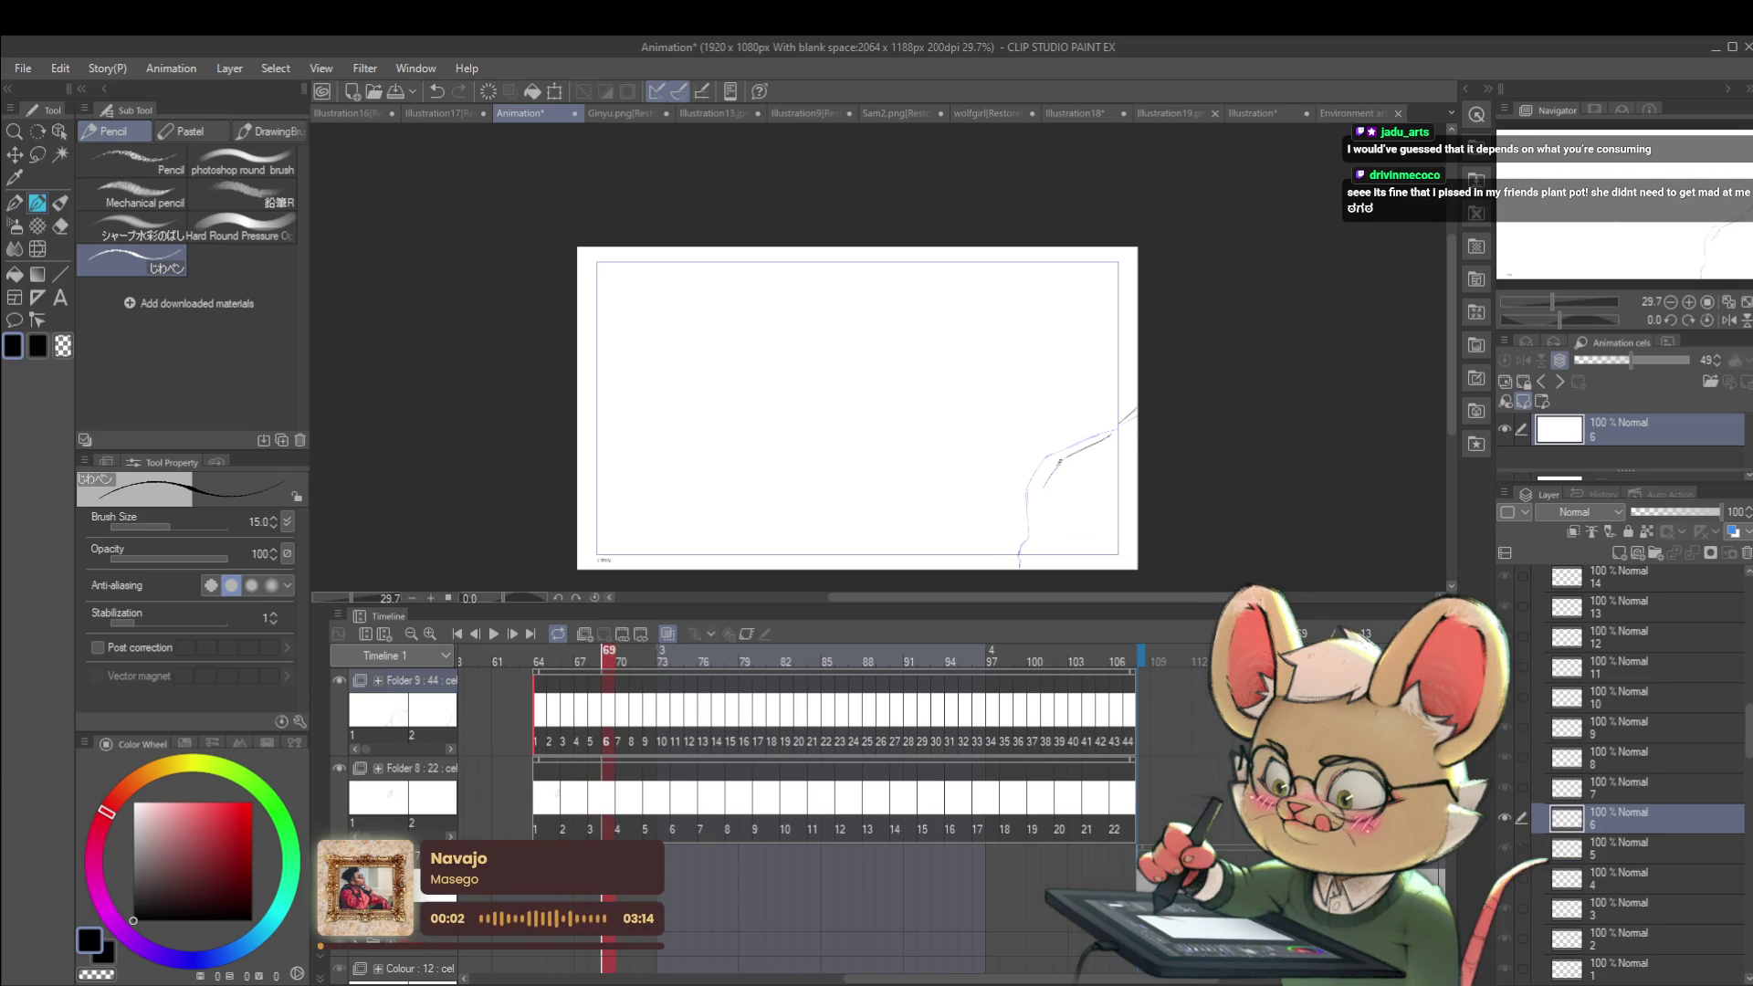
{"action": "key", "text": "ctrl+z"}
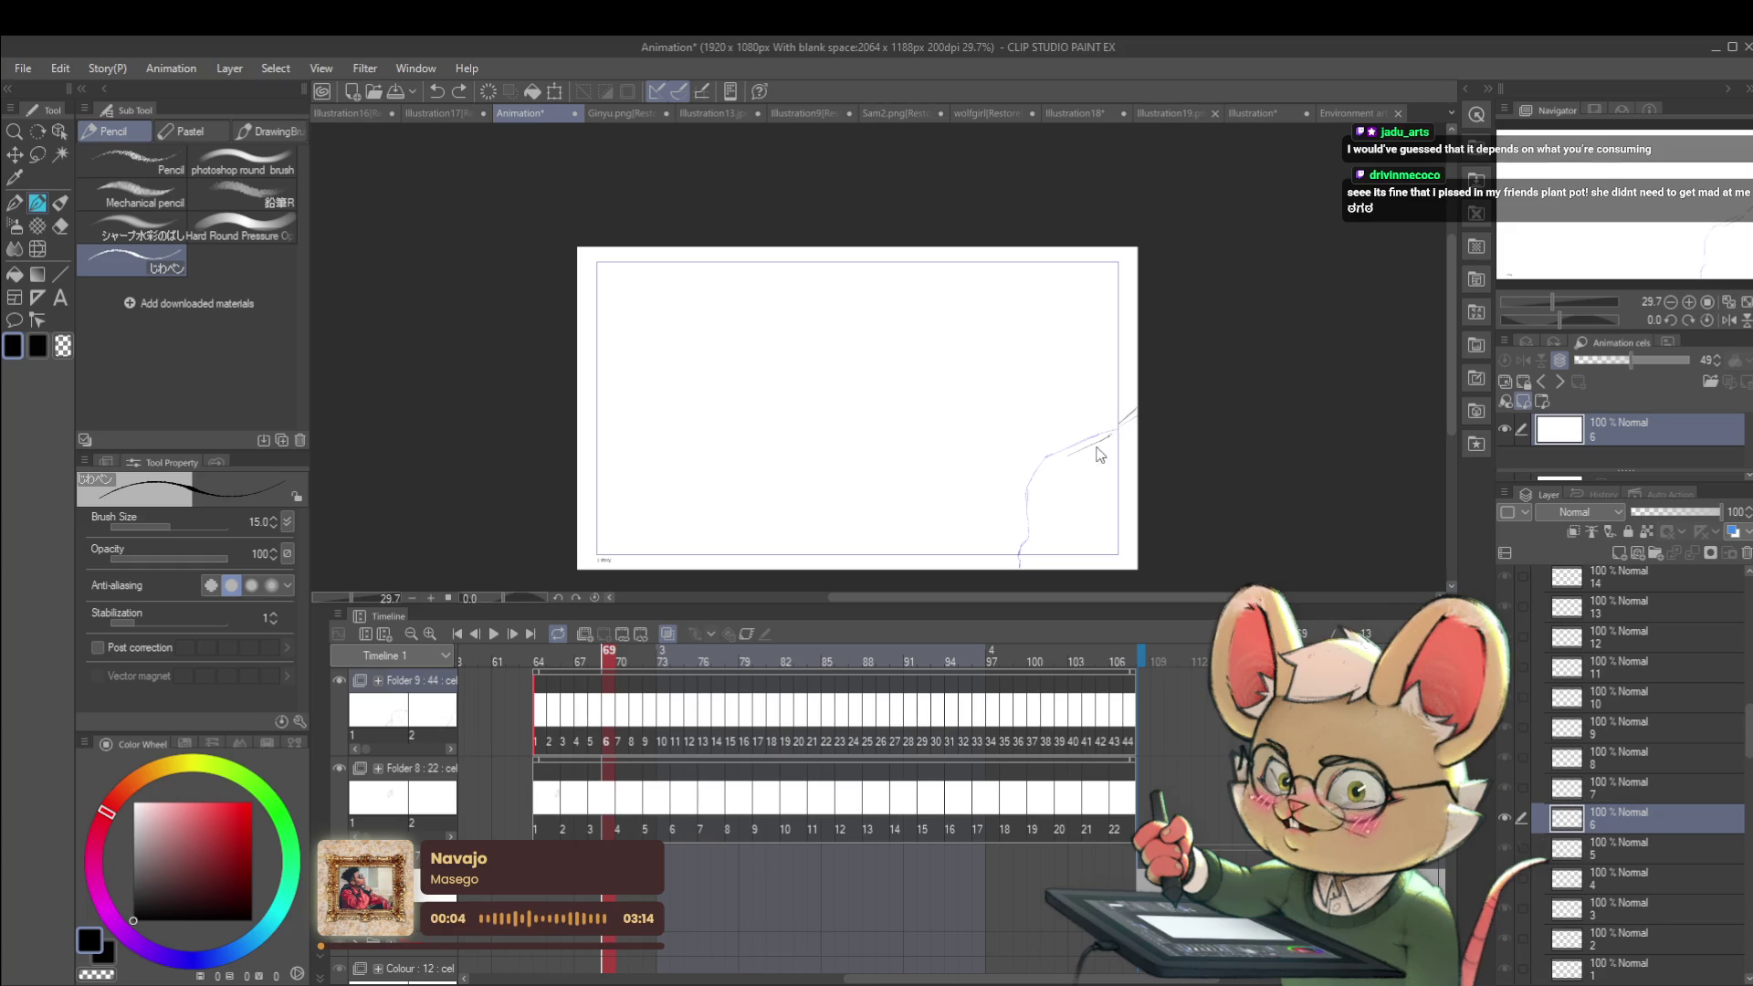
{"action": "left_click_drag", "start_coordinate": [1106, 437], "coordinate": [1057, 469]}
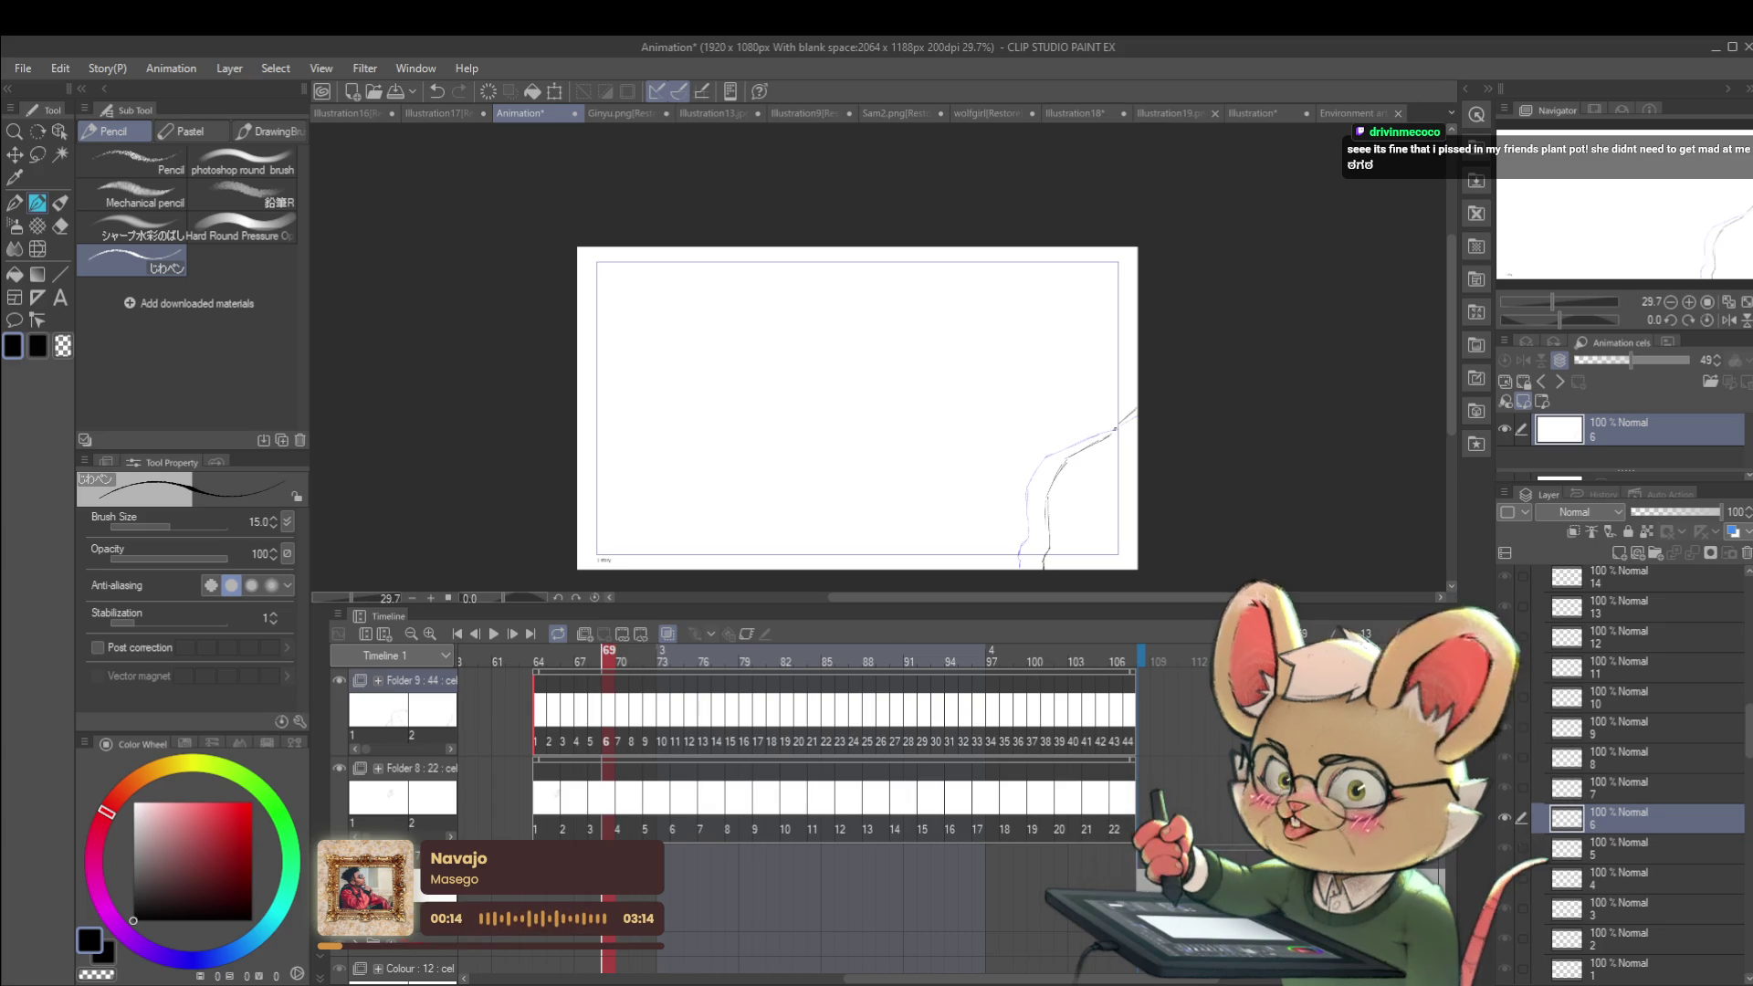
Step: On cel 7, try a short stroke along the cliff line and undo it
{"action": "key", "text": "period"}
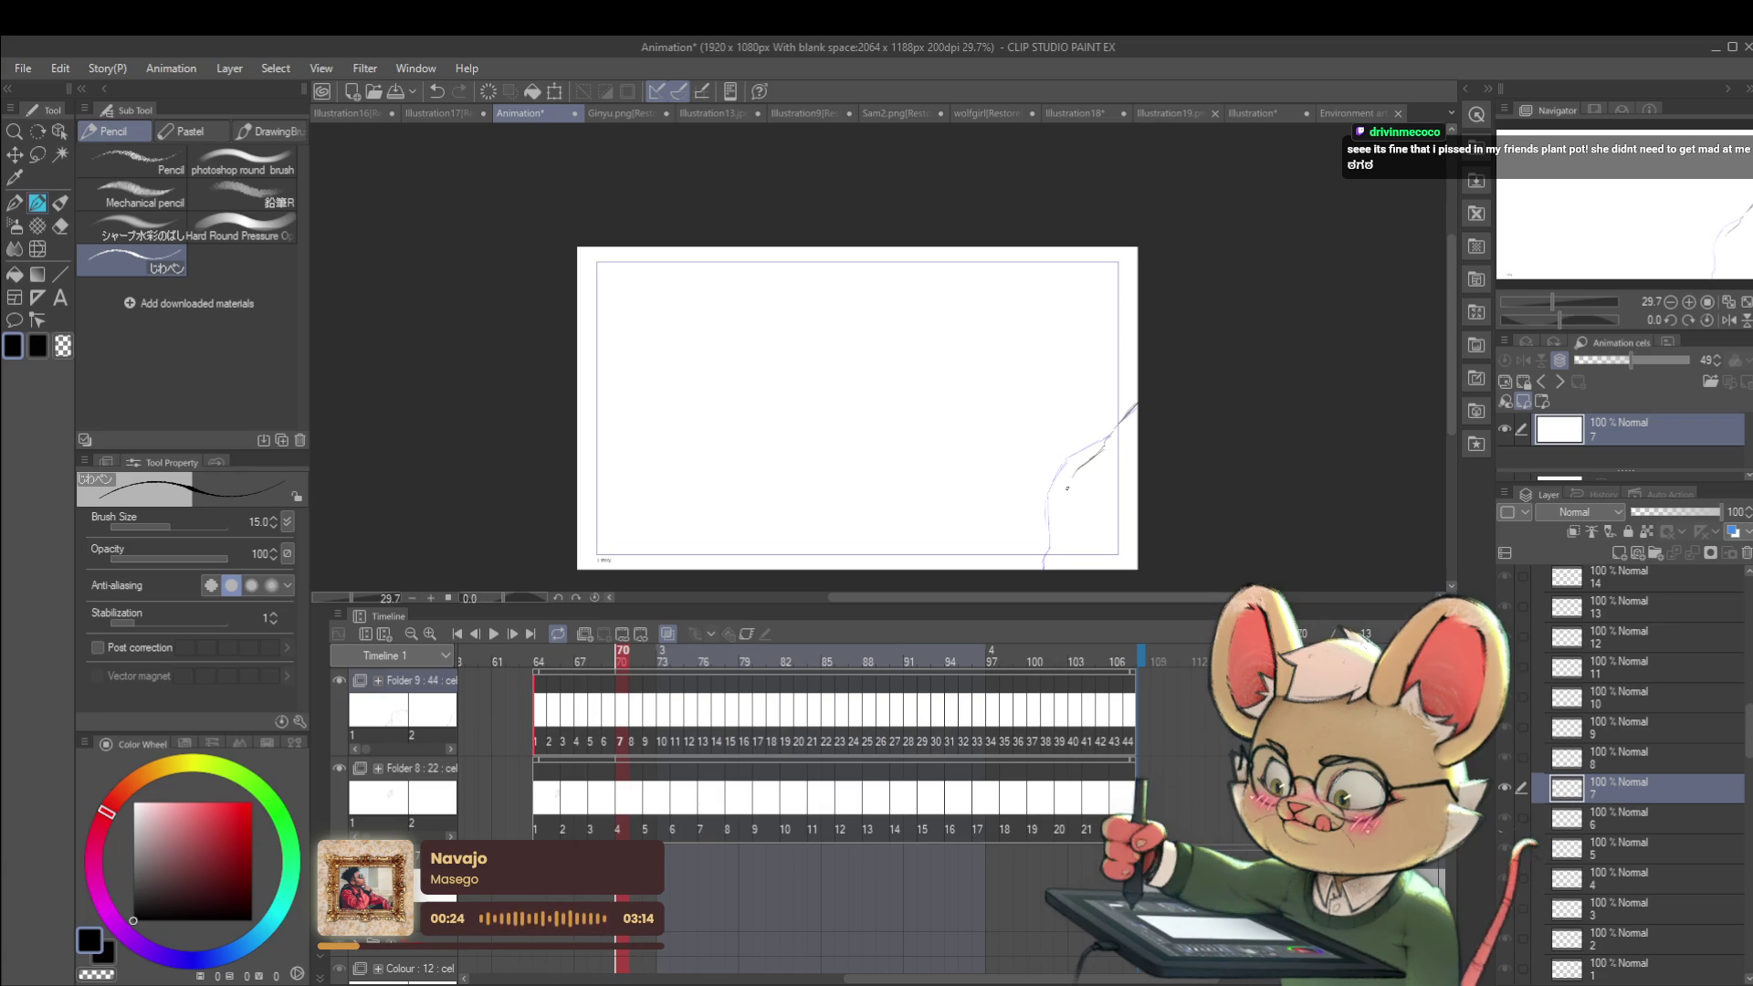
{"action": "left_click_drag", "start_coordinate": [1077, 467], "coordinate": [1101, 449]}
{"action": "key", "text": "ctrl+z"}
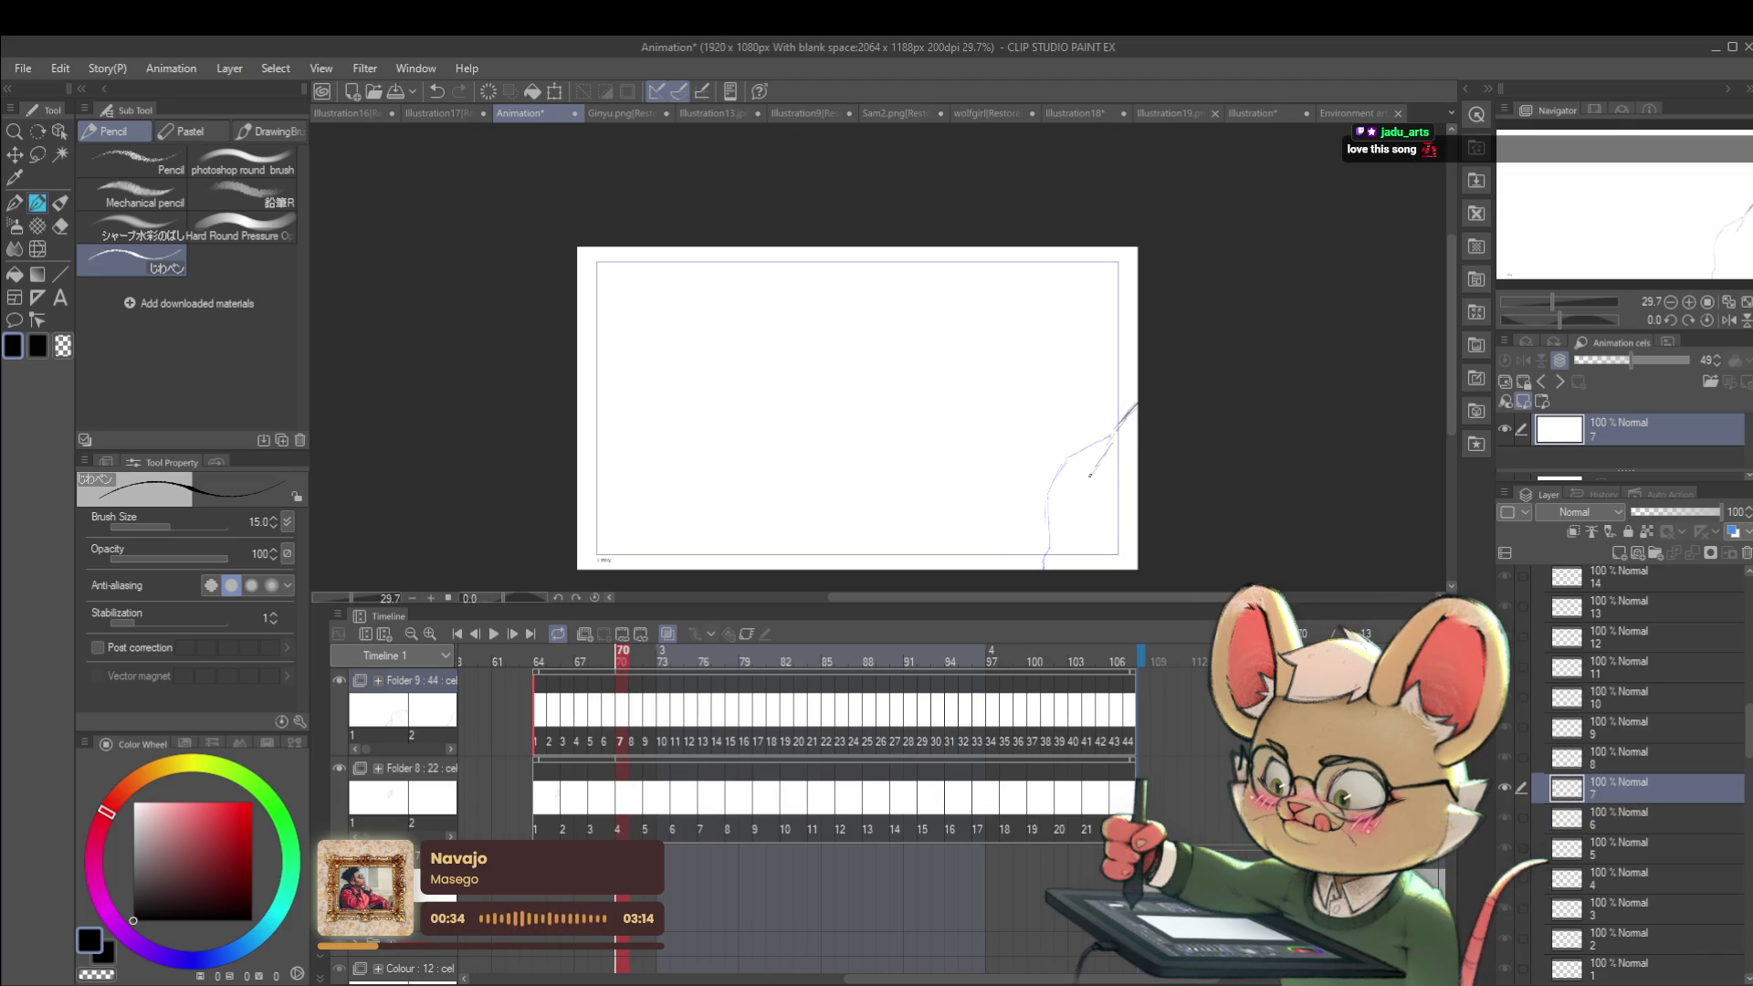
Step: Undo a stray stroke and ink the cliff line down cel 7
{"action": "key", "text": "ctrl+z"}
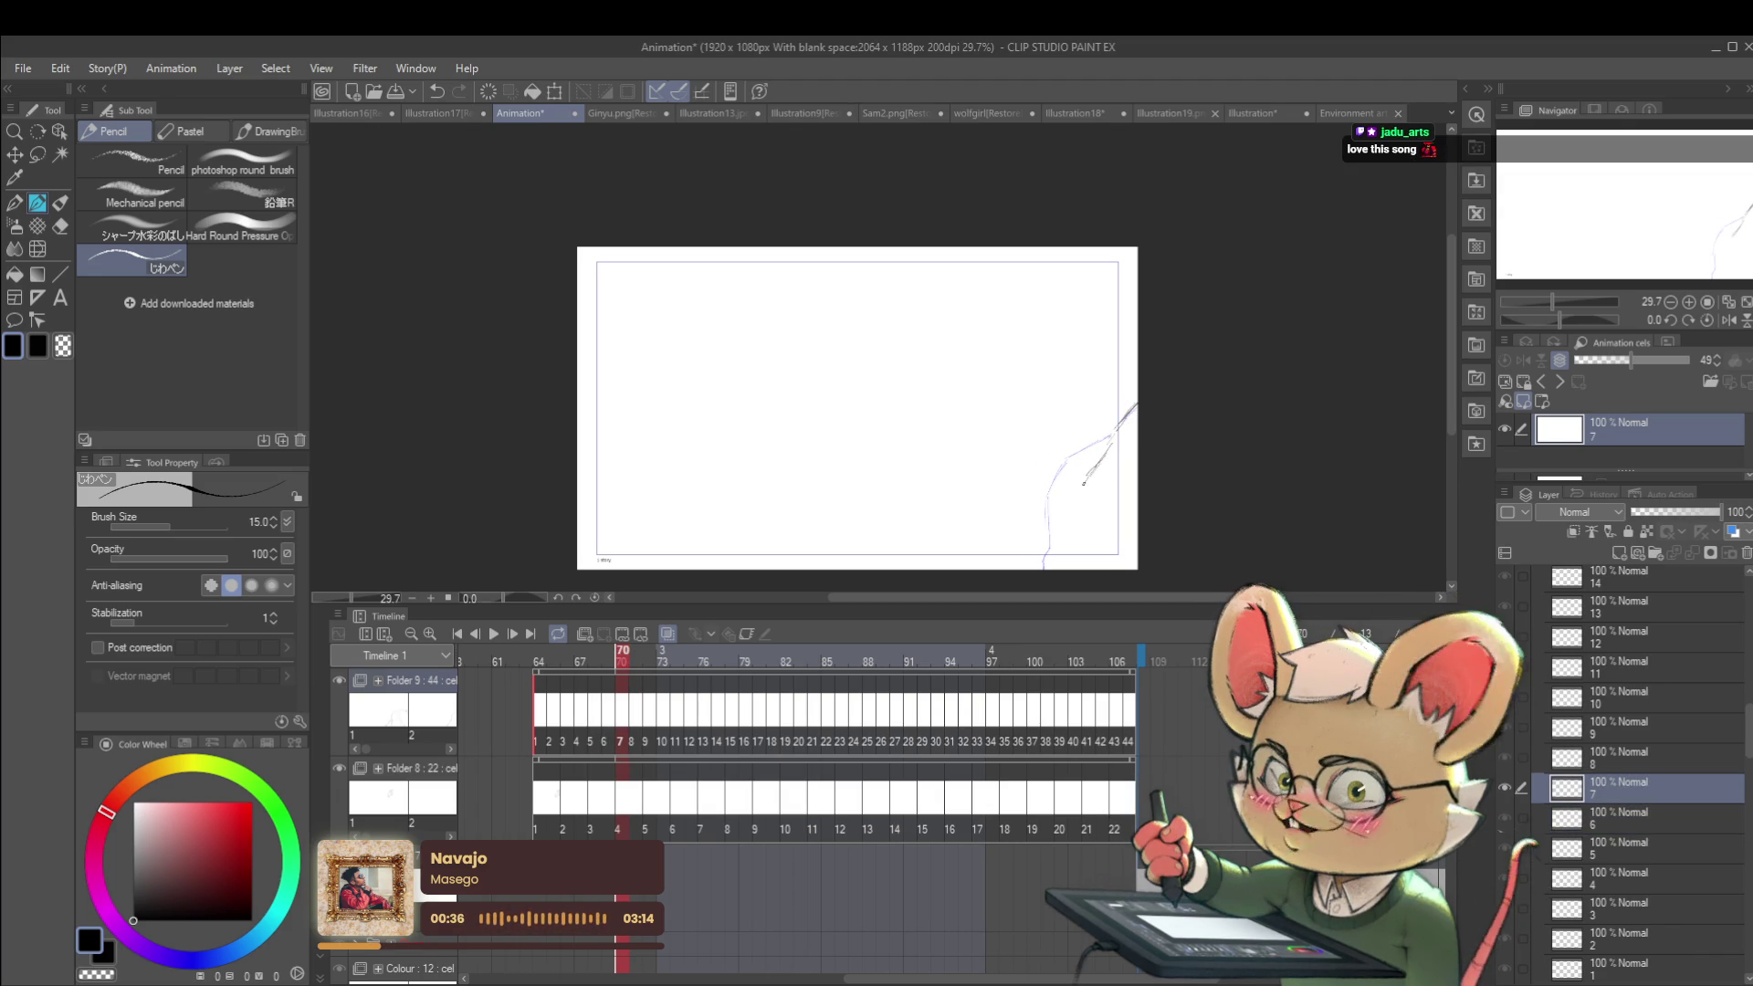
{"action": "left_click_drag", "start_coordinate": [1110, 436], "coordinate": [1087, 551]}
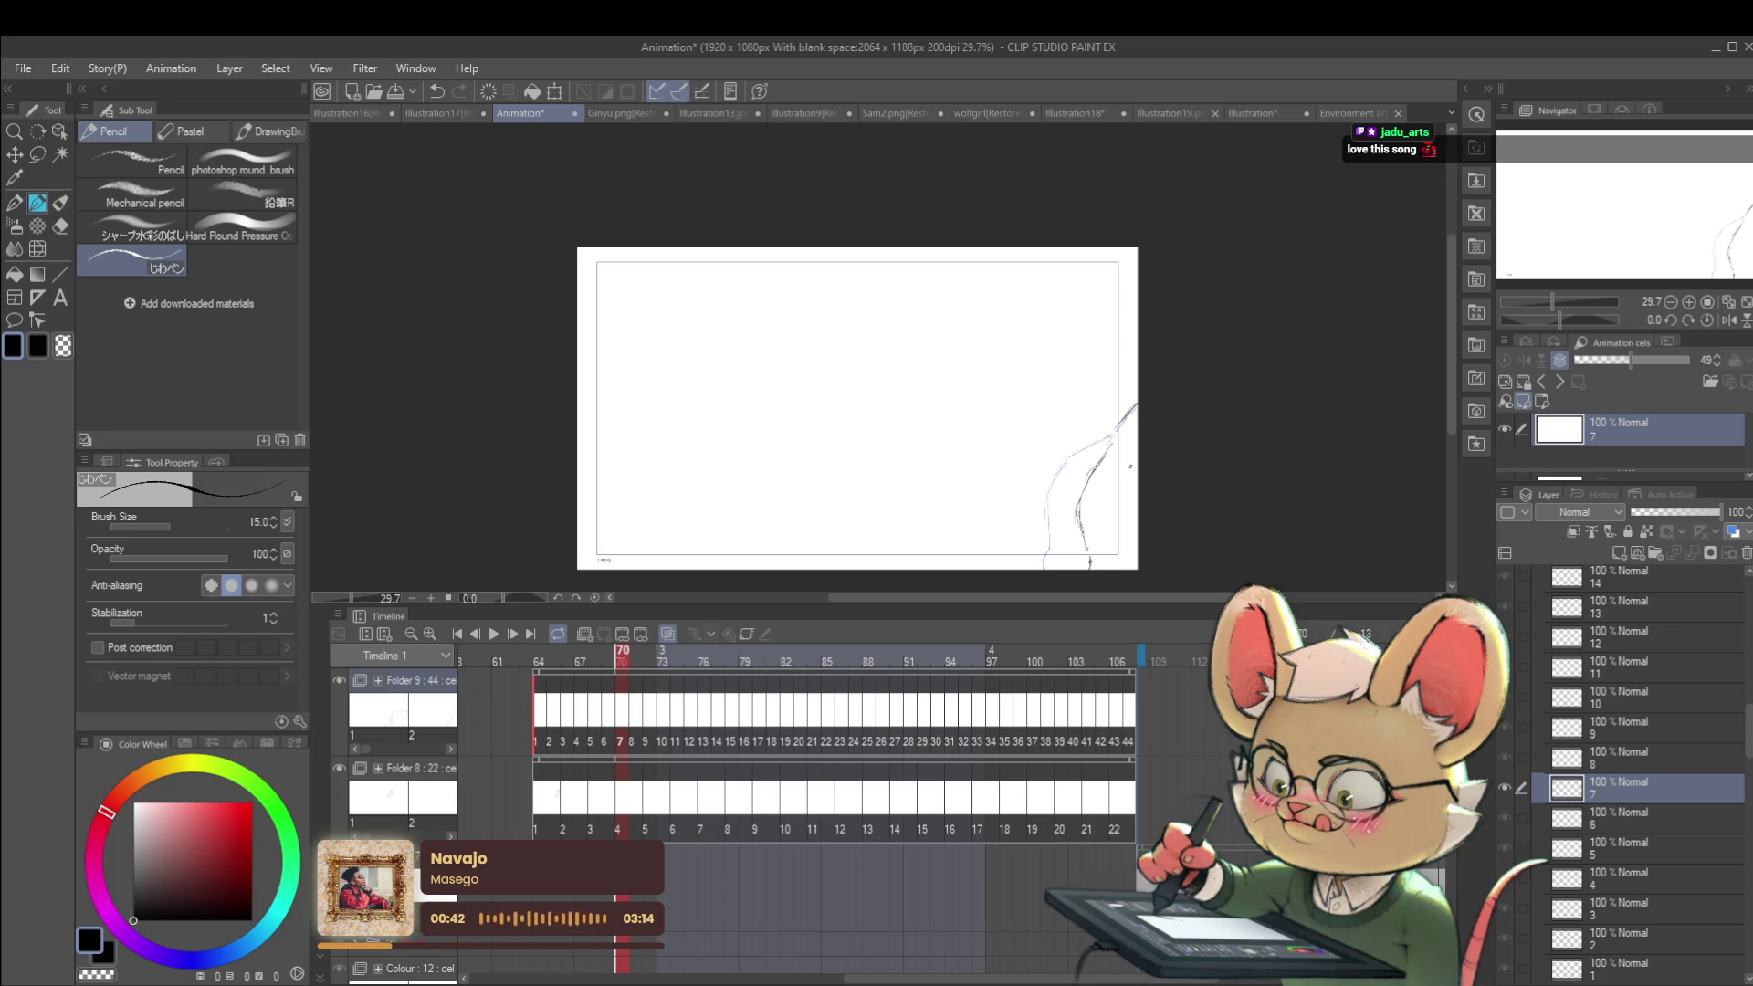
{"action": "key", "text": "ctrl+Right"}
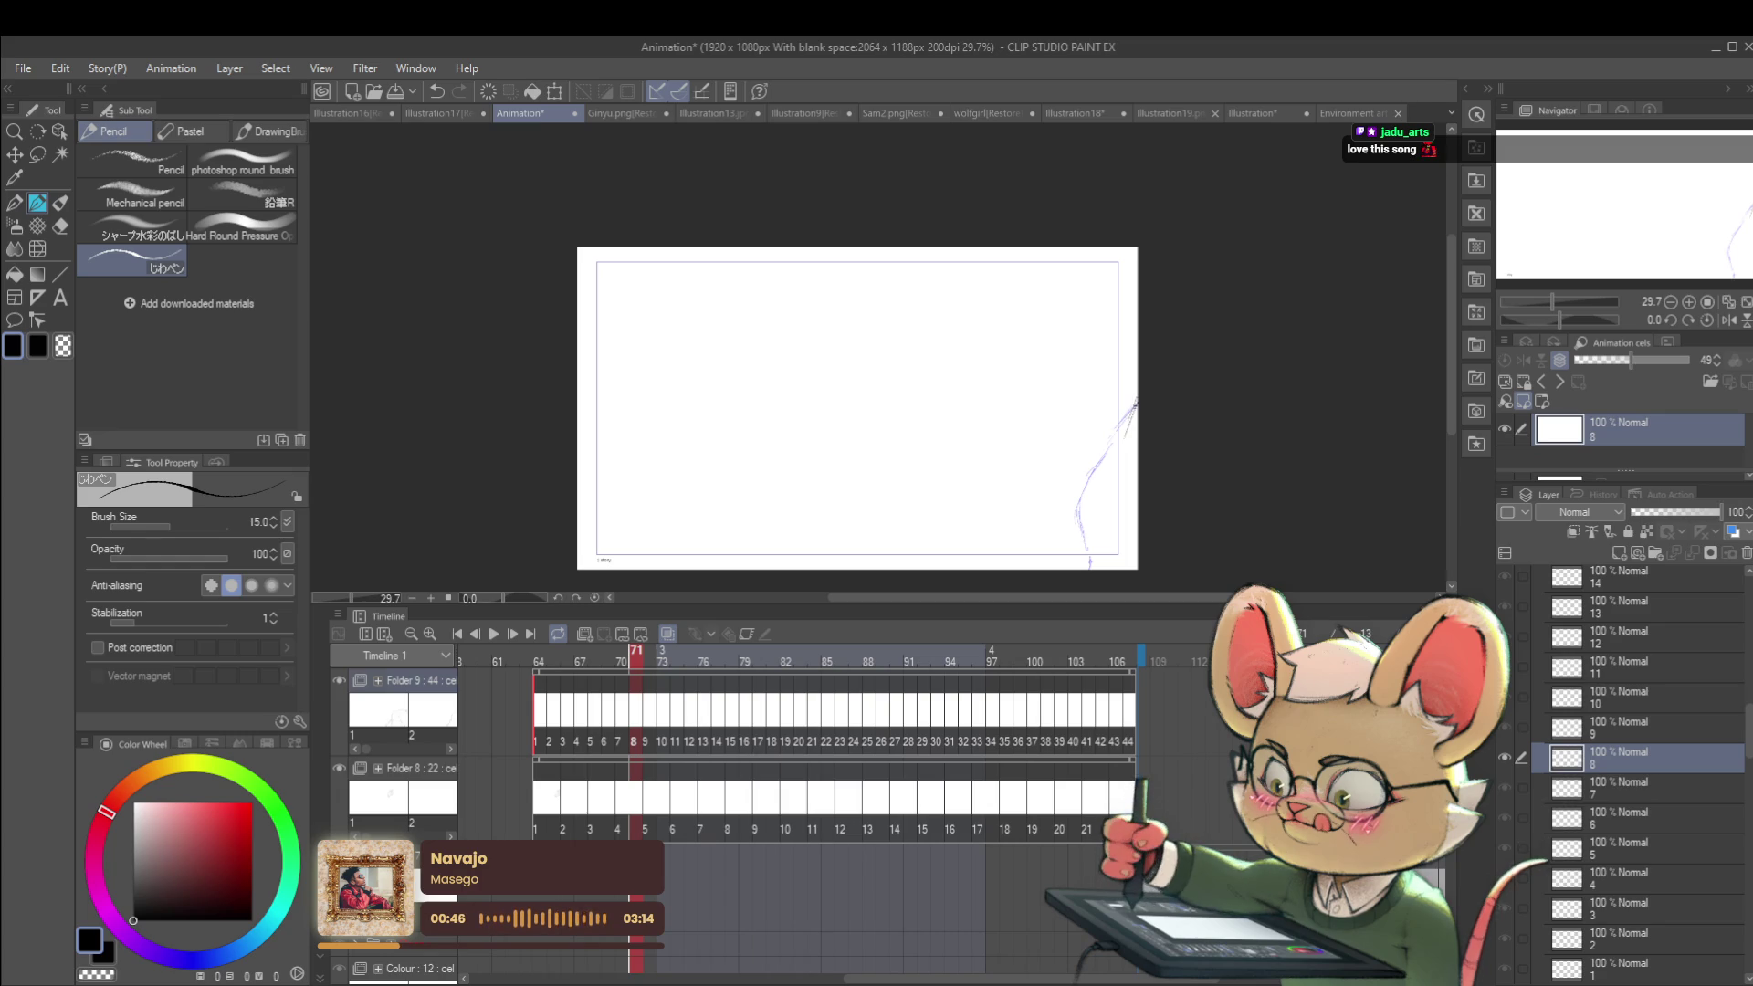
Step: Draw and redraw cel 8's vertical cliff line, then start playback from cel 9
{"action": "left_click_drag", "start_coordinate": [1126, 443], "coordinate": [1126, 482]}
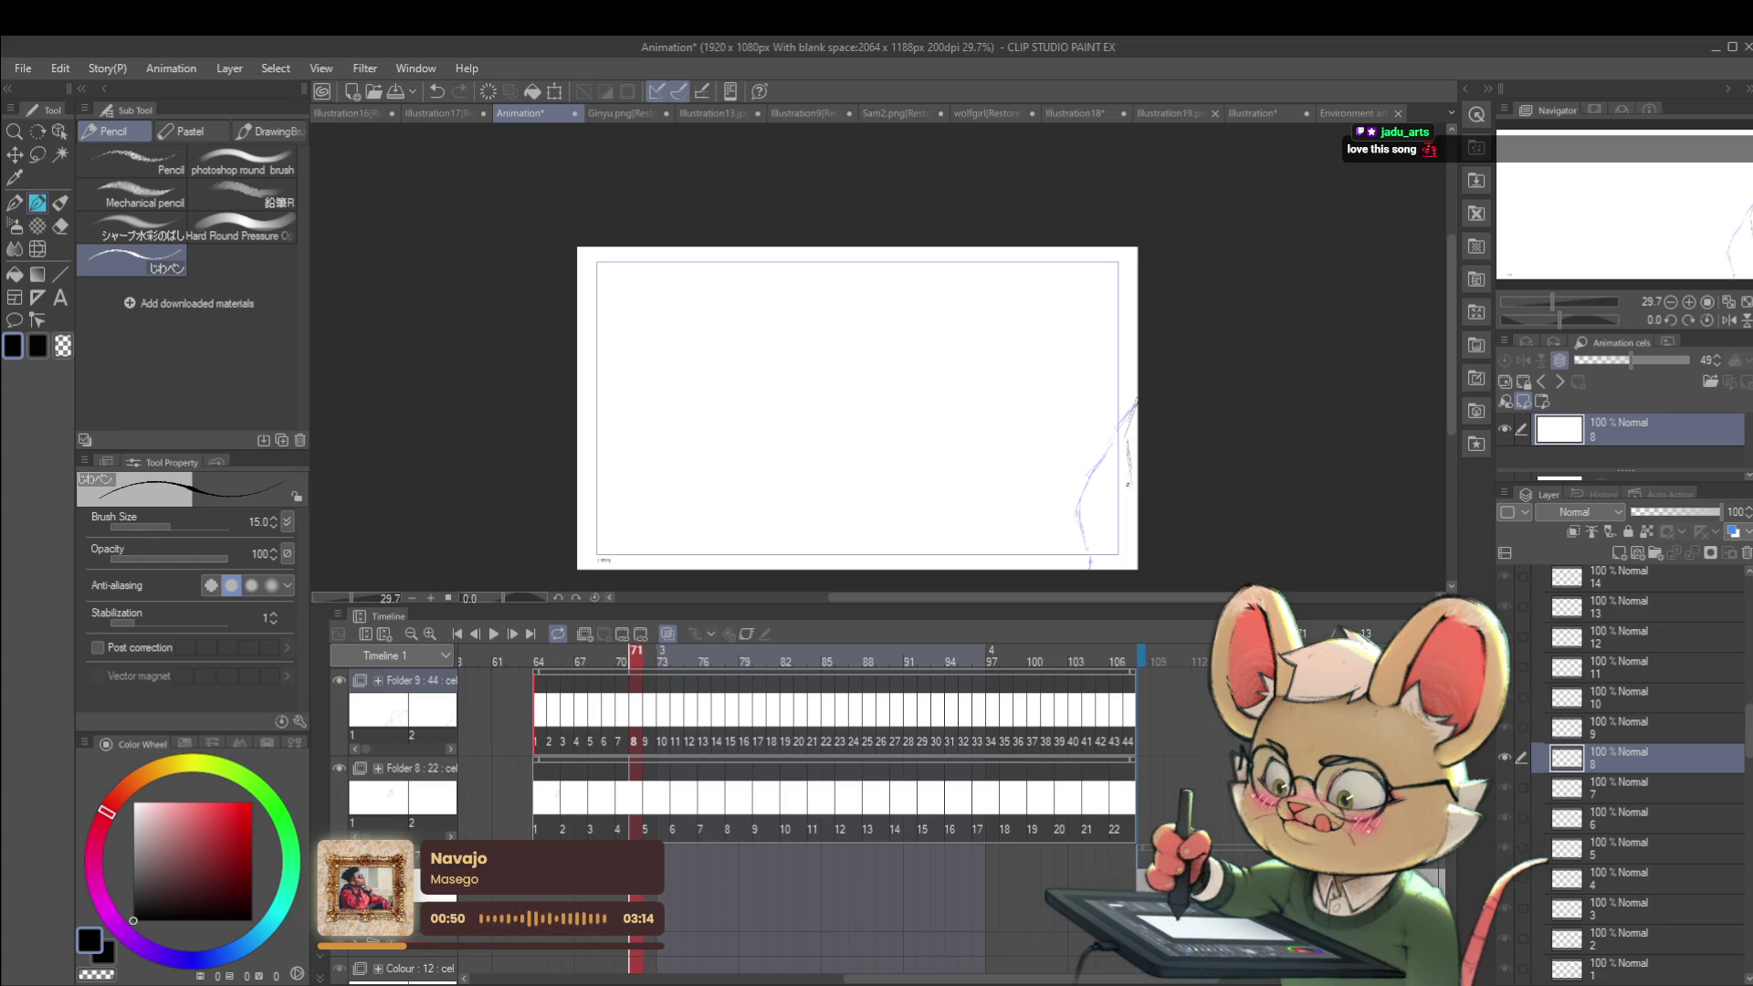
{"action": "key", "text": "ctrl+z"}
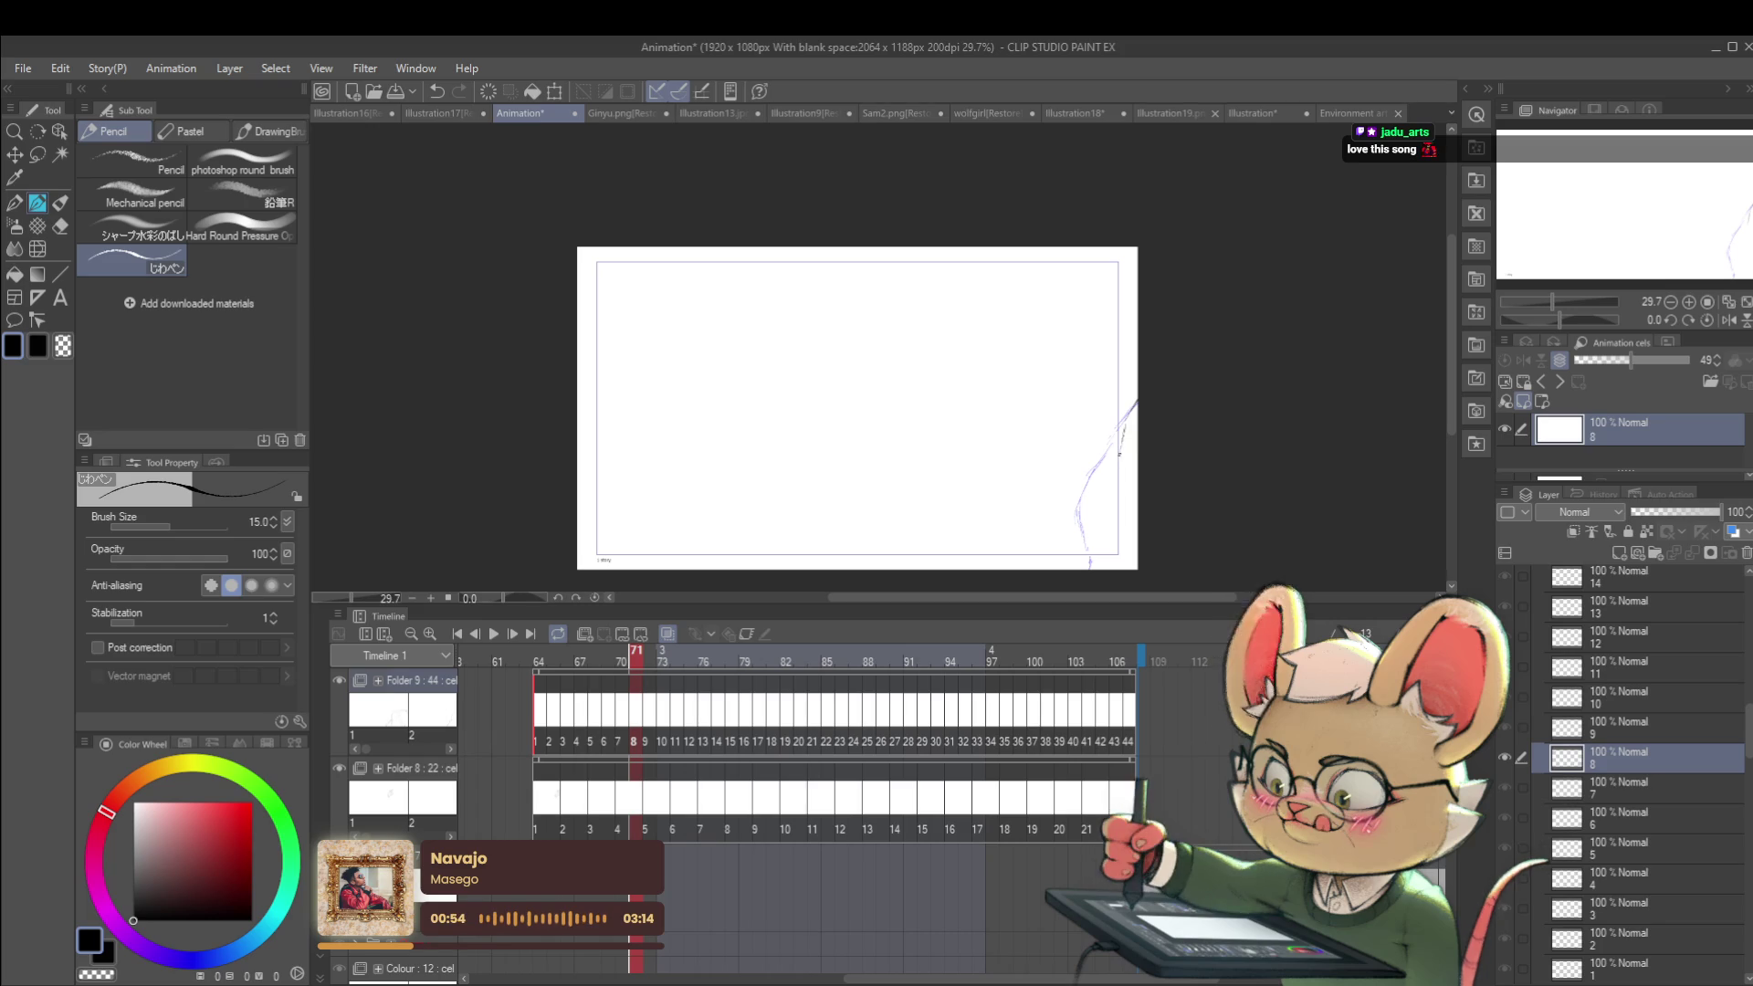
{"action": "left_click_drag", "start_coordinate": [1123, 433], "coordinate": [1107, 532]}
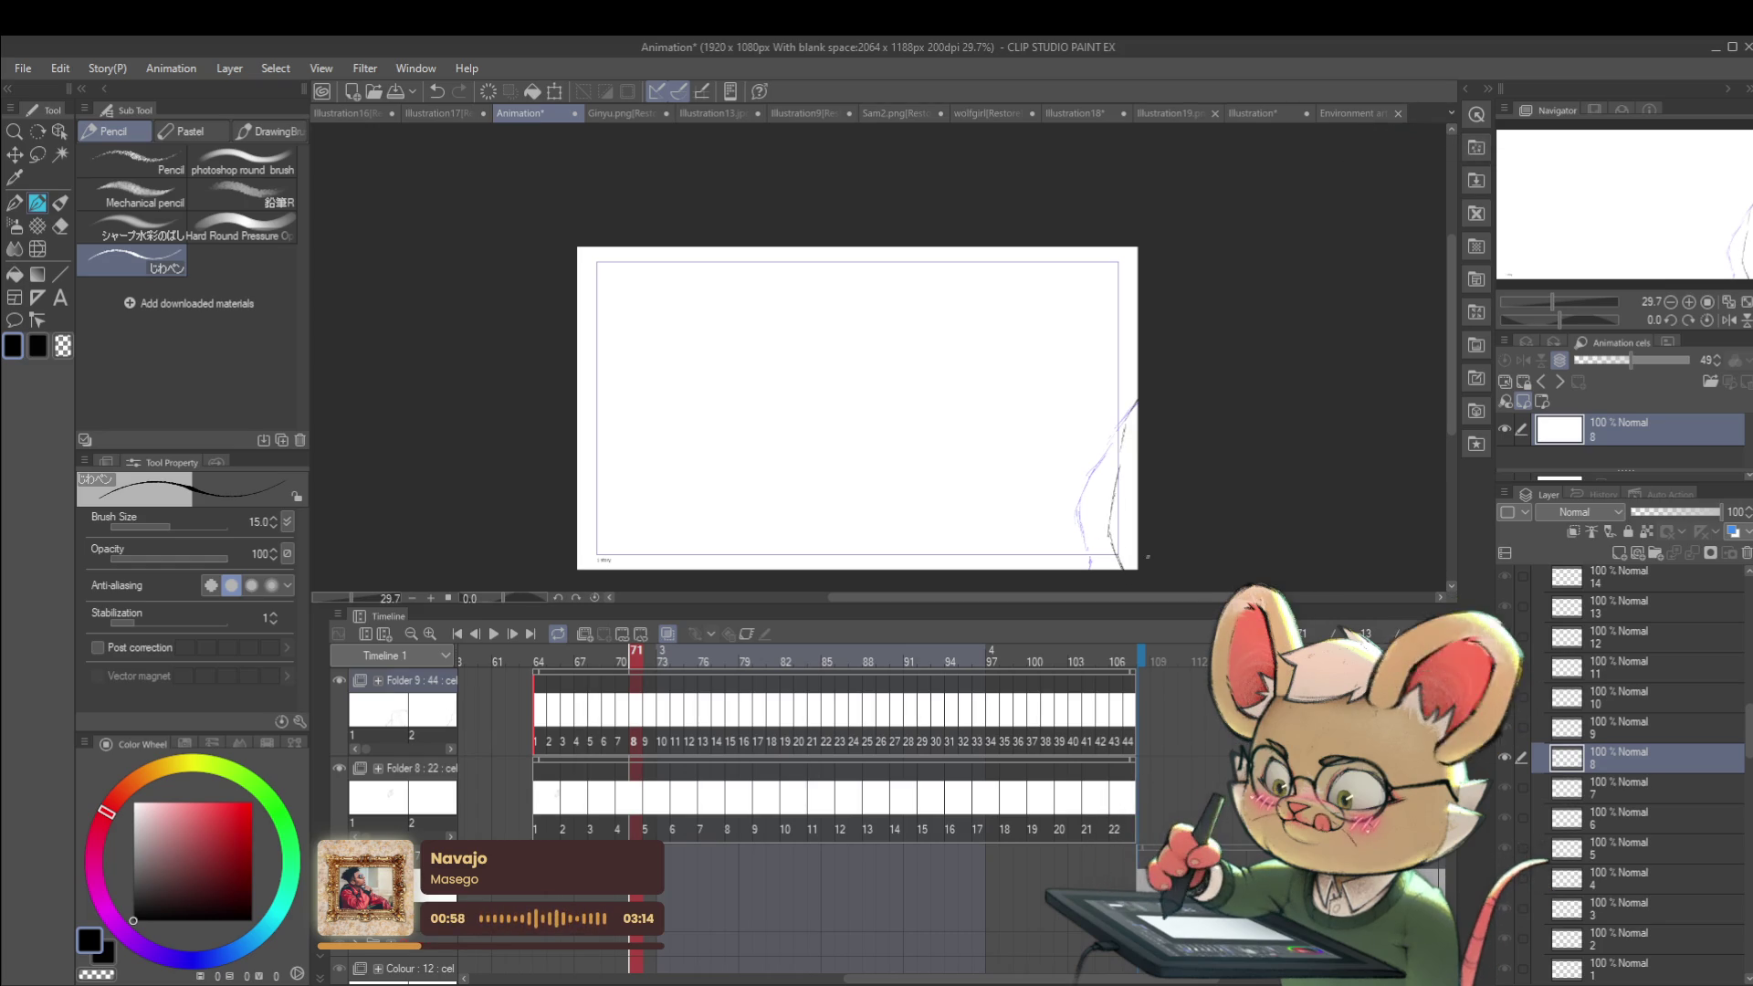
{"action": "key", "text": "Right"}
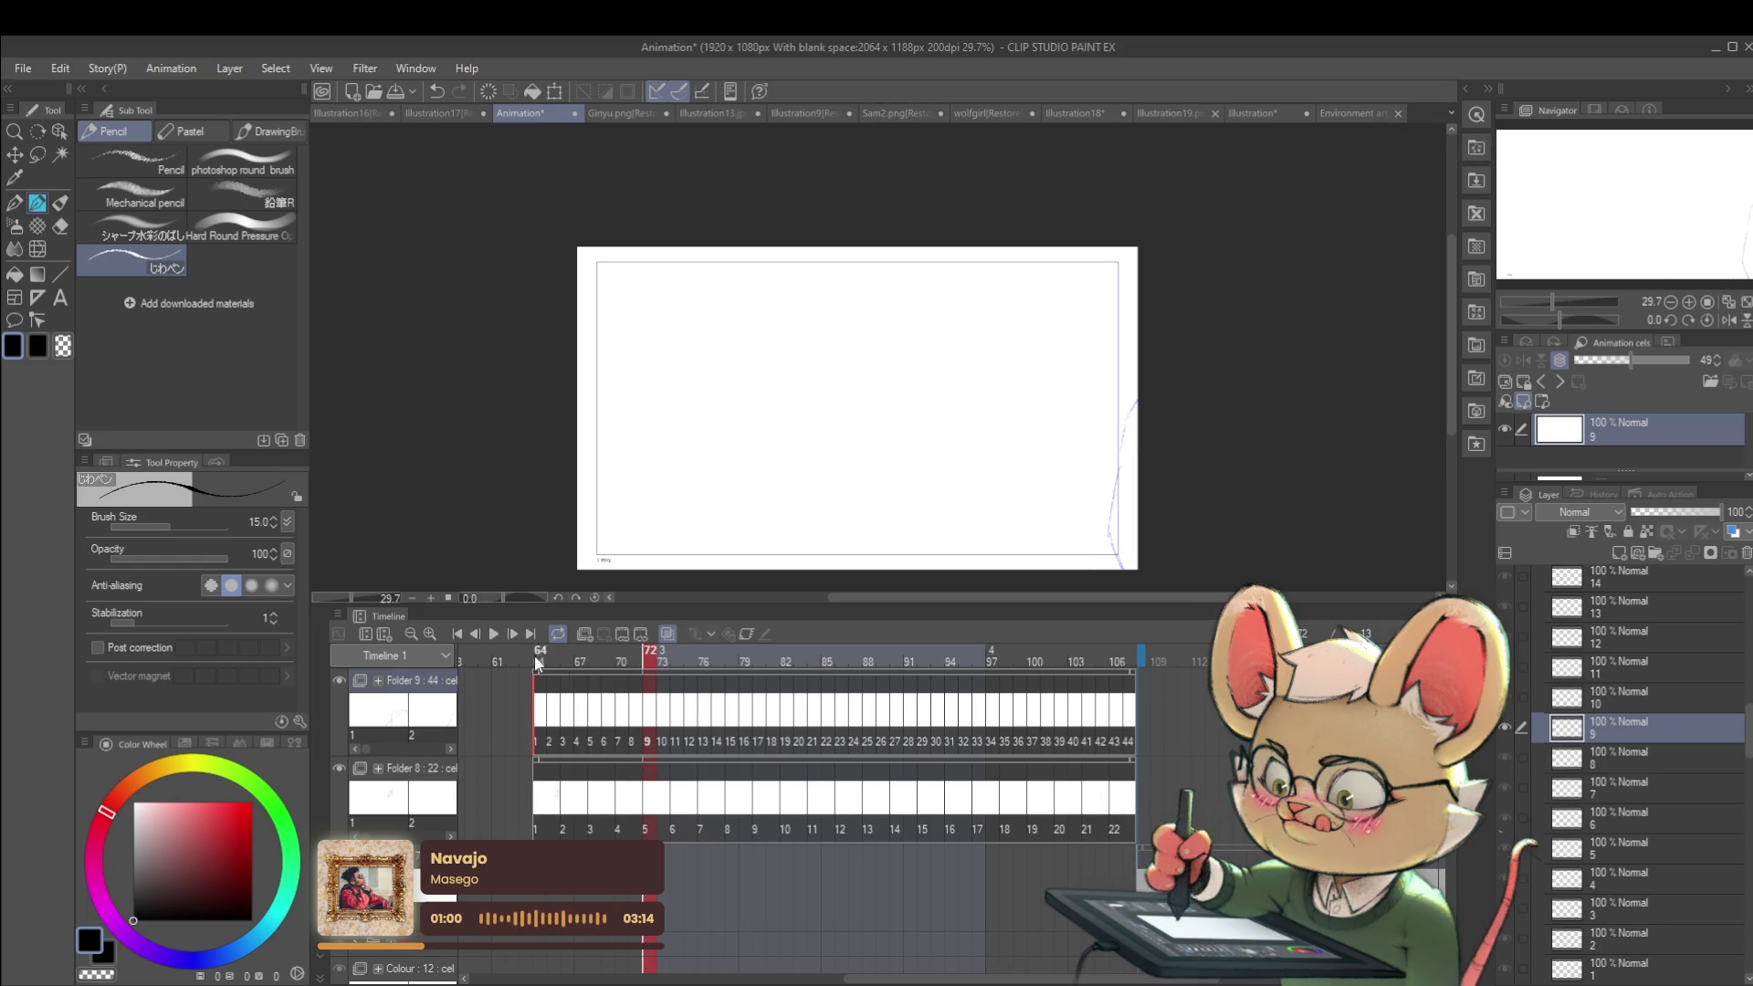
{"action": "left_click", "coordinate": [495, 634]}
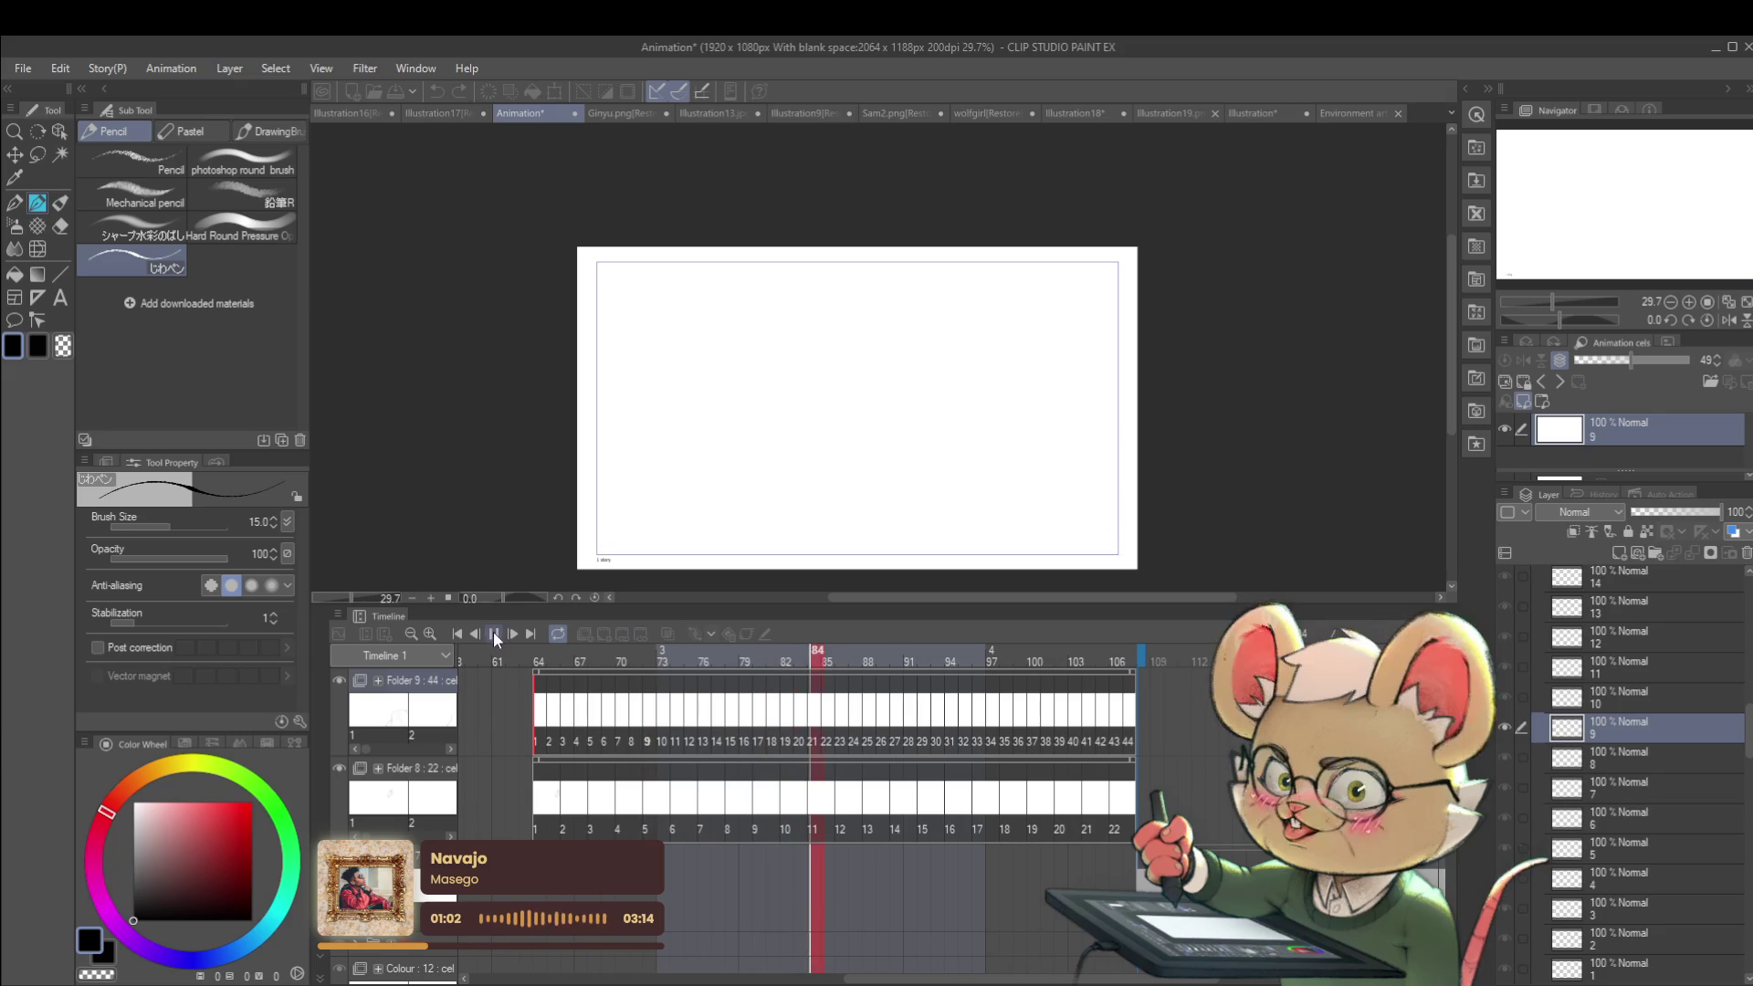
Step: Stop, rewind the timeline and replay the animation with the canvas mirrored horizontally
{"action": "left_click", "coordinate": [495, 634]}
{"action": "scroll", "coordinate": [648, 694], "scroll_direction": "left", "scroll_amount": 10}
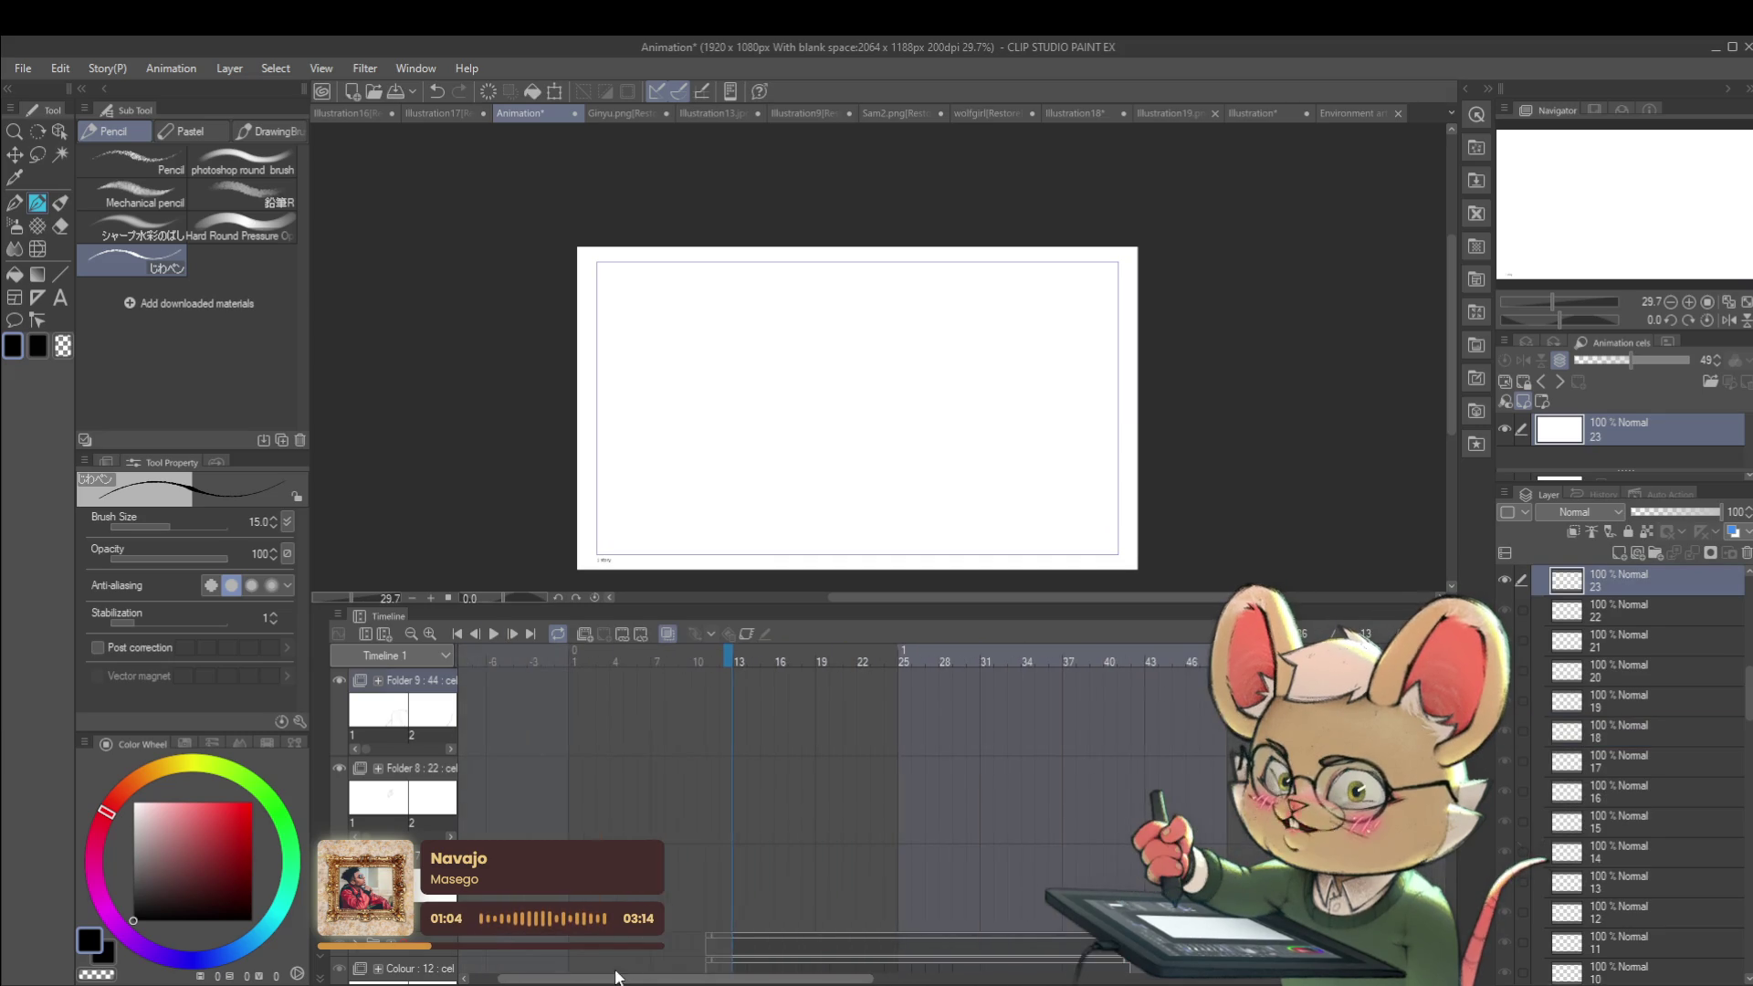
{"action": "left_click", "coordinate": [649, 654]}
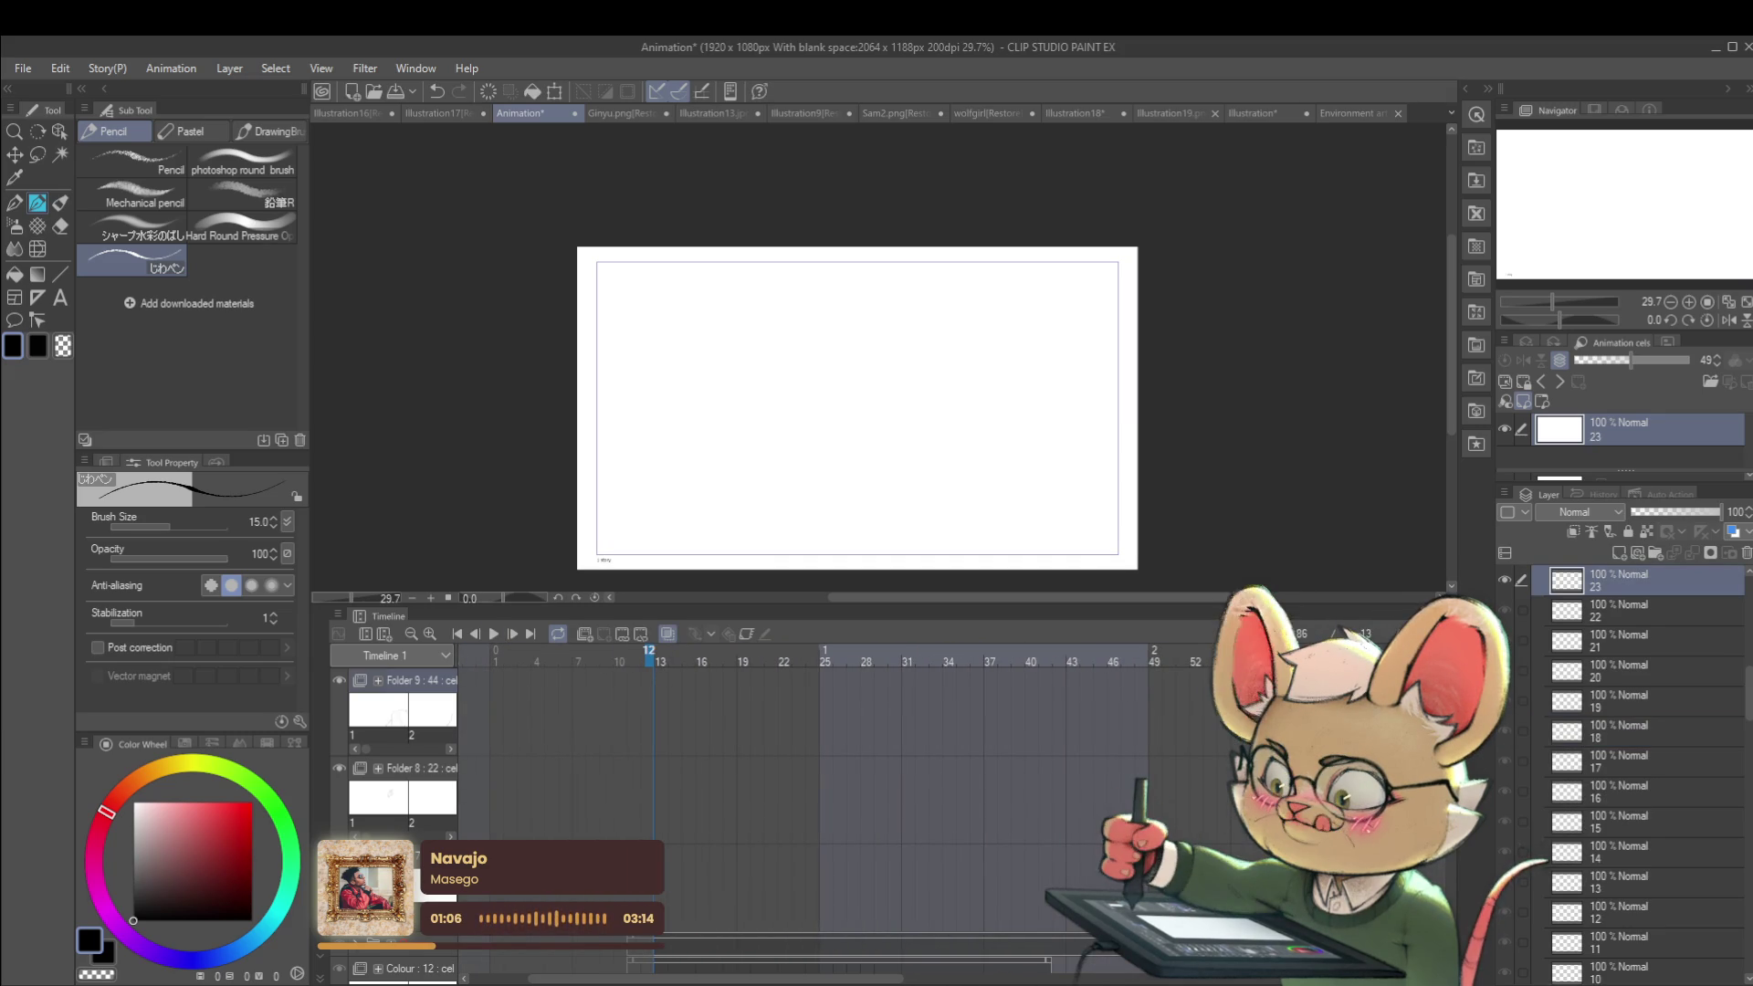
{"action": "left_click", "coordinate": [494, 633]}
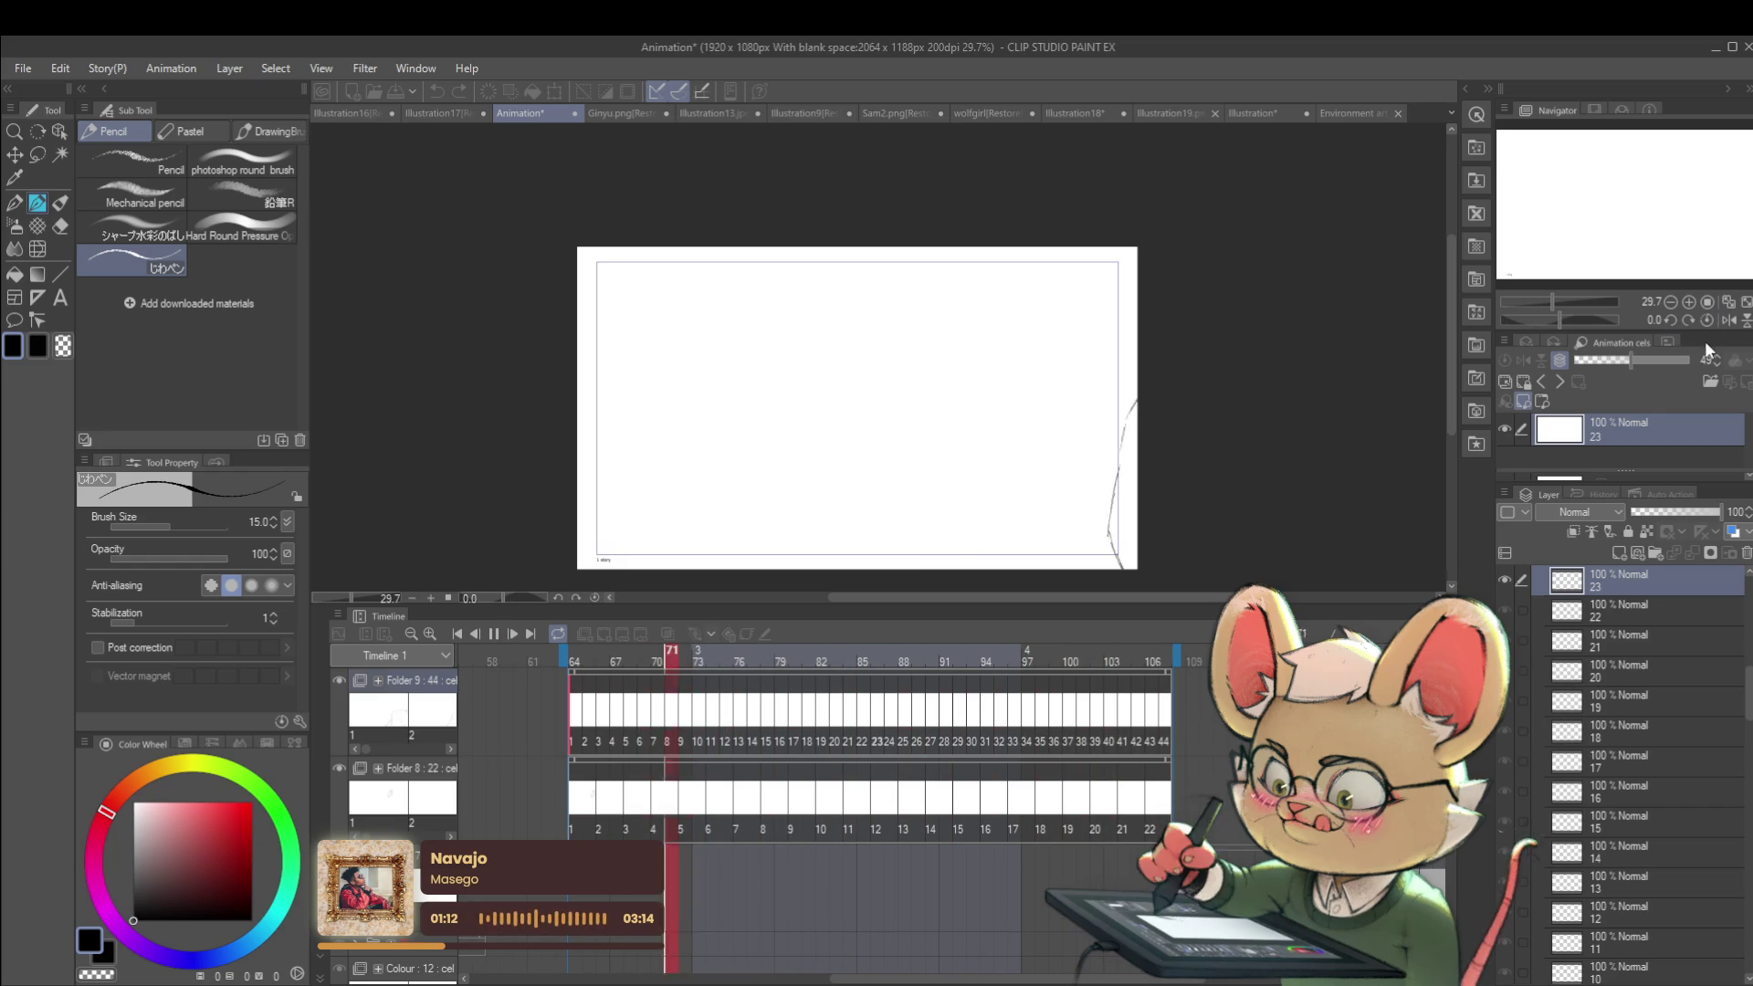
{"action": "left_click", "coordinate": [1720, 321]}
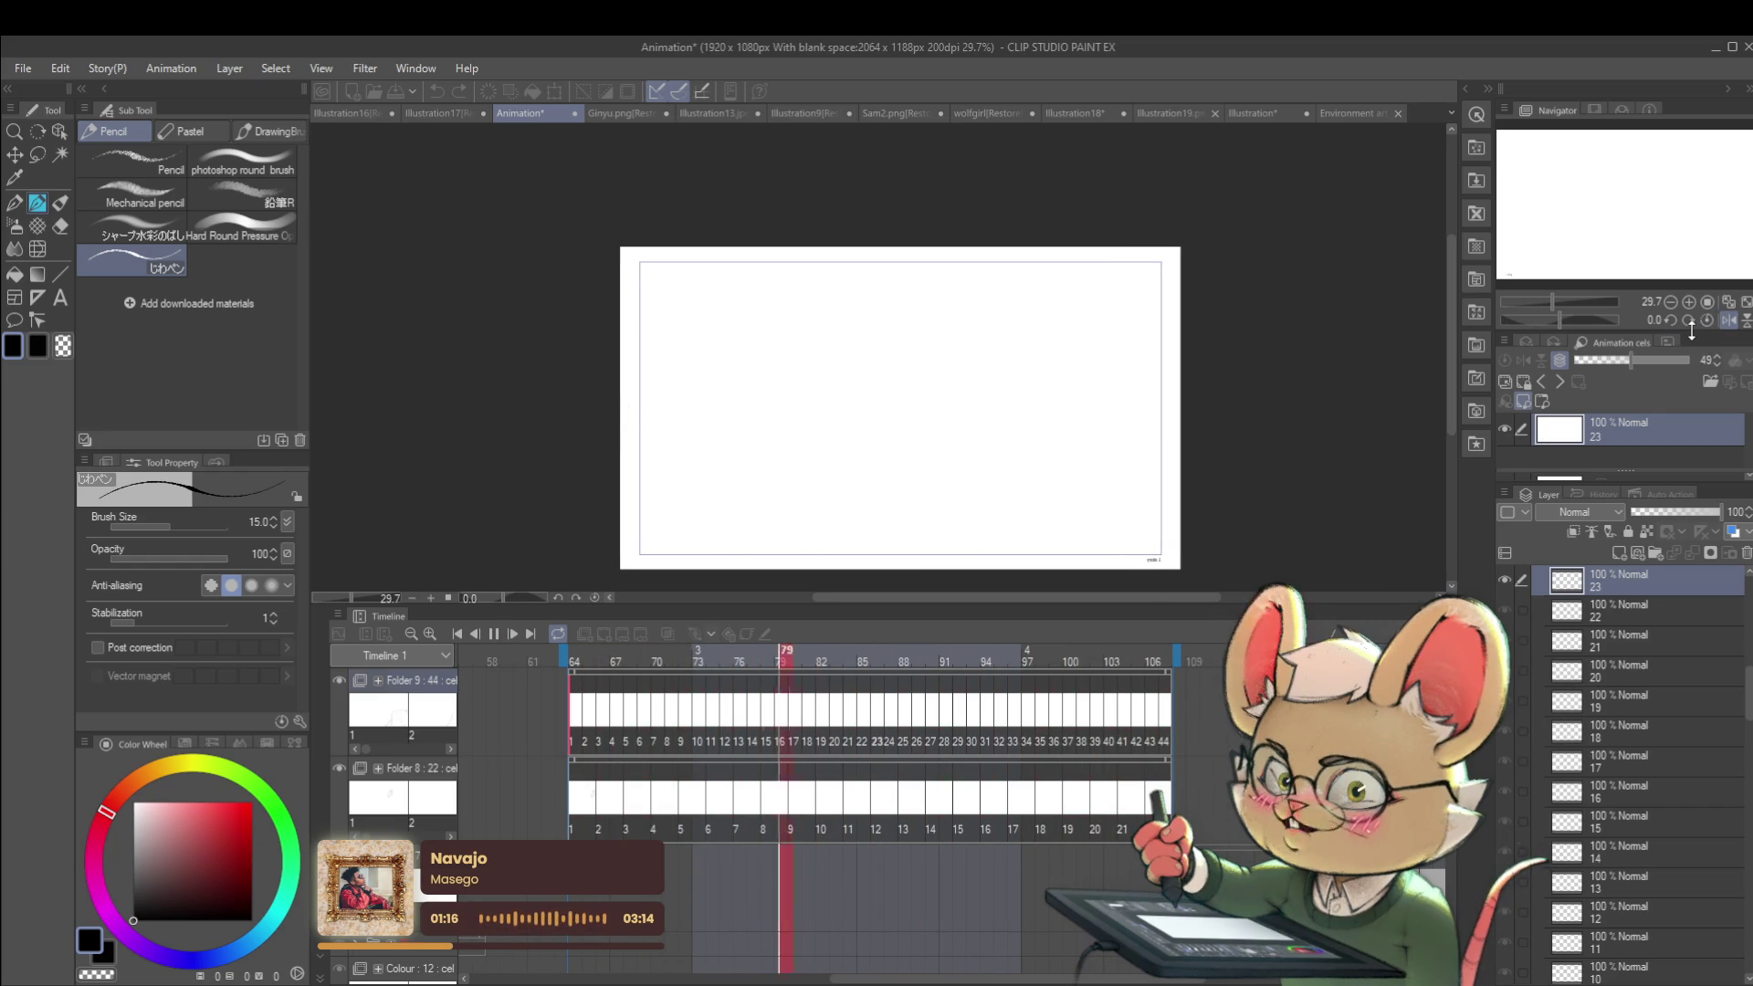
{"action": "left_click", "coordinate": [493, 634]}
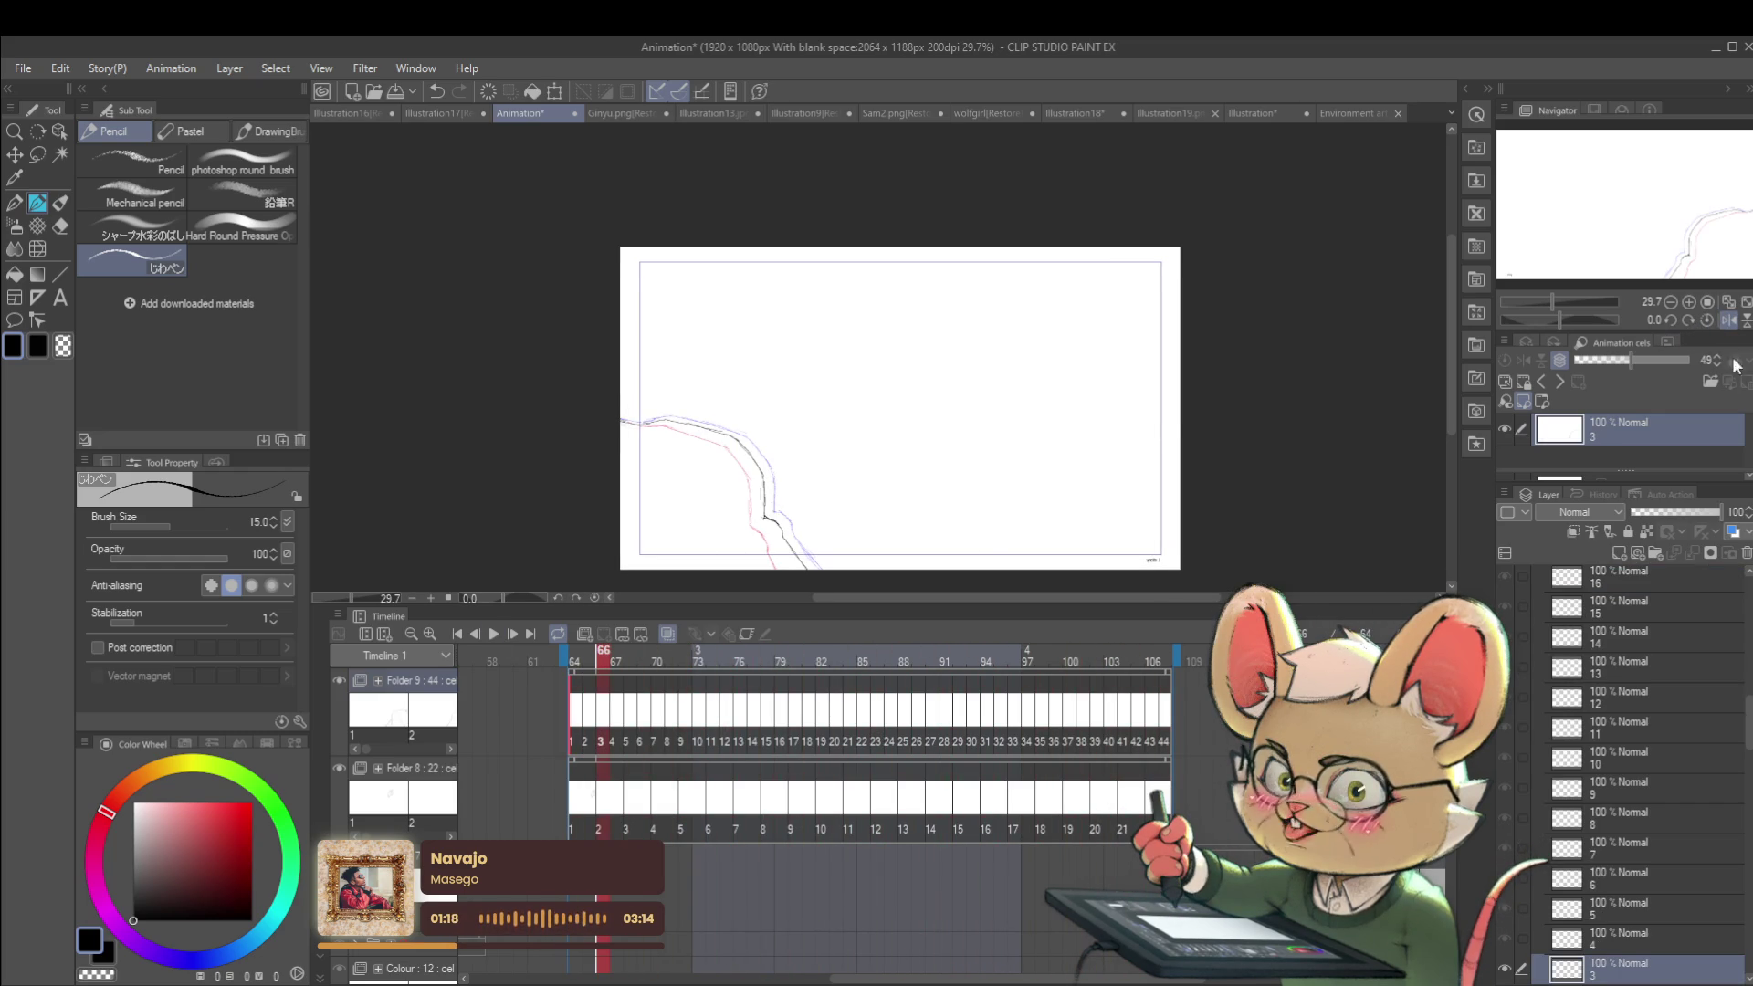
Step: Unmirror the canvas and step on the timeline to frame 65
{"action": "left_click", "coordinate": [1716, 322]}
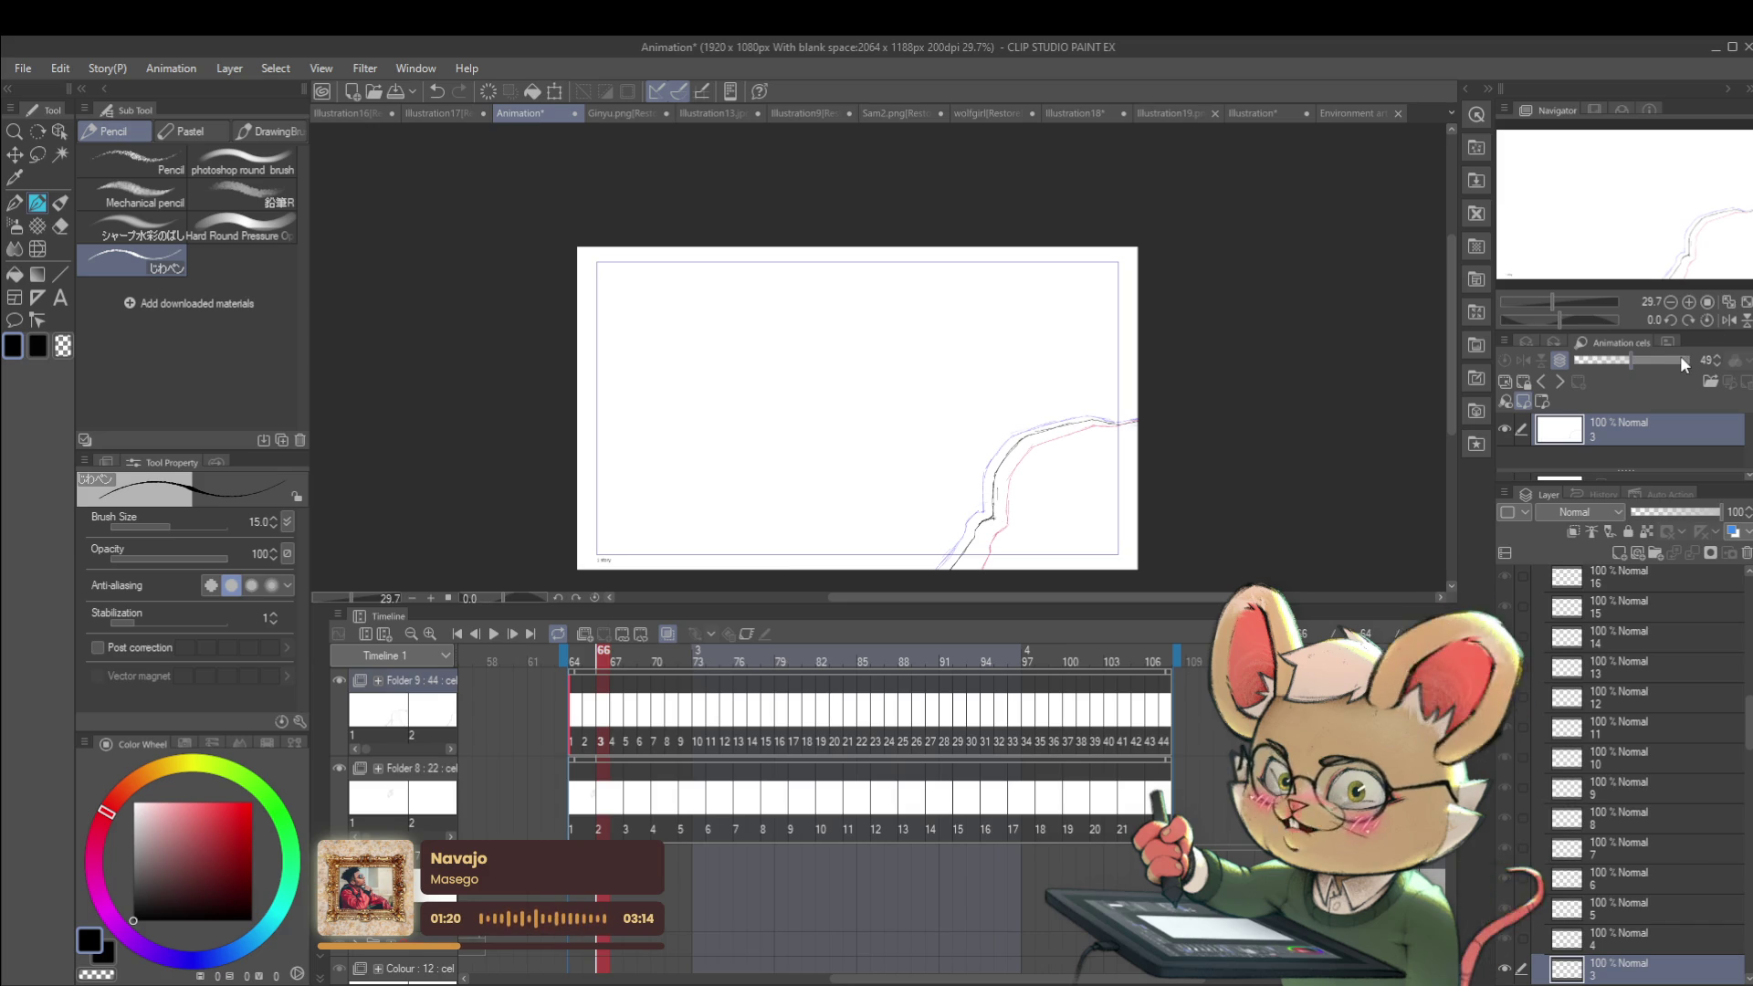
{"action": "left_click", "coordinate": [584, 735]}
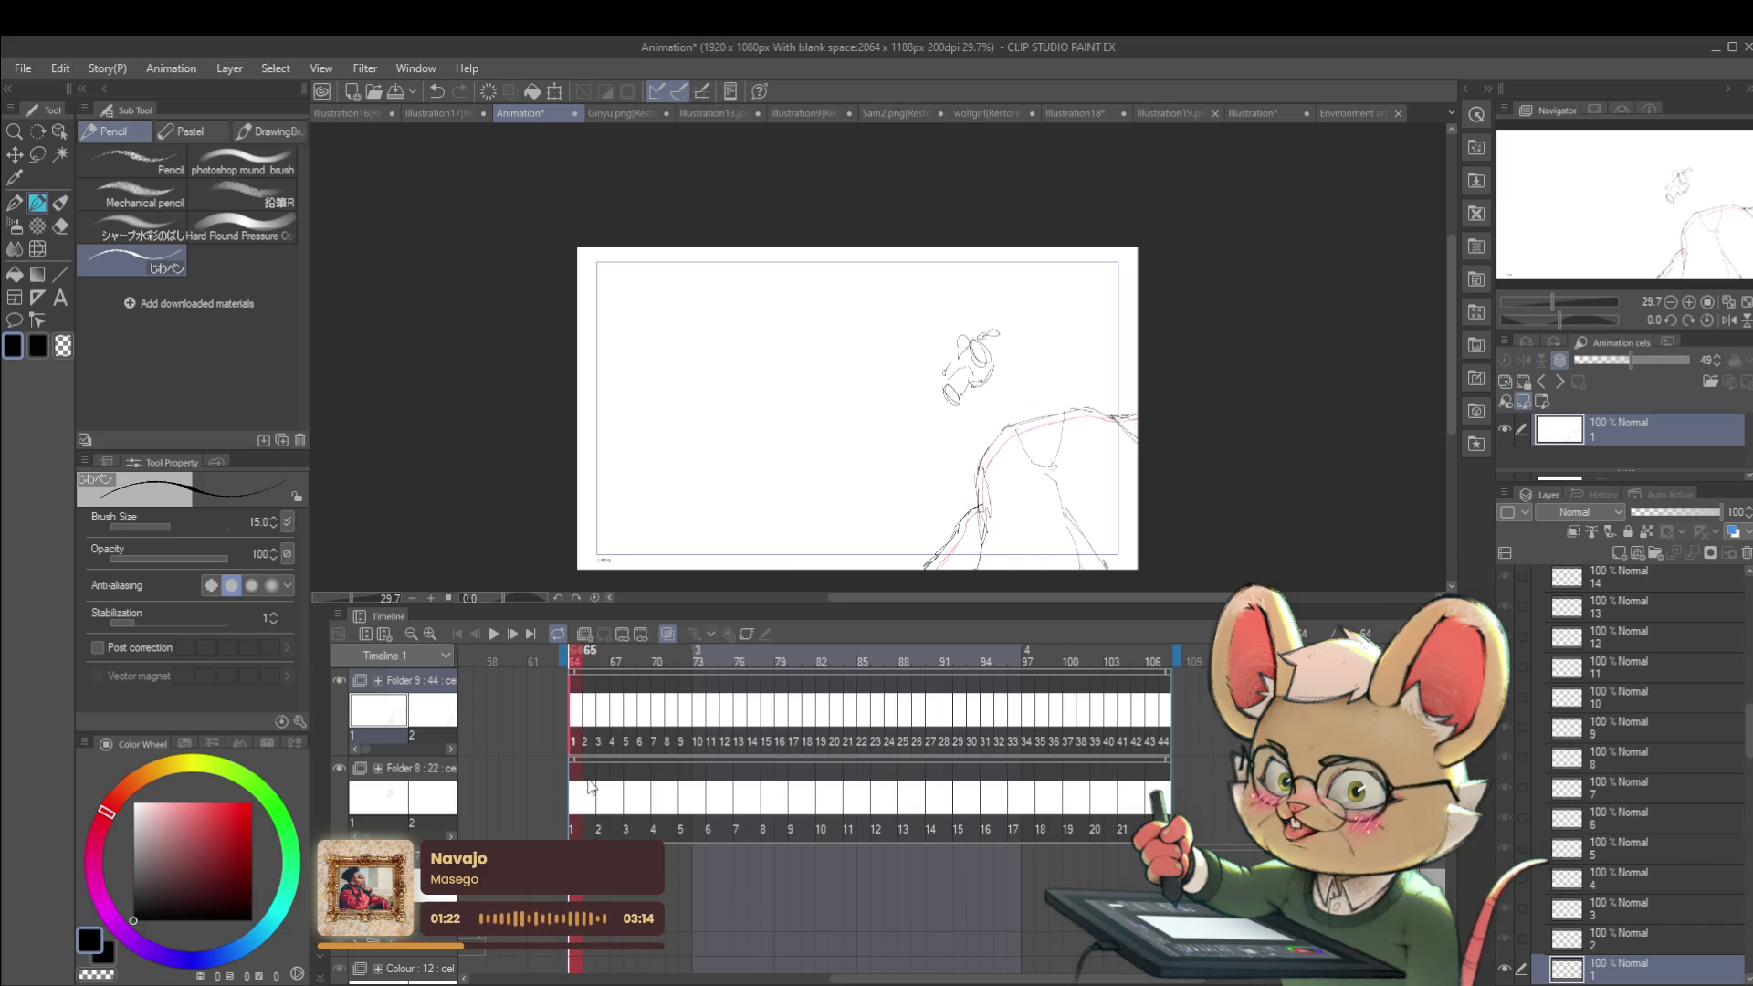
{"action": "left_click", "coordinate": [575, 785]}
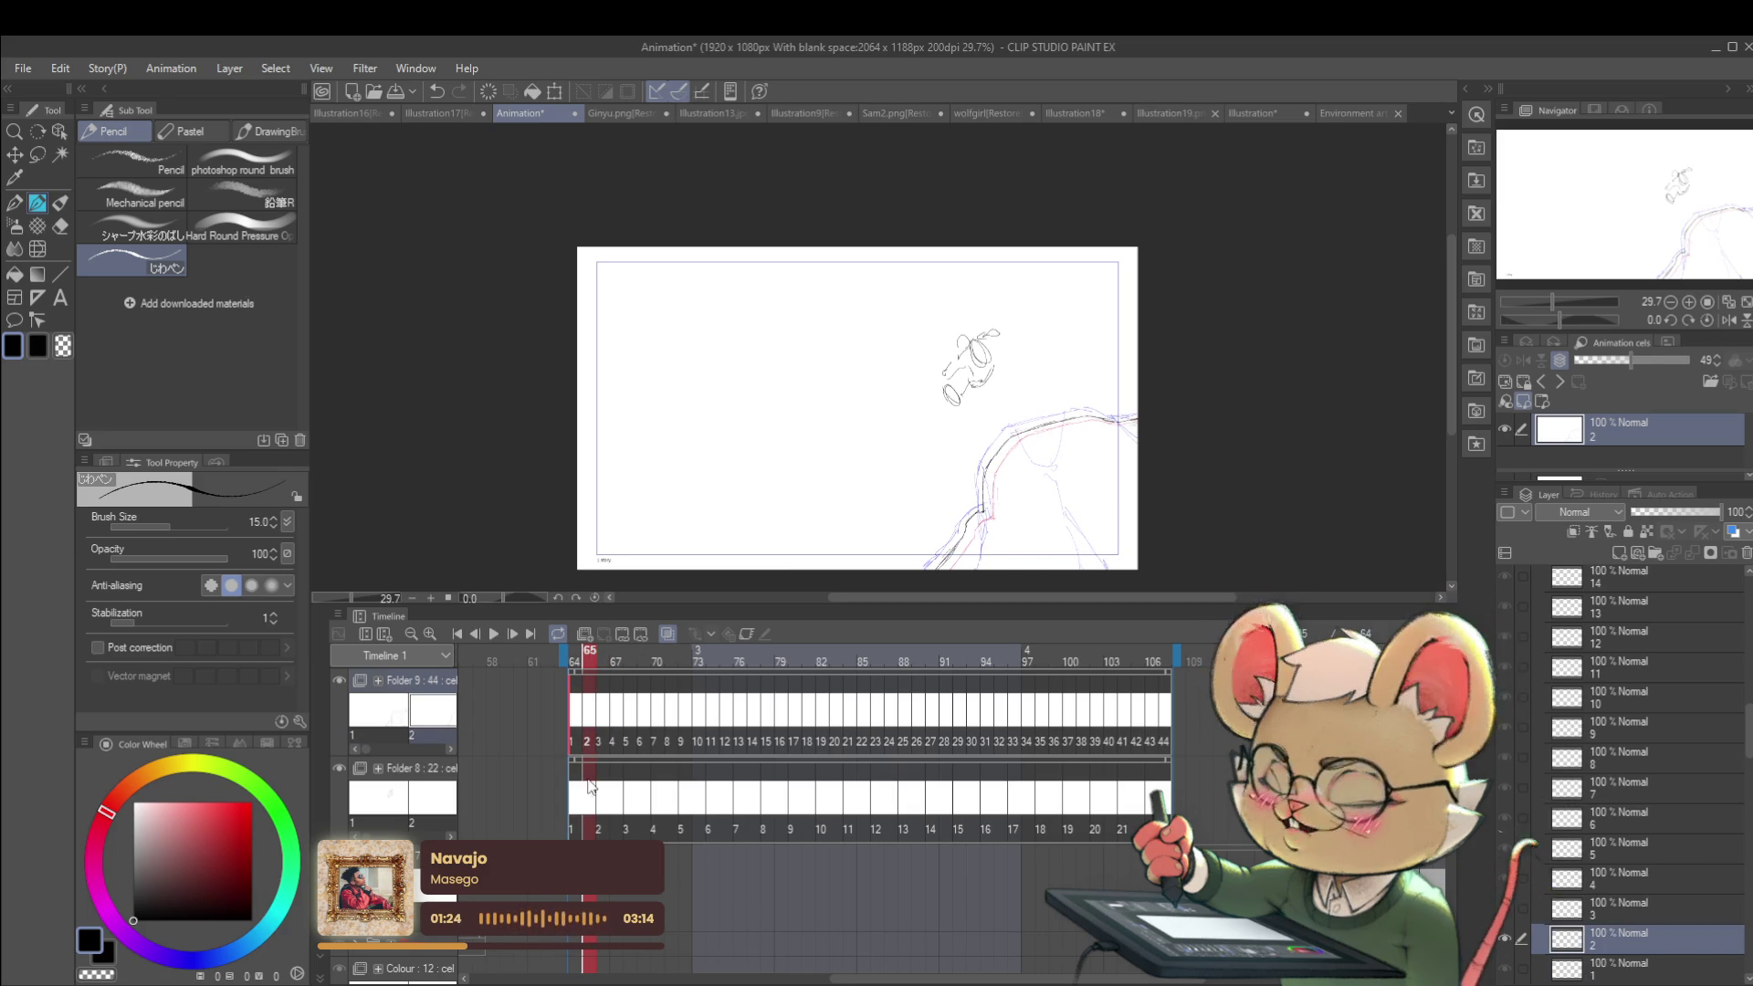
{"action": "key", "text": "Right"}
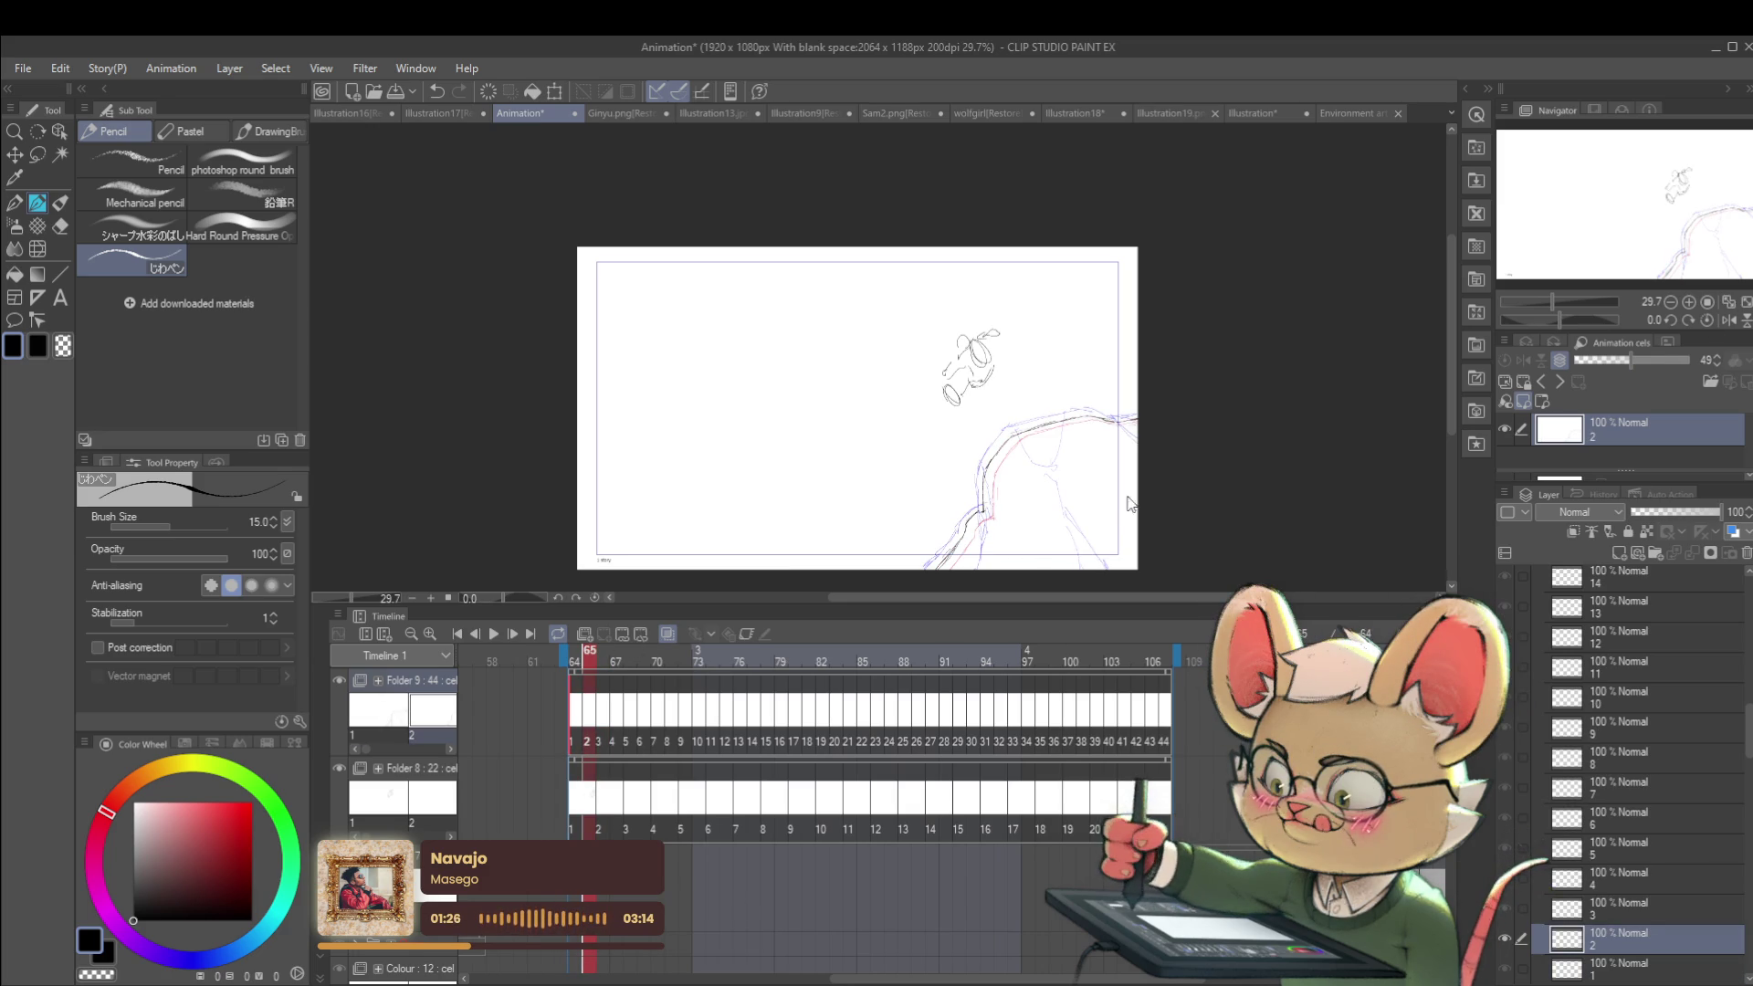
Step: Nudge frame 65's cliff drawing slightly up and right with a Ctrl+T transform
{"action": "key", "text": "ctrl+t"}
{"action": "left_click_drag", "start_coordinate": [1107, 511], "coordinate": [1109, 510]}
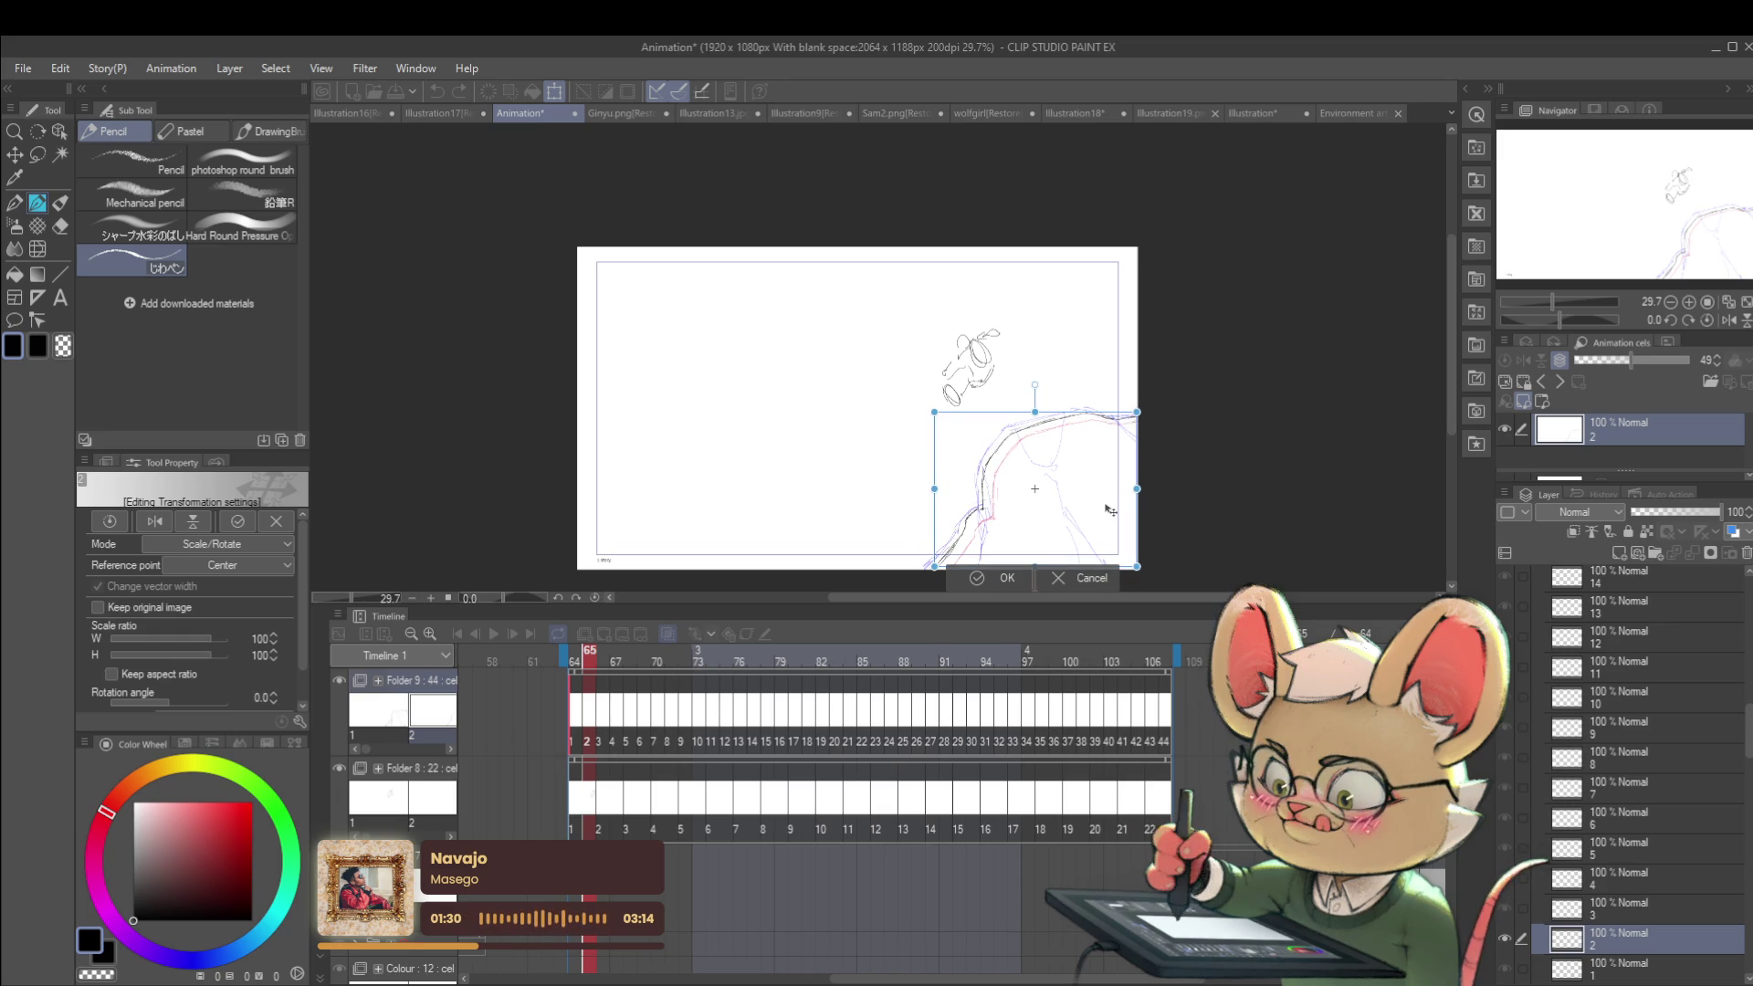
{"action": "key", "text": "Return"}
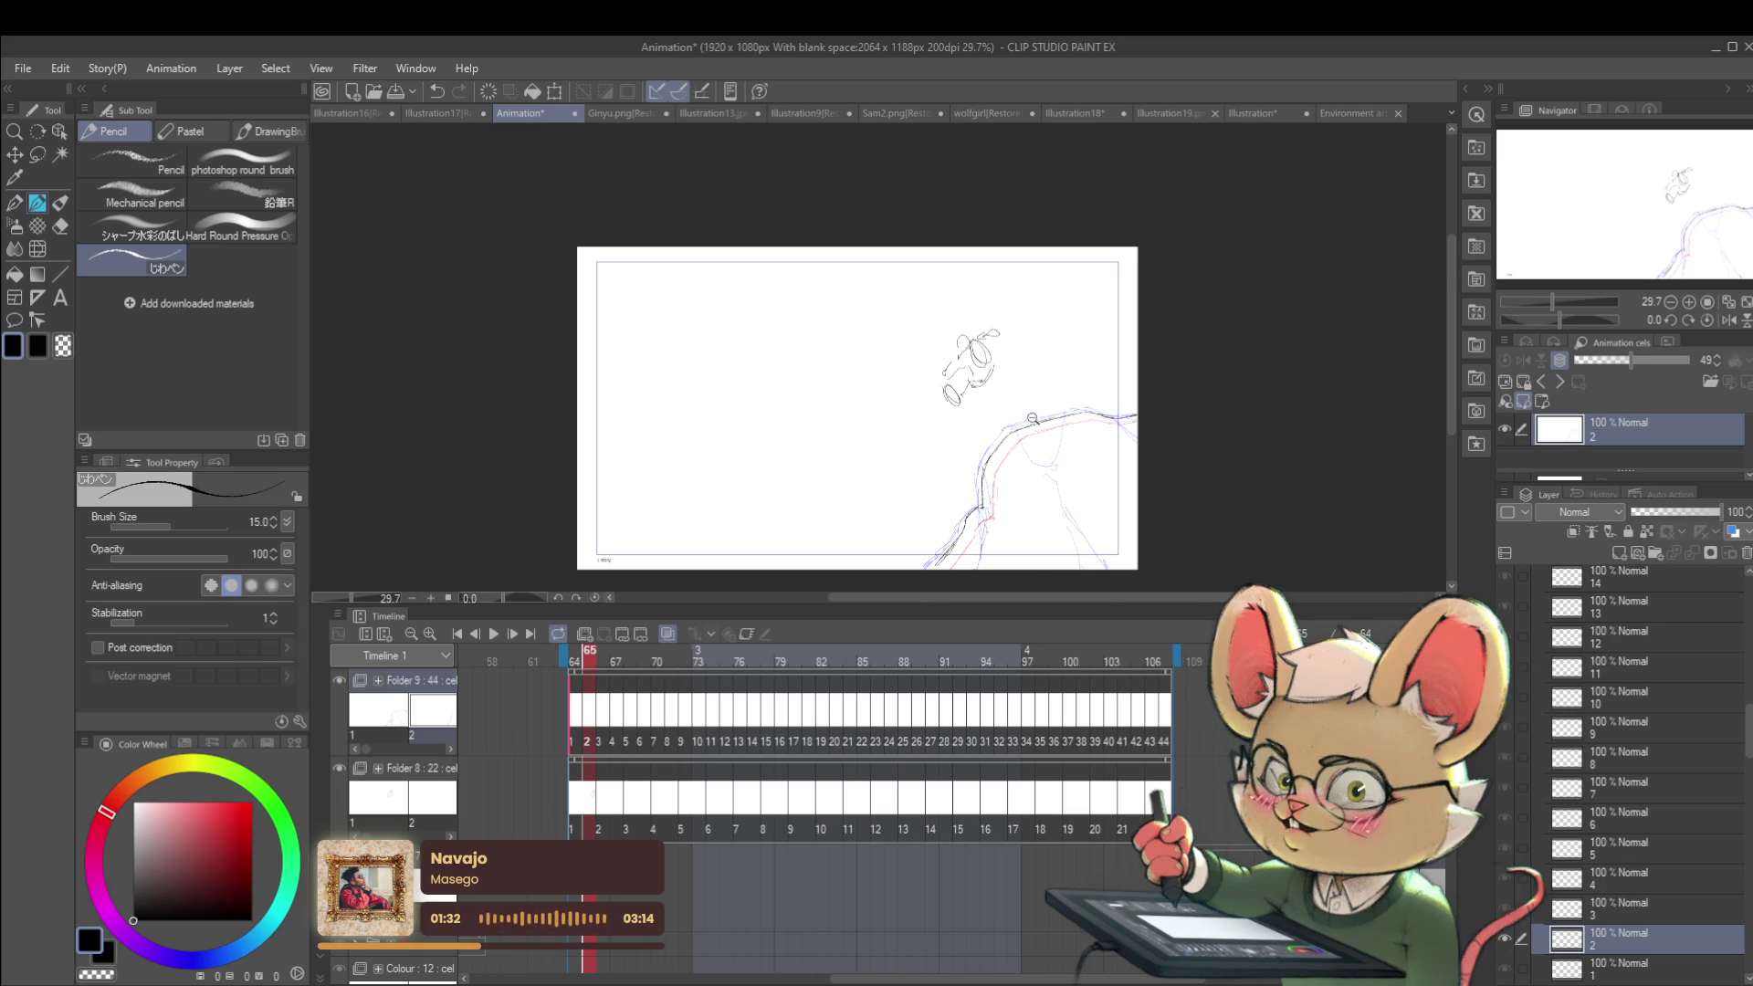
{"action": "scroll", "coordinate": [1032, 438], "scroll_direction": "up", "scroll_amount": 3}
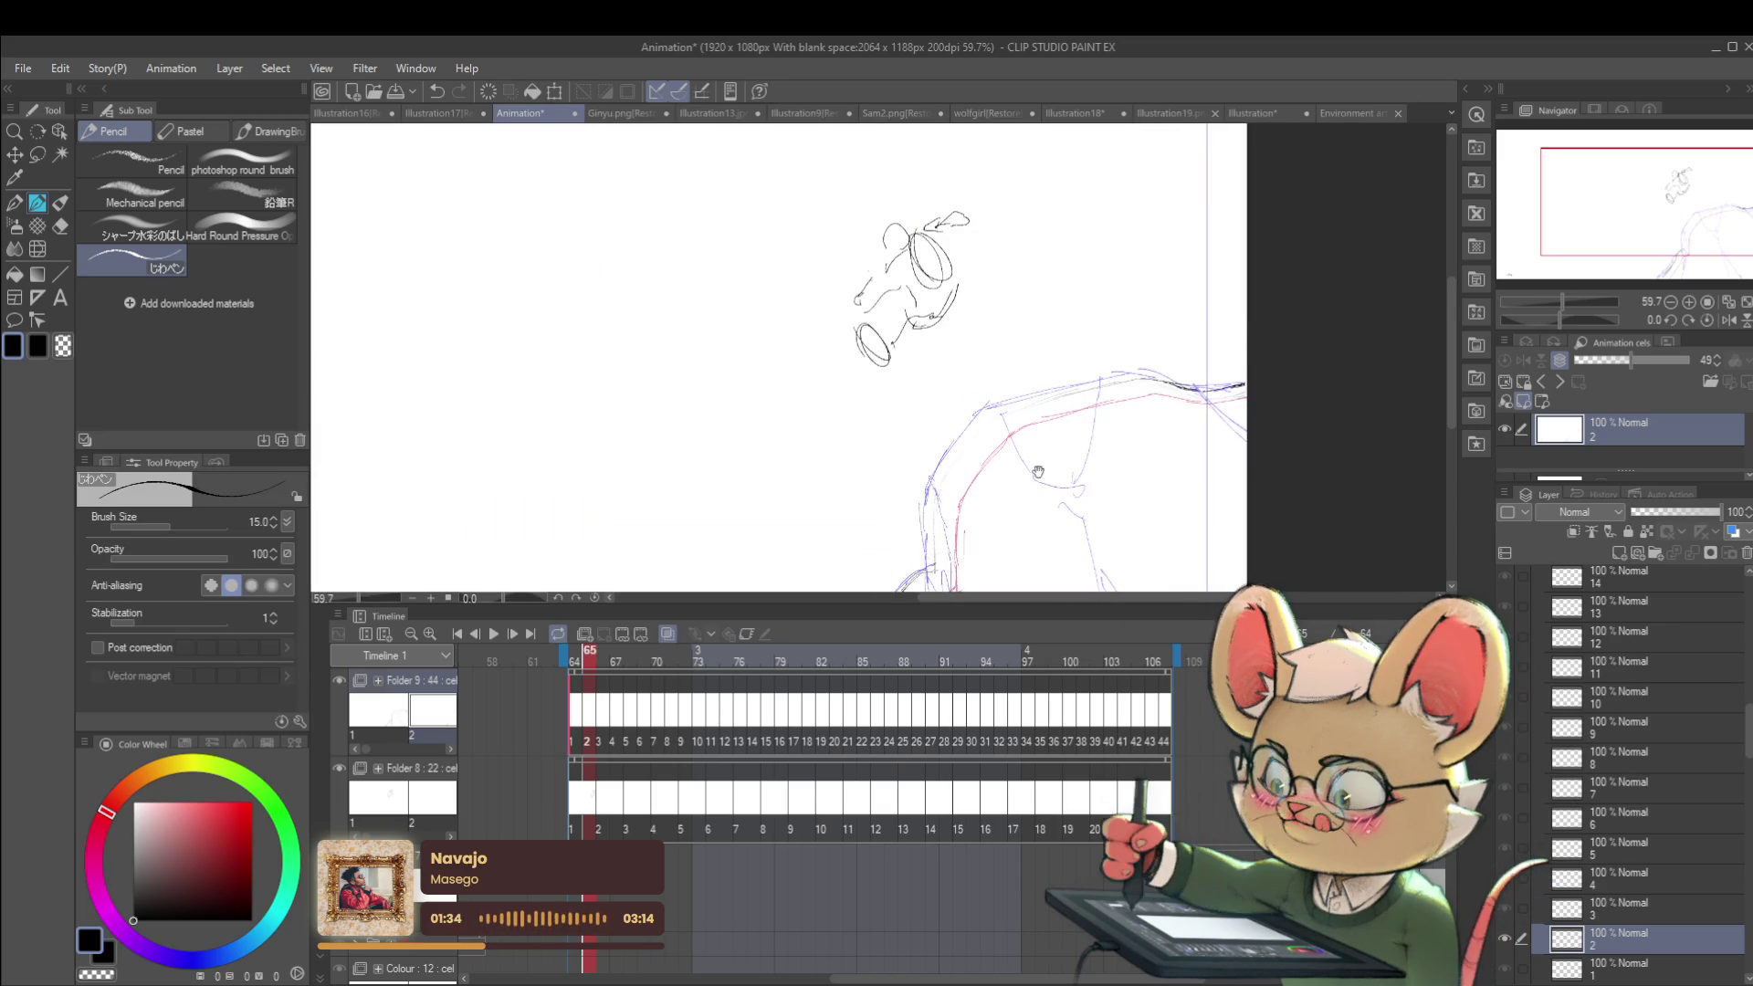
Step: Ink the cliff's lower vertical edge and upper contour in dark line on frame 65
{"action": "left_click_drag", "start_coordinate": [1046, 429], "coordinate": [1078, 329]}
{"action": "key", "text": "p"}
{"action": "key", "text": "p"}
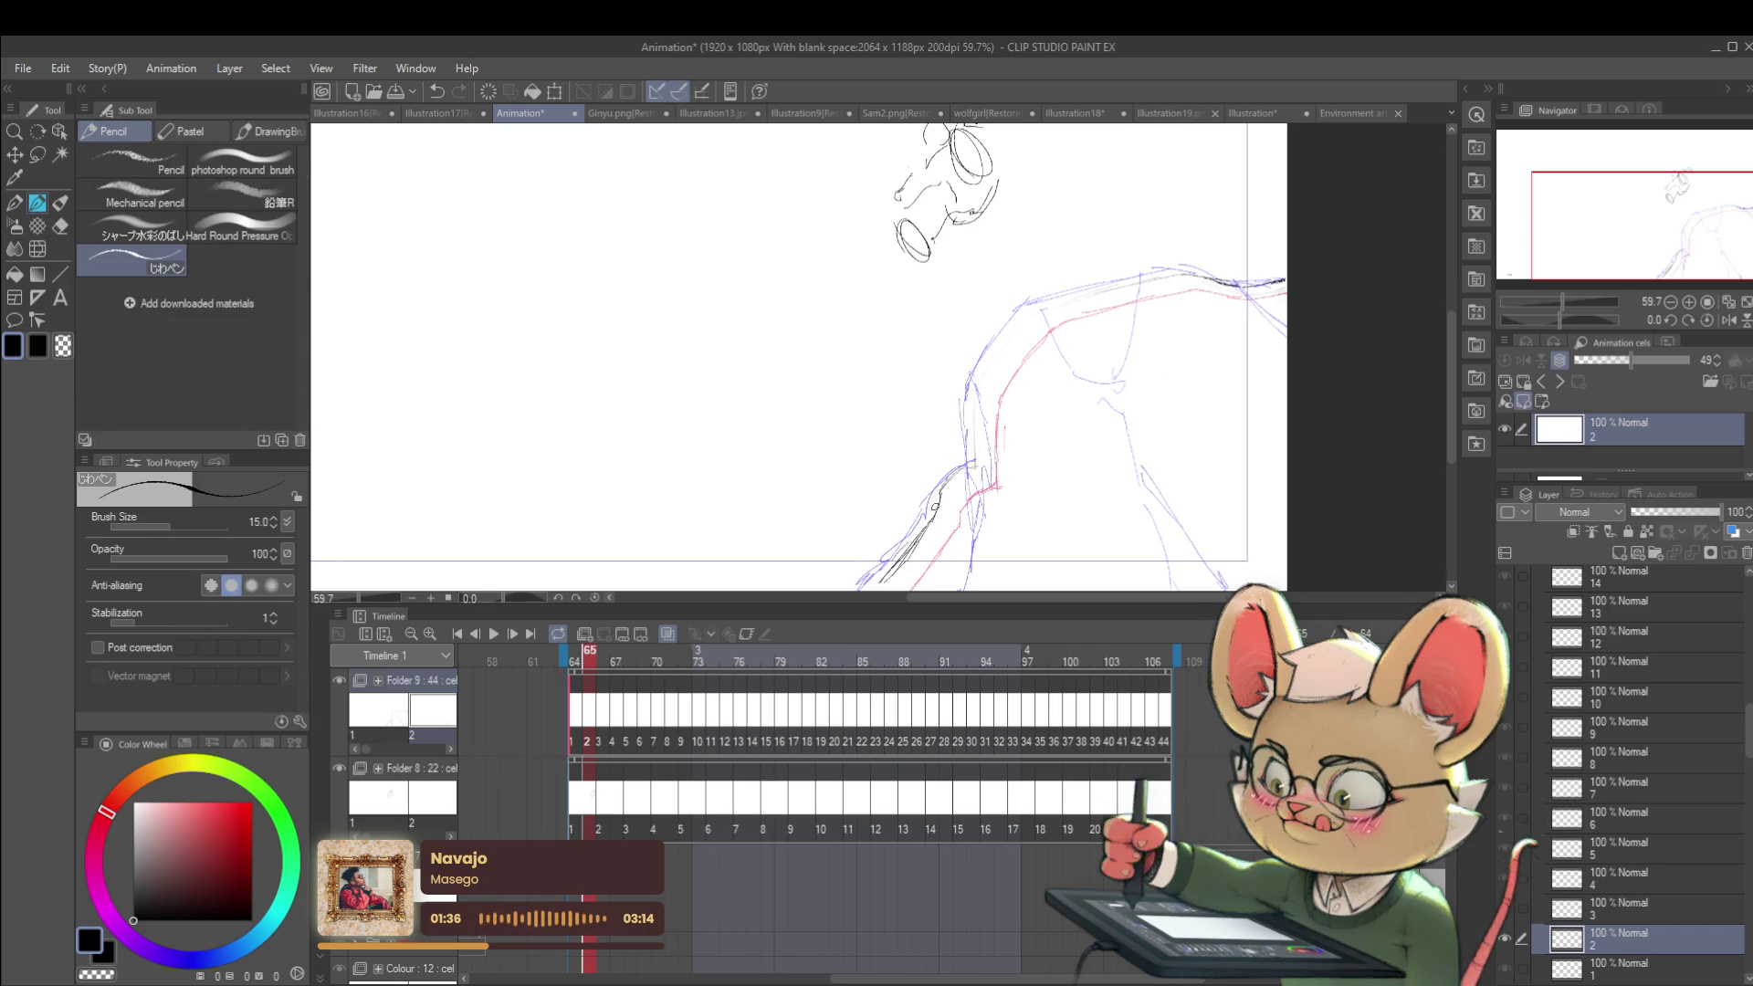
{"action": "left_click_drag", "start_coordinate": [970, 464], "coordinate": [931, 498]}
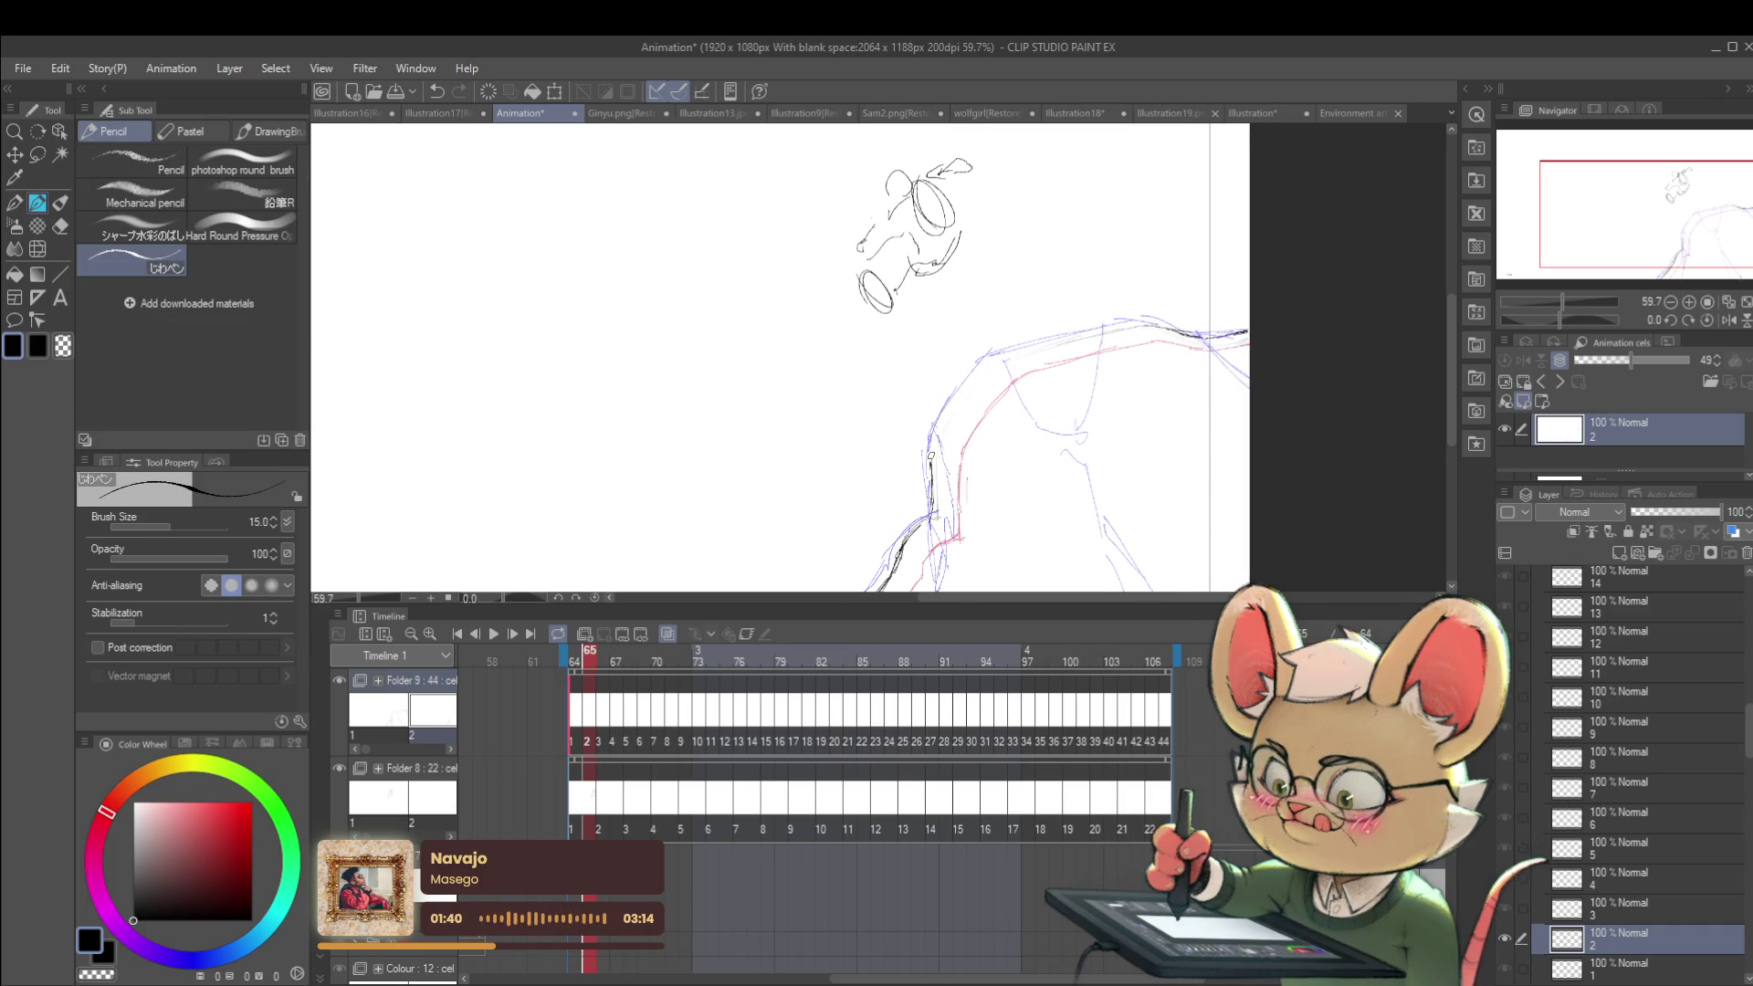
{"action": "left_click_drag", "start_coordinate": [933, 513], "coordinate": [931, 459]}
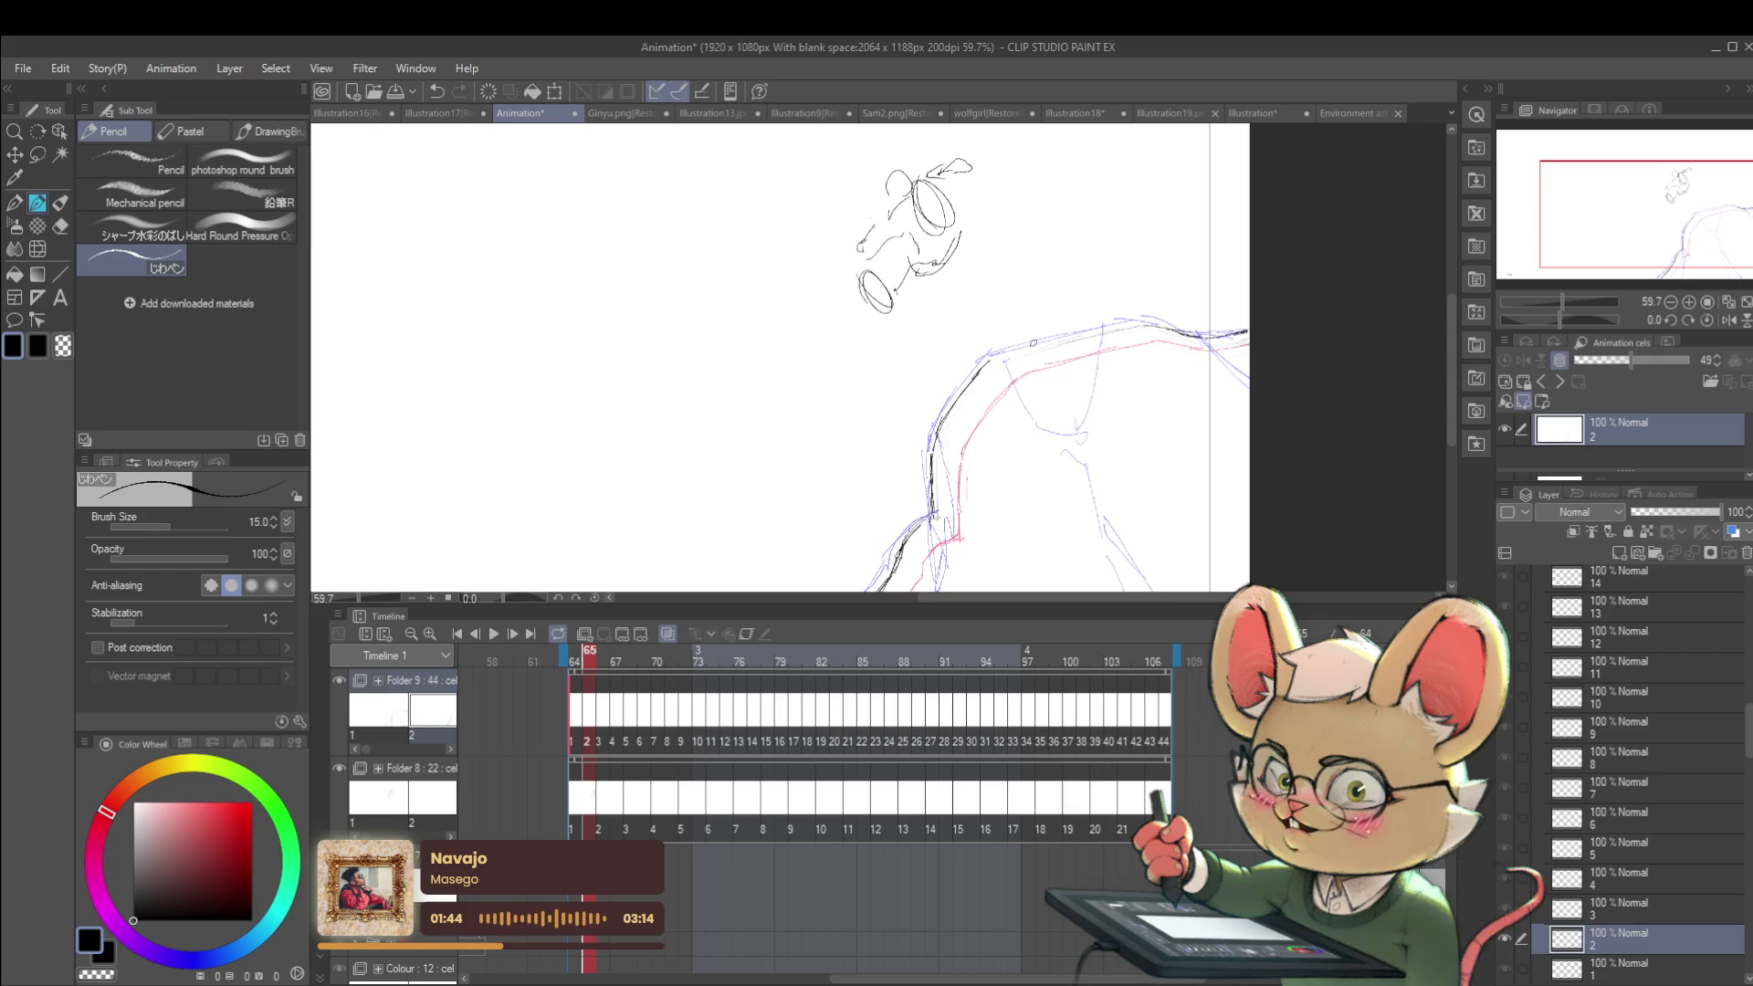
{"action": "left_click_drag", "start_coordinate": [997, 358], "coordinate": [1054, 340]}
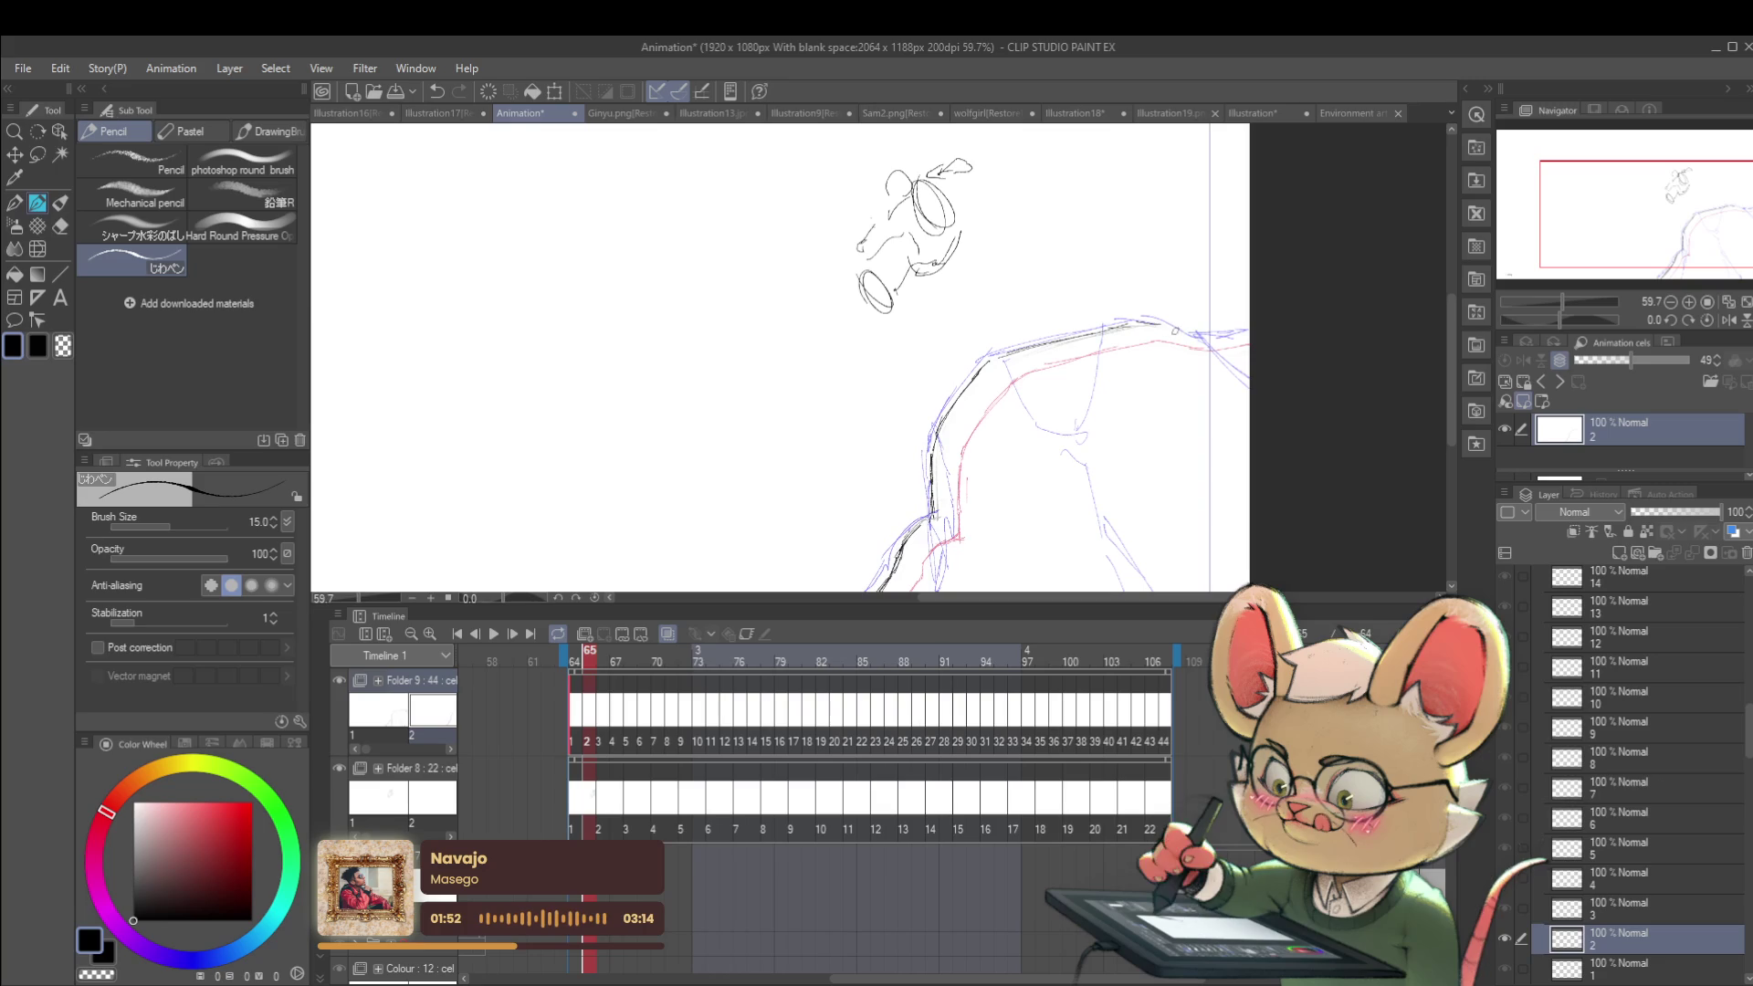
{"action": "scroll", "coordinate": [1251, 338], "scroll_direction": "down", "scroll_amount": 4}
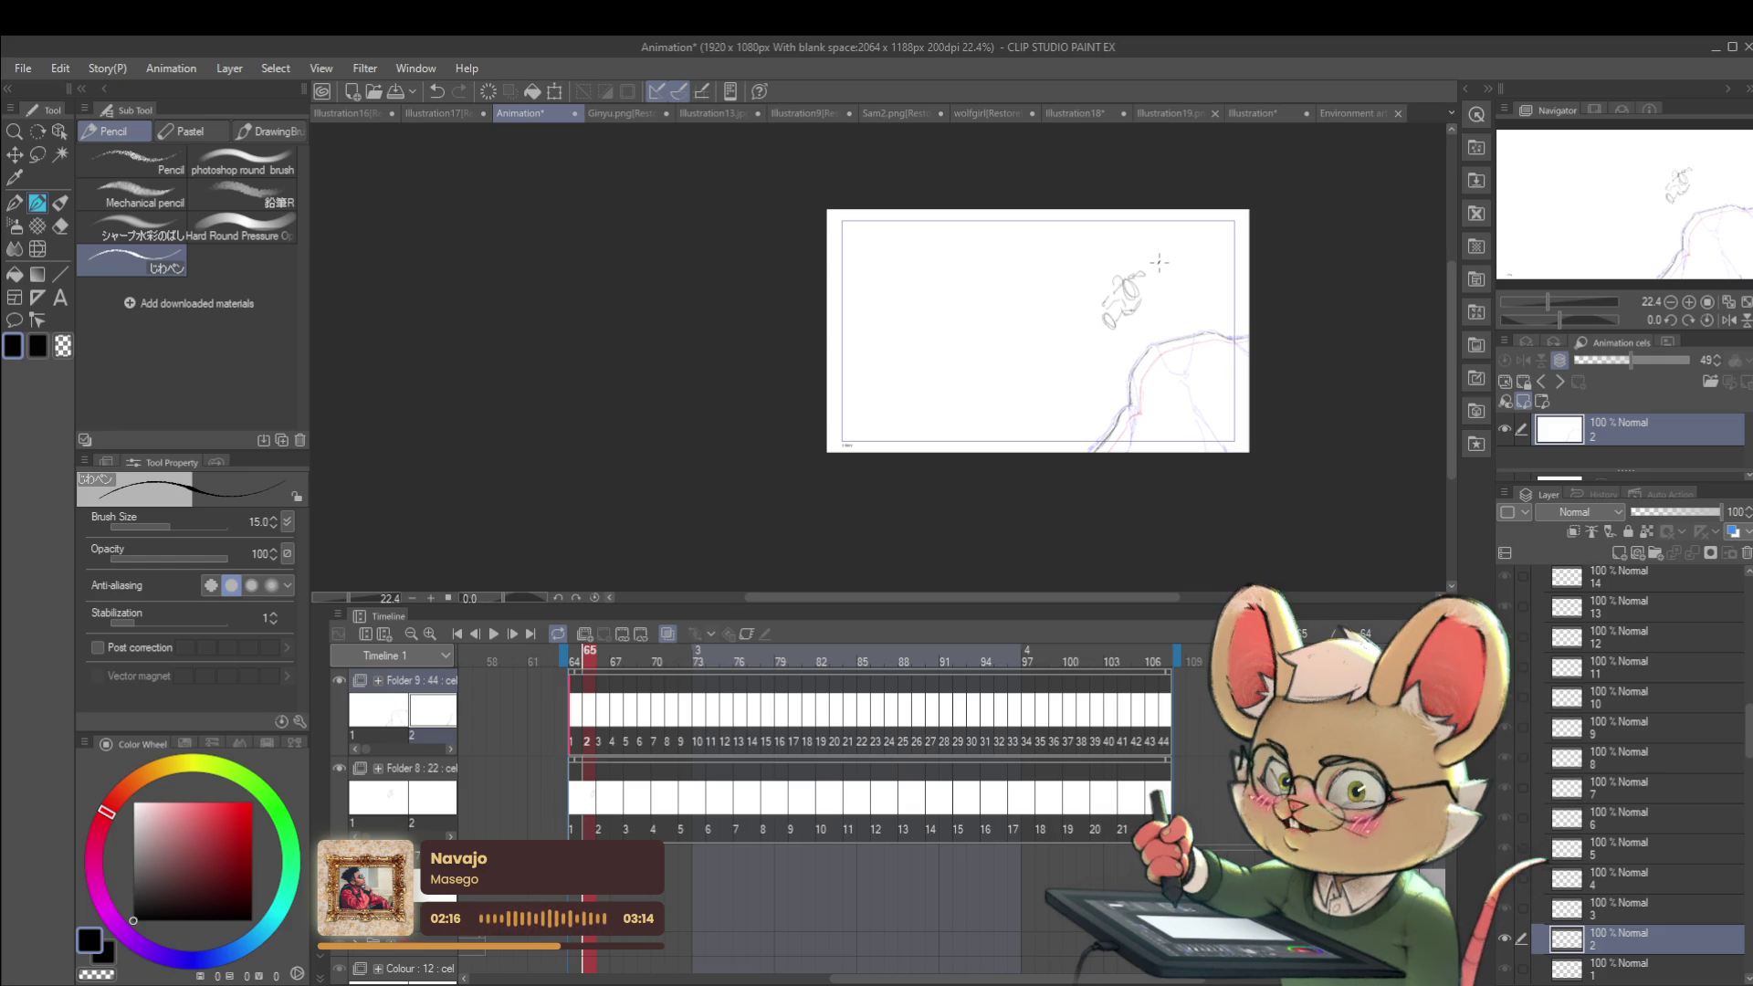
{"action": "scroll", "coordinate": [1168, 433], "scroll_direction": "up", "scroll_amount": 1}
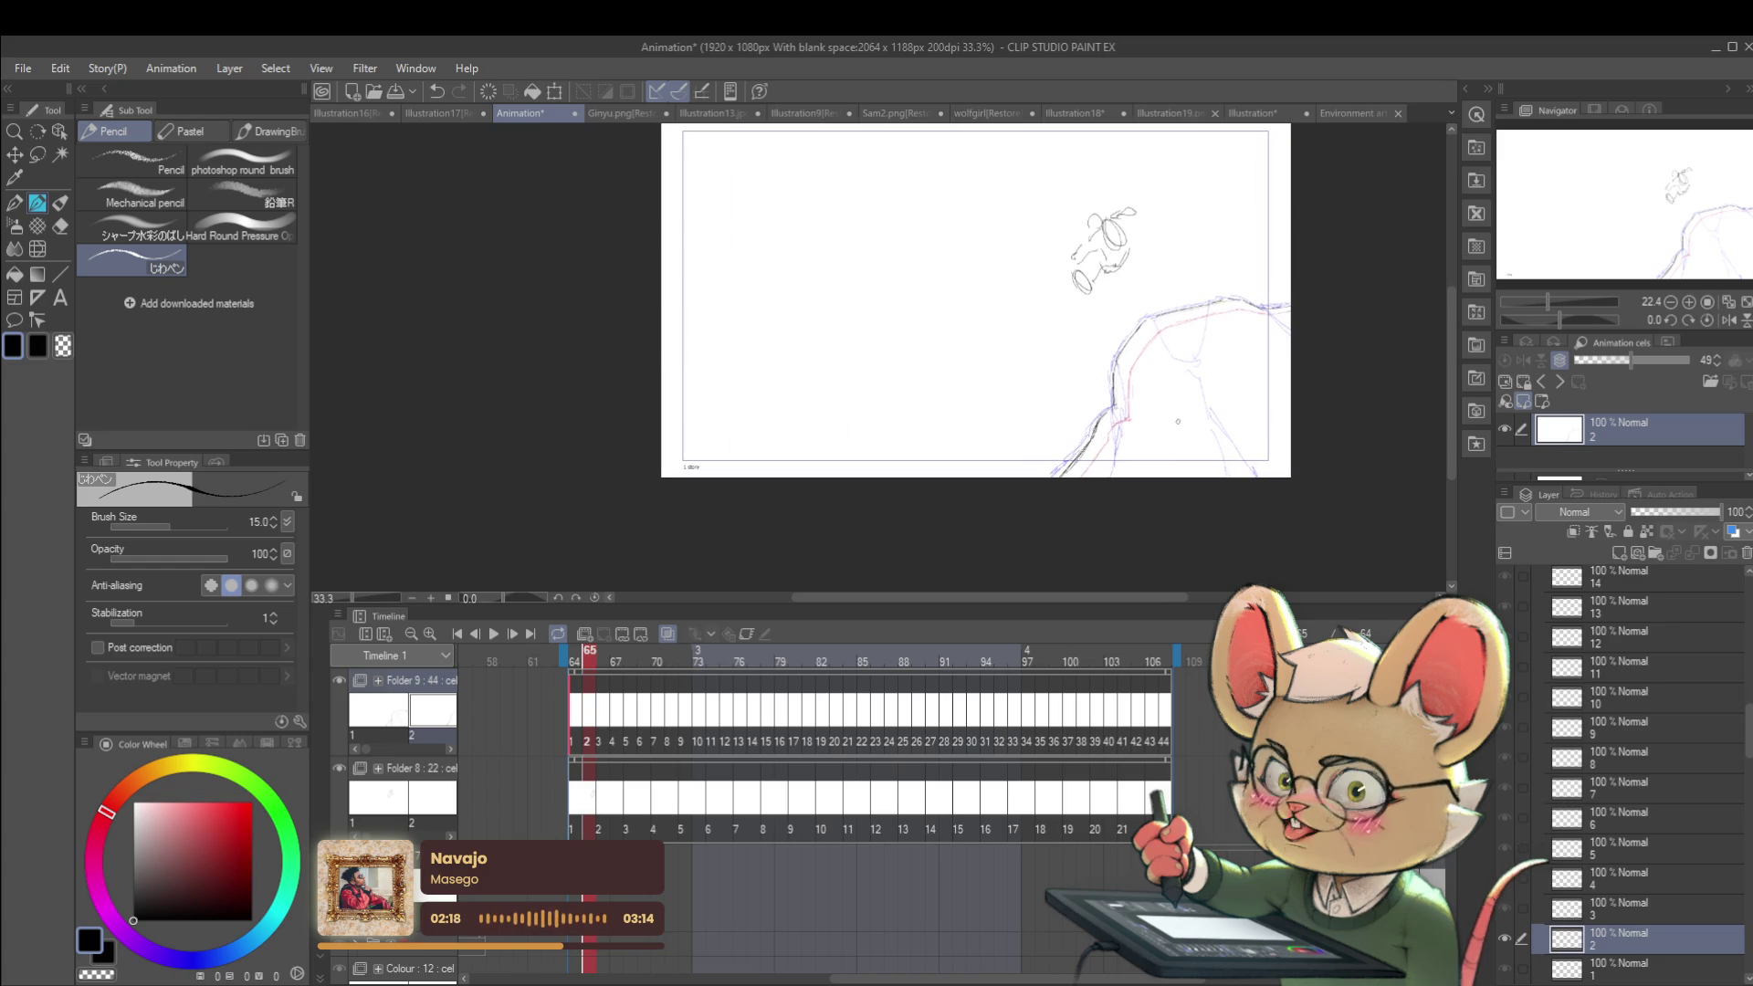
Step: Nudge frame 66's cliff drawing about 2 px left with a transform
{"action": "key", "text": "Right"}
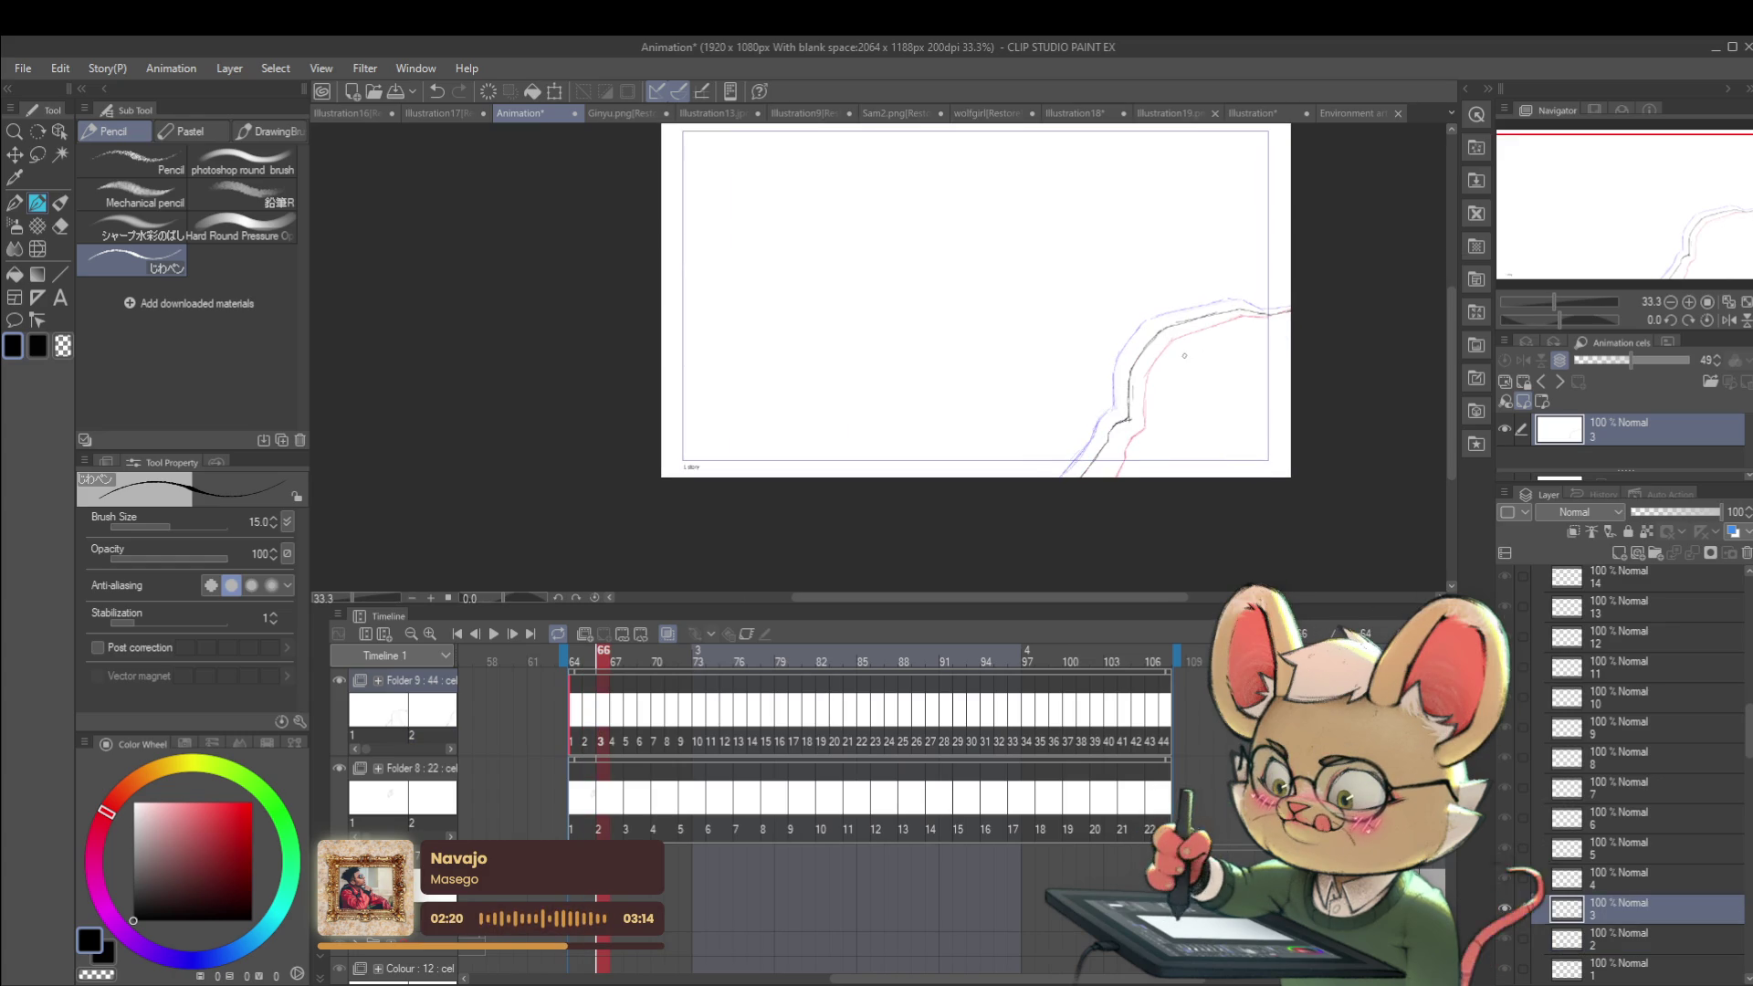
{"action": "scroll", "coordinate": [1202, 414], "scroll_direction": "down", "scroll_amount": 1}
{"action": "scroll", "coordinate": [1185, 430], "scroll_direction": "up", "scroll_amount": 1}
{"action": "key", "text": "ctrl+t"}
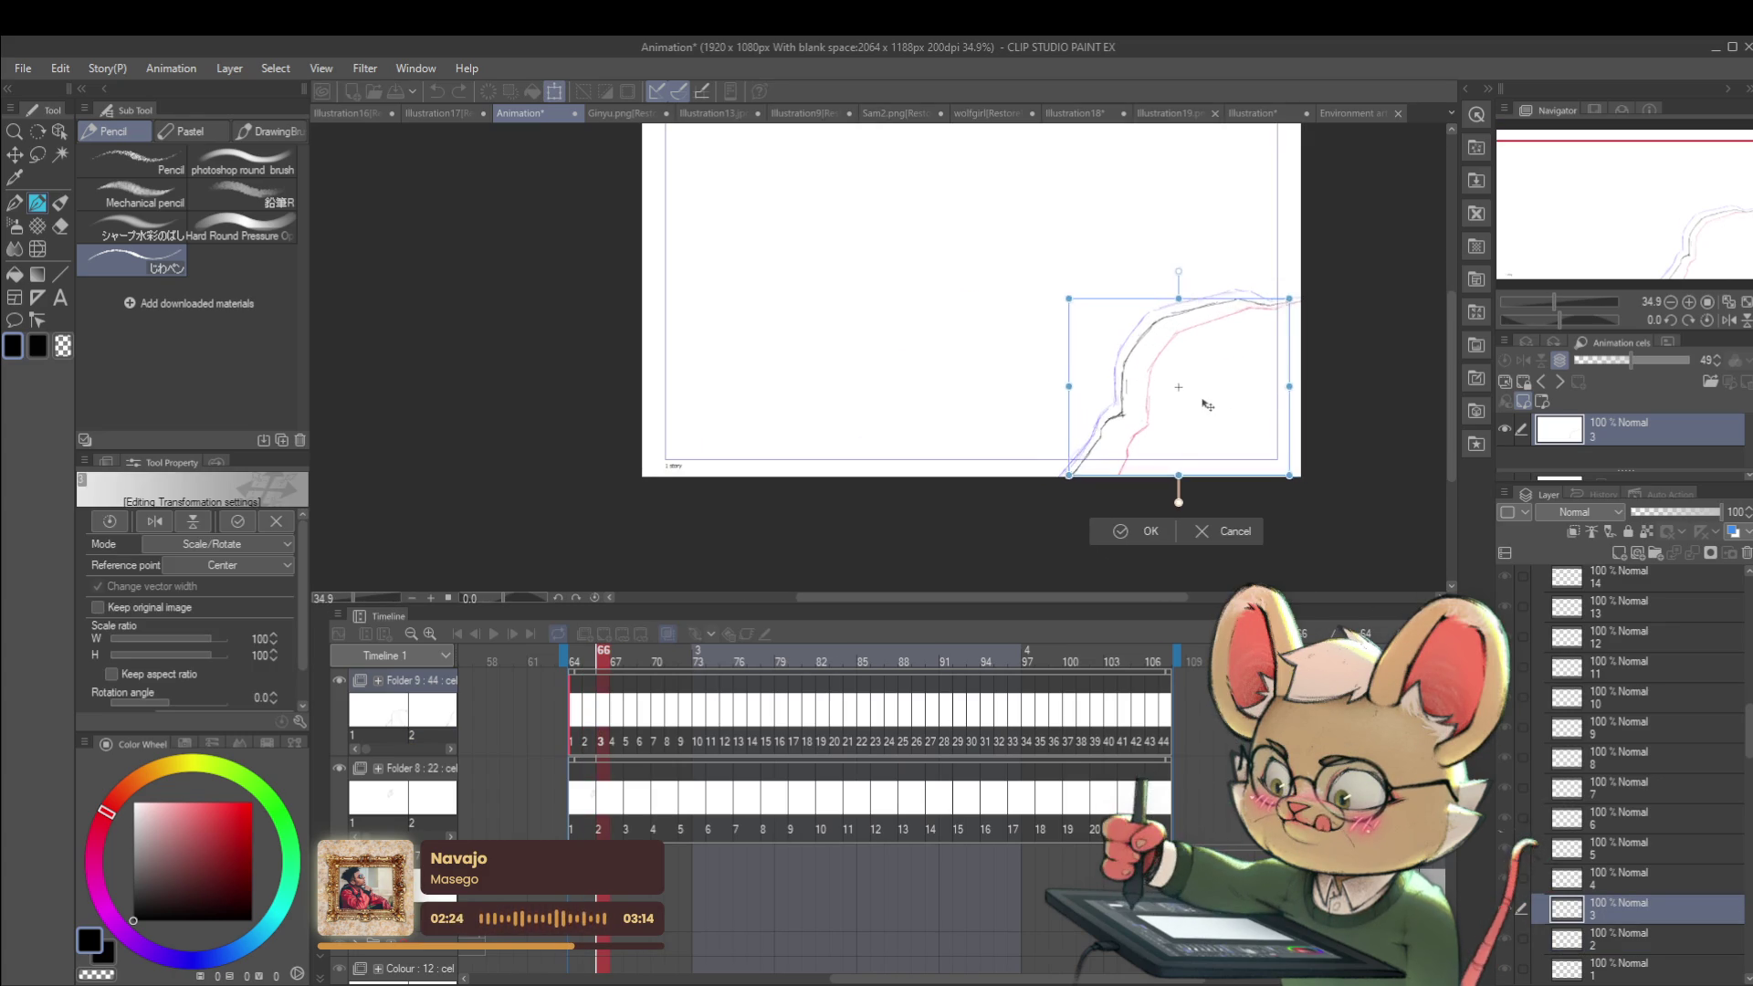
{"action": "left_click_drag", "start_coordinate": [1211, 403], "coordinate": [1206, 397]}
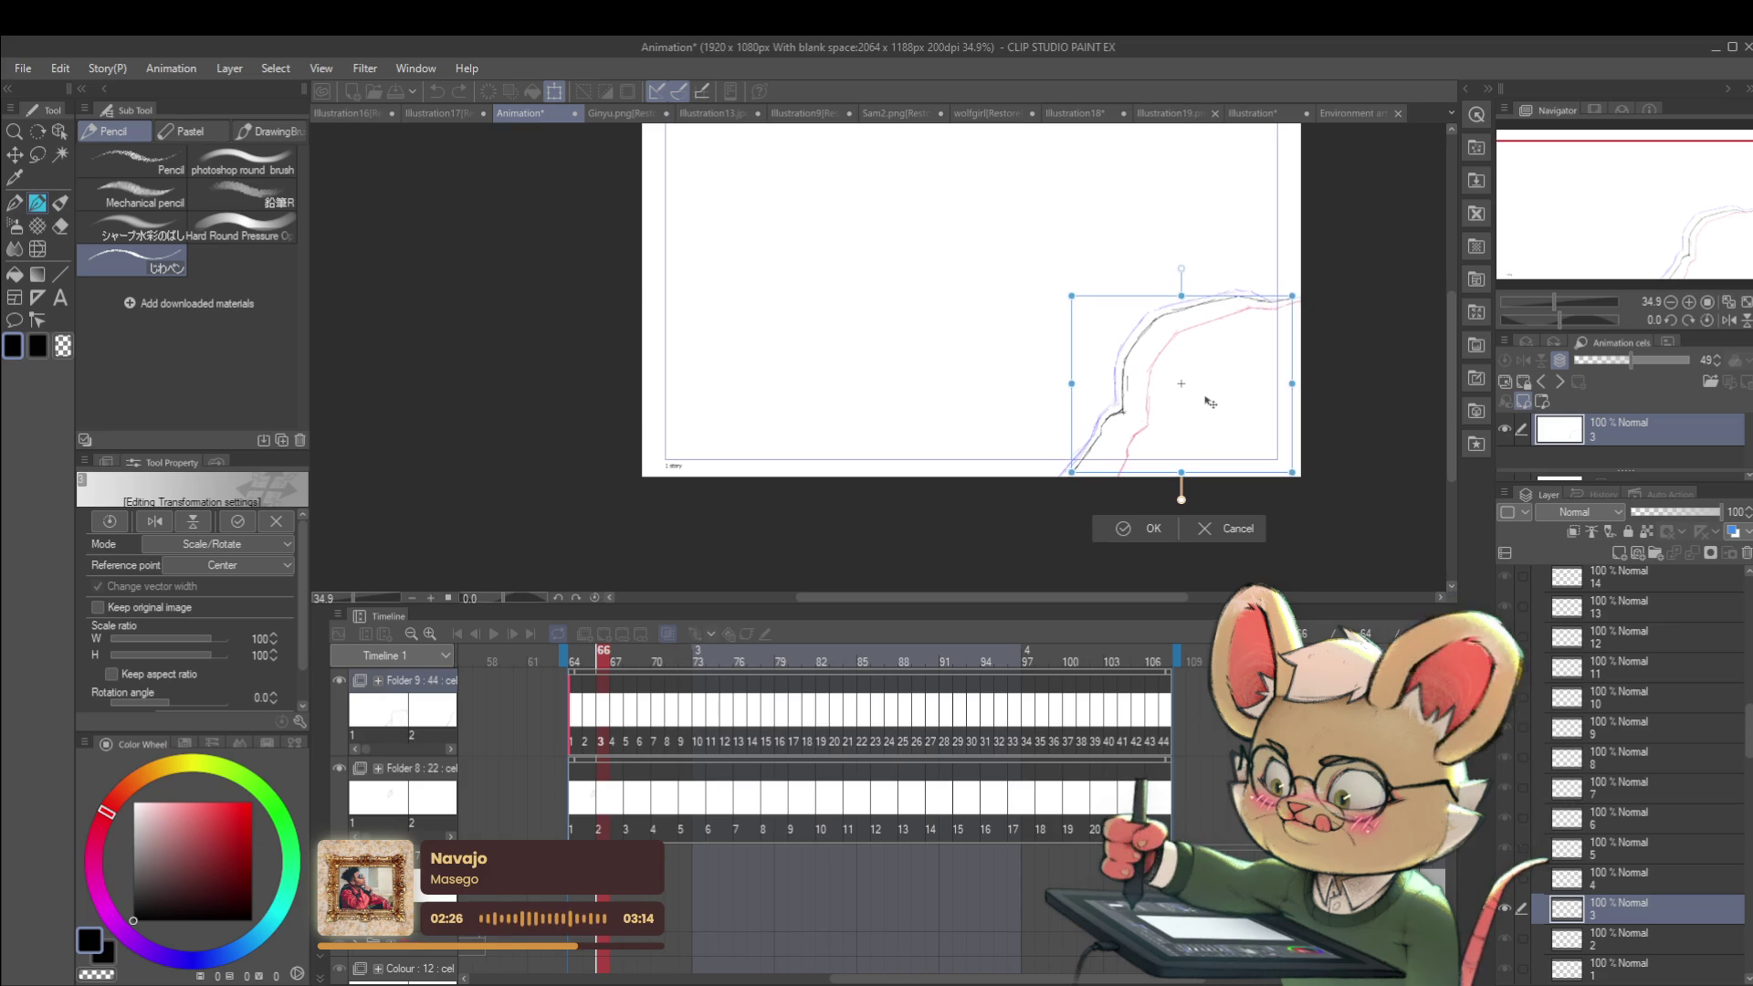
{"action": "key", "text": "Return"}
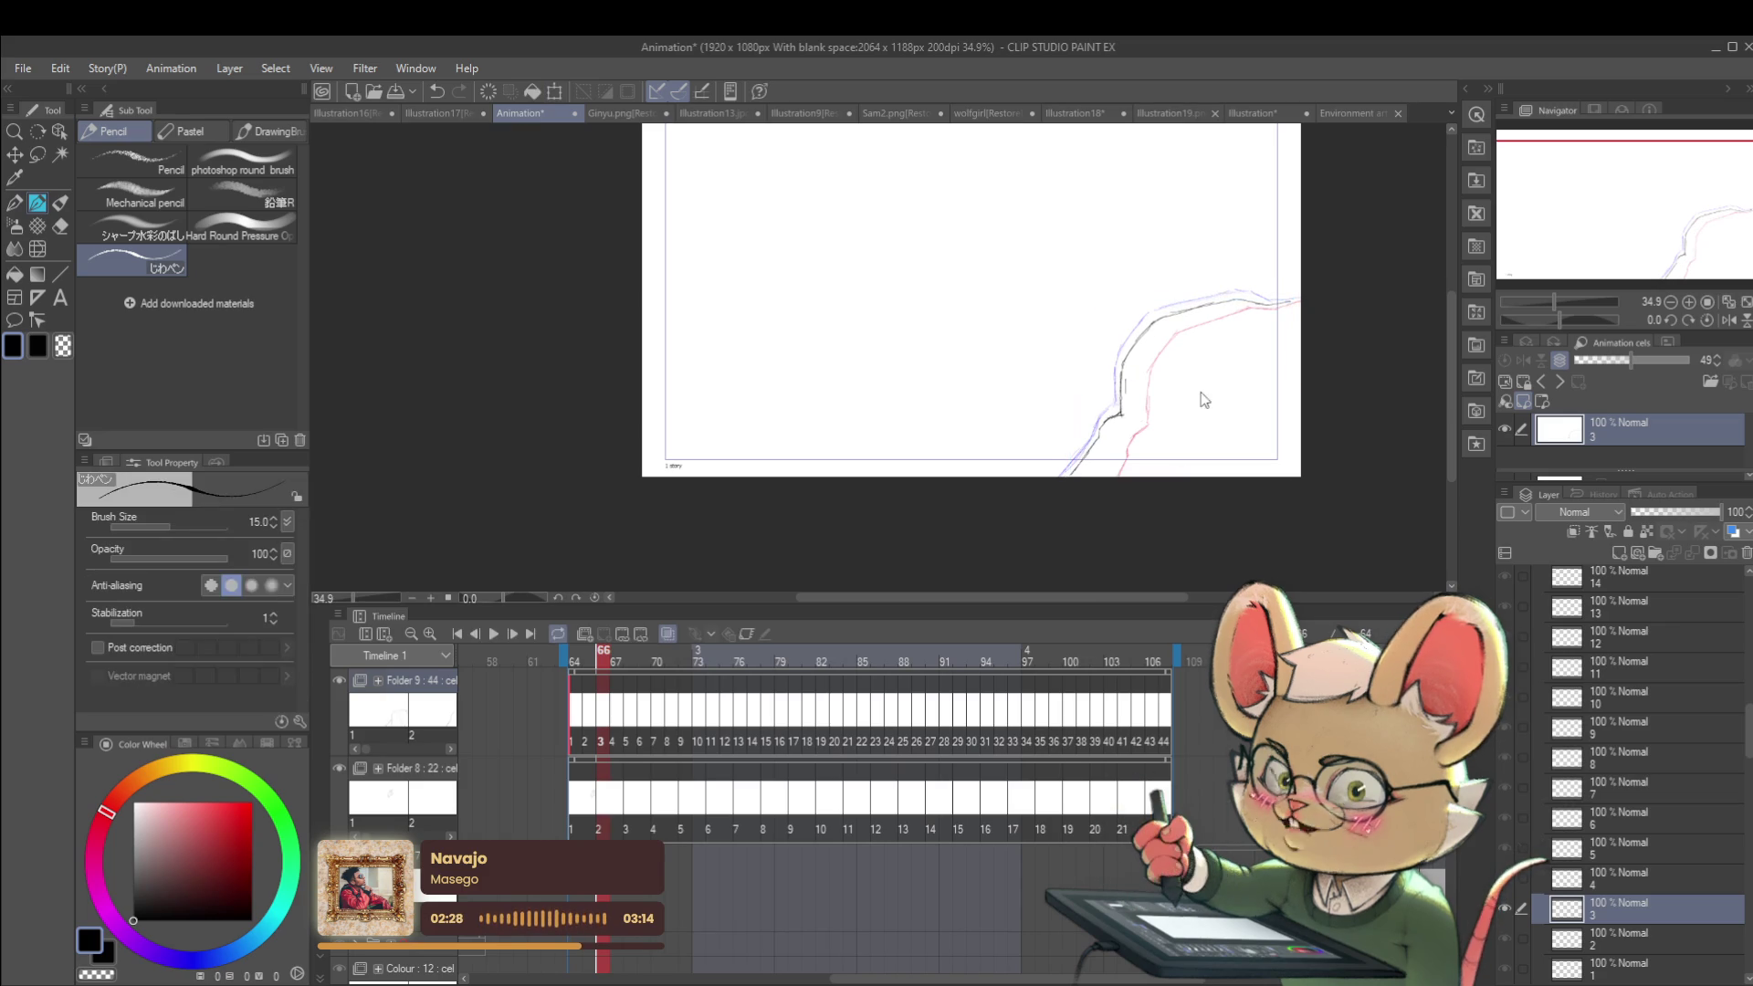
Step: Delete the old dark stroke and ink the cliff edge up and right along the blue guide
{"action": "left_click_drag", "start_coordinate": [1162, 372], "coordinate": [1174, 393]}
{"action": "key", "text": "Delete"}
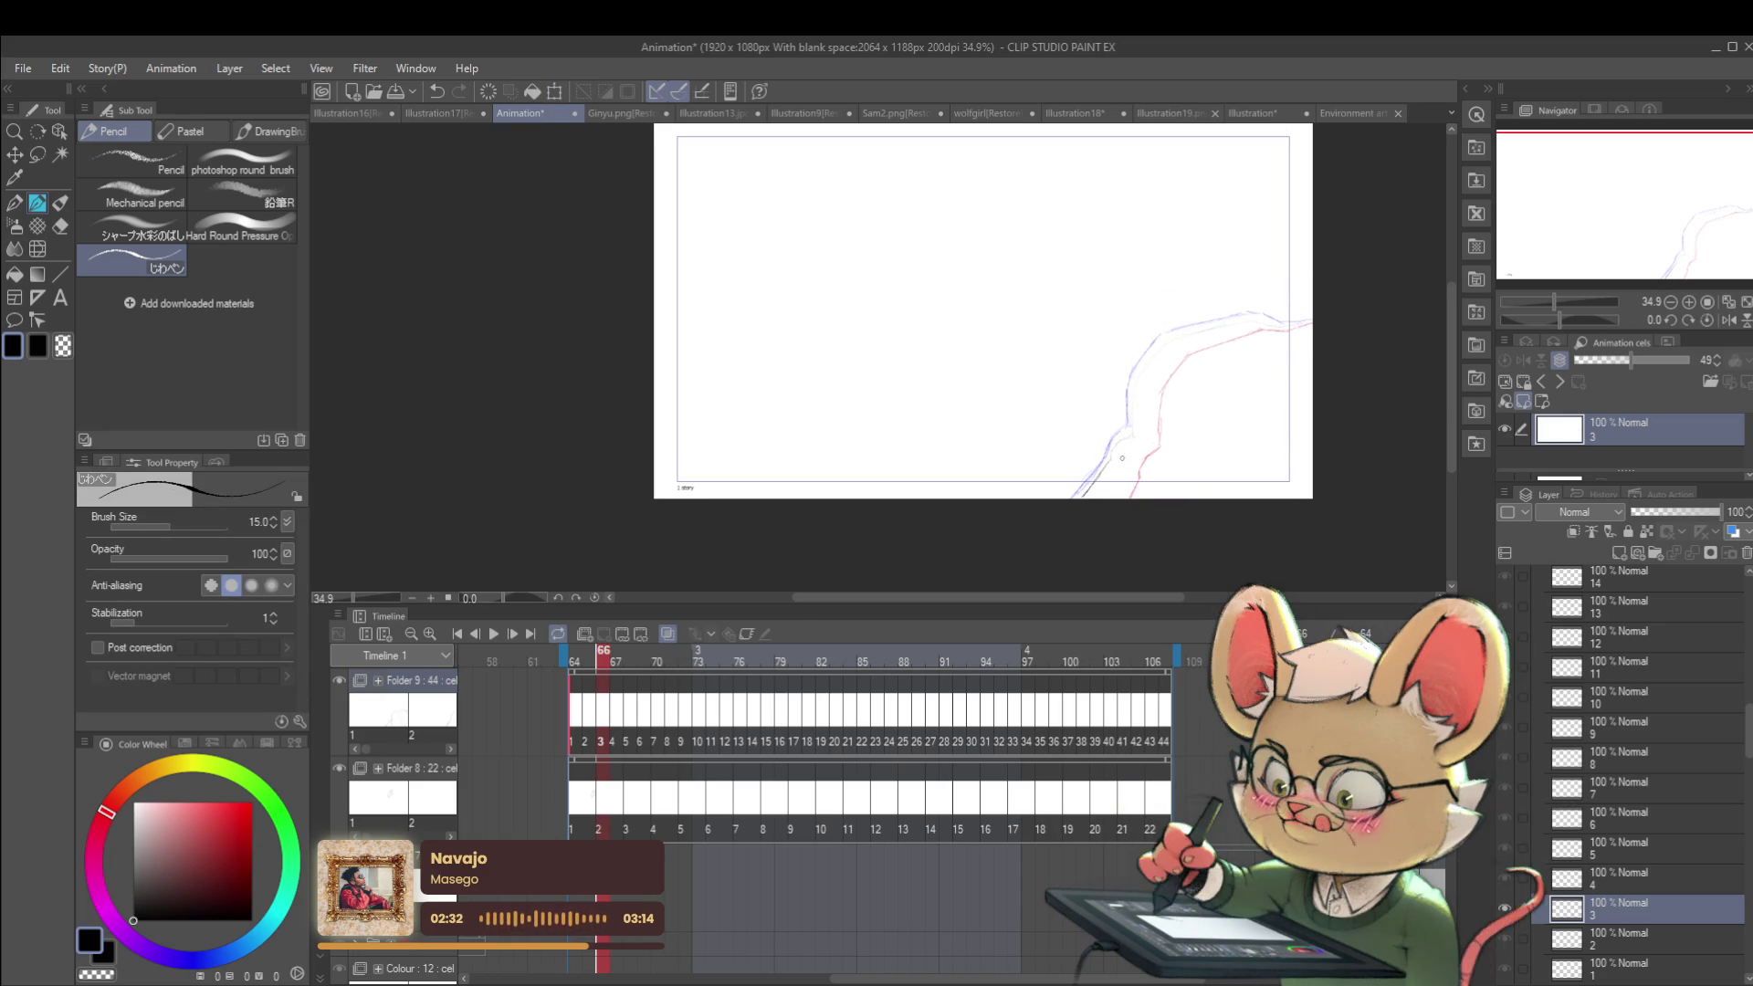
{"action": "scroll", "coordinate": [1126, 454], "scroll_direction": "up", "scroll_amount": 3}
{"action": "left_click_drag", "start_coordinate": [1061, 522], "coordinate": [1117, 435]}
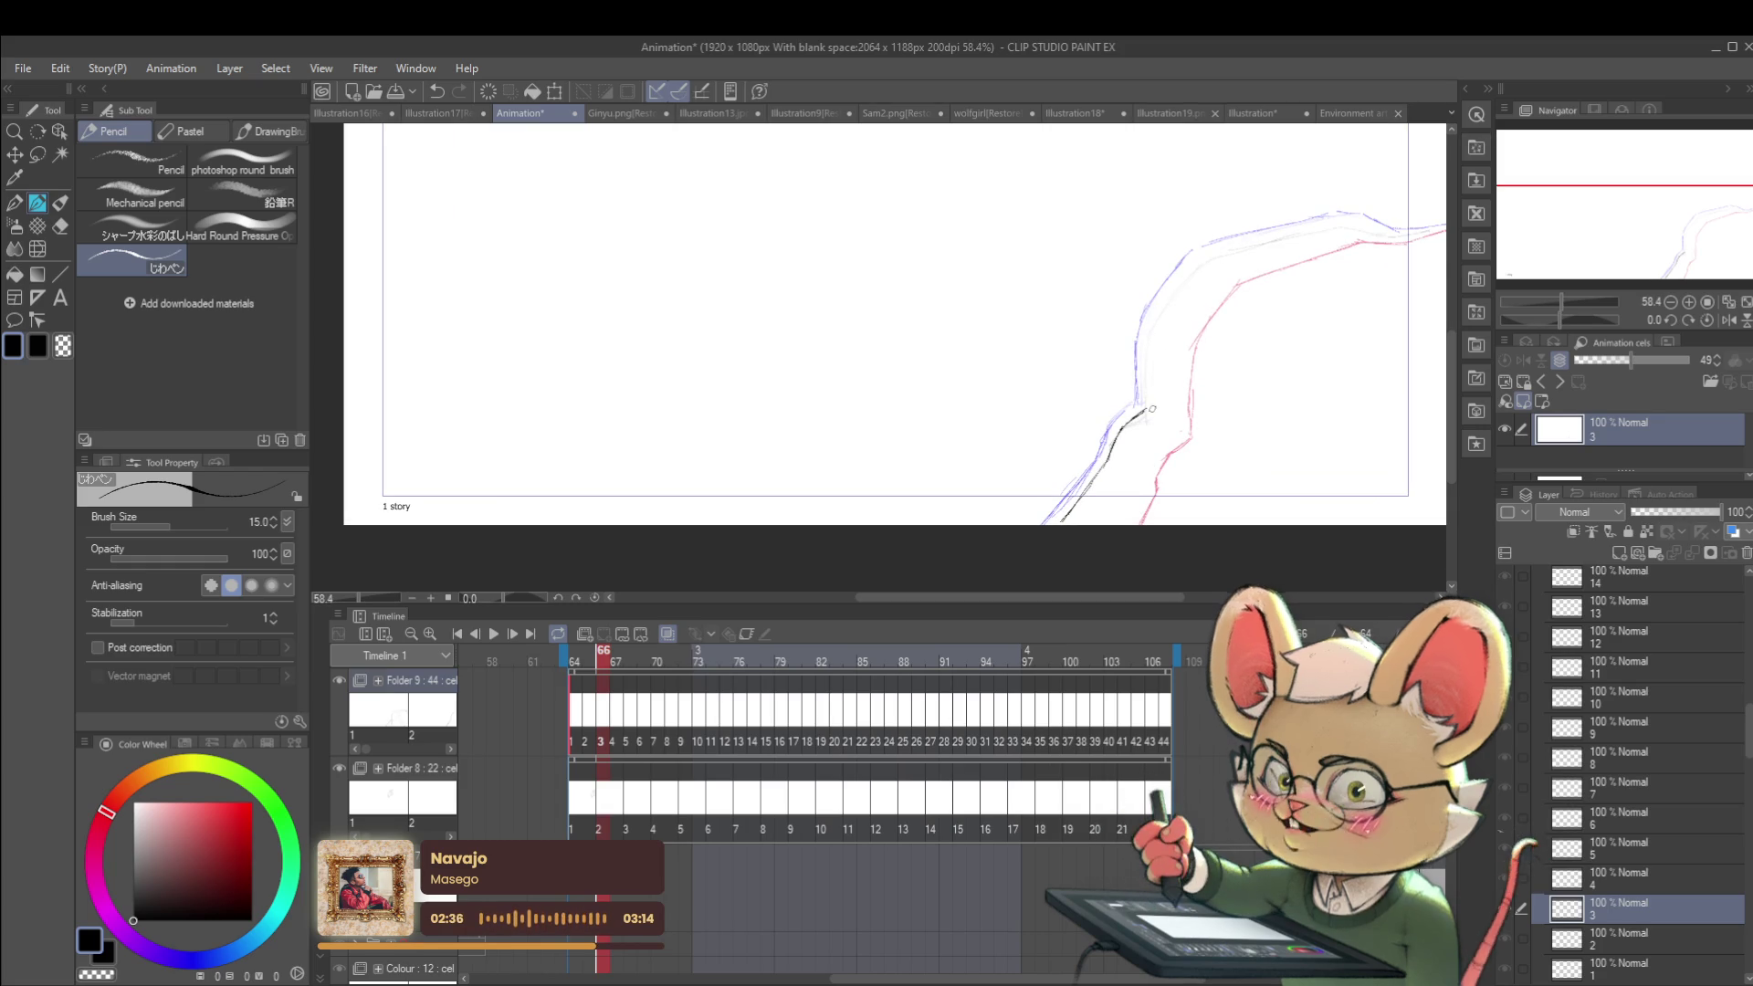
{"action": "left_click_drag", "start_coordinate": [1142, 409], "coordinate": [1147, 326]}
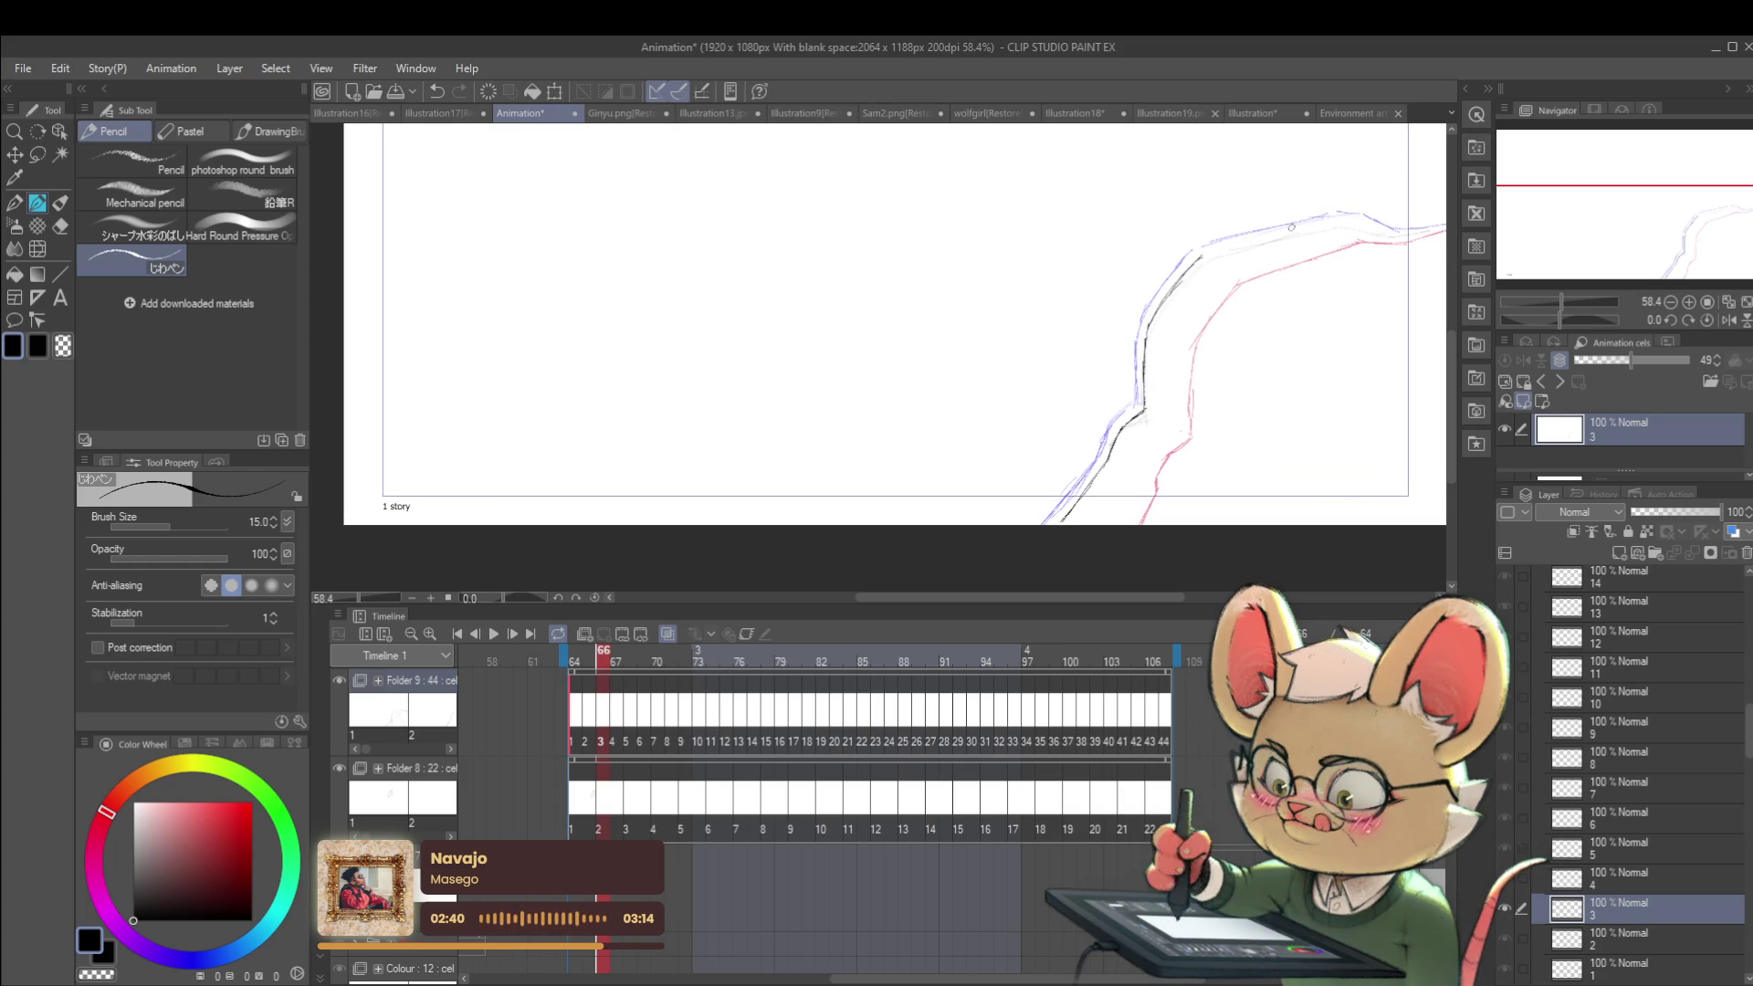
{"action": "mouse_move", "coordinate": [1200, 255]}
{"action": "left_mouse_down"}
{"action": "mouse_move", "coordinate": [1335, 224]}
{"action": "mouse_move", "coordinate": [1446, 234]}
{"action": "left_mouse_up"}
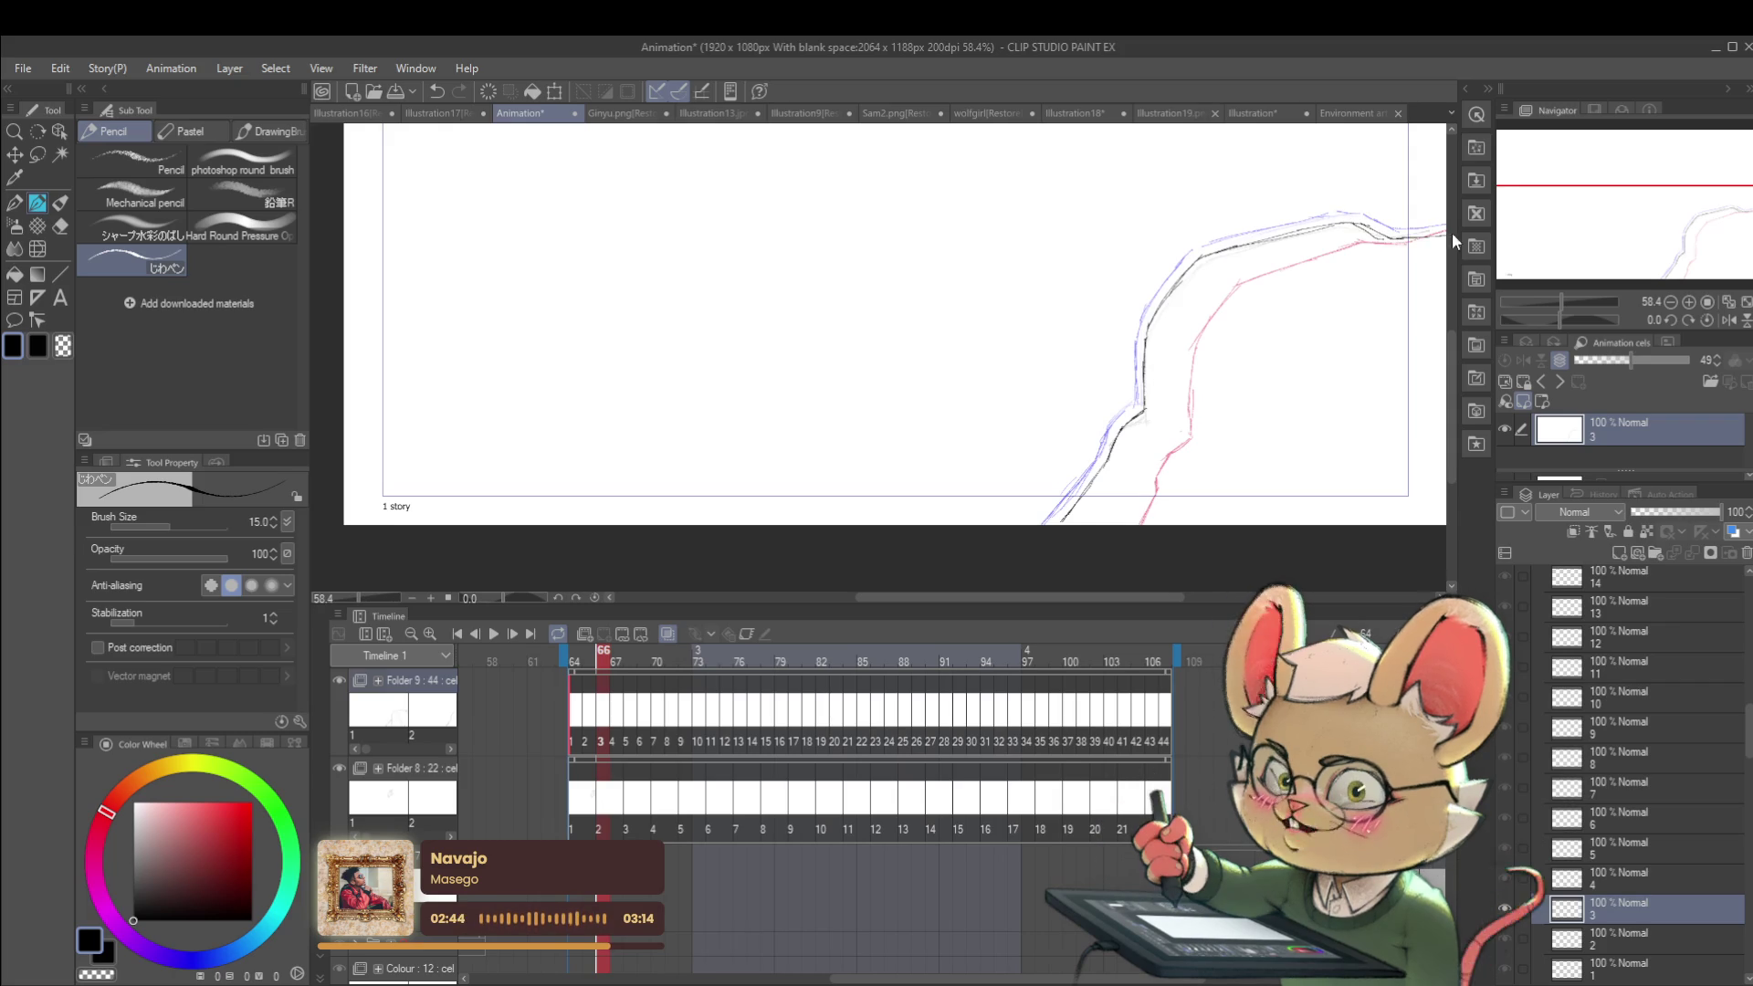
{"action": "scroll", "coordinate": [1299, 375], "scroll_direction": "down", "scroll_amount": 3}
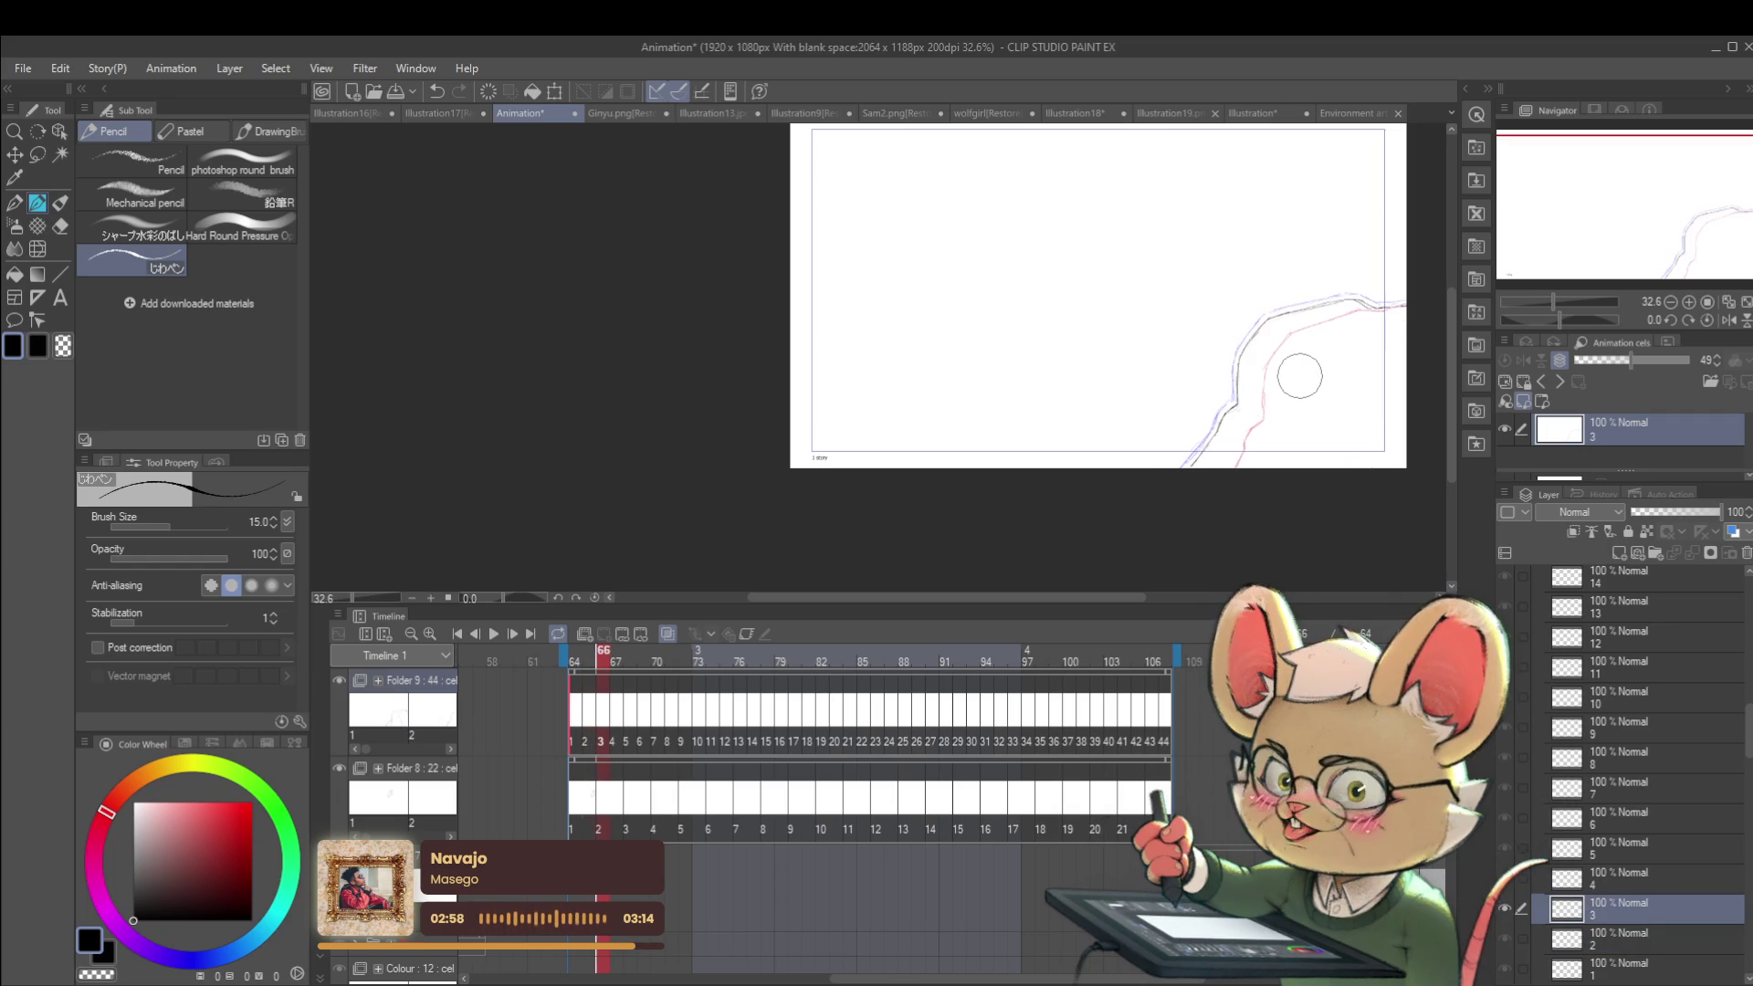
Step: Flip through neighbouring frames to check the motion, and ink a short stretch of the cliff edge
{"action": "key", "text": "Right"}
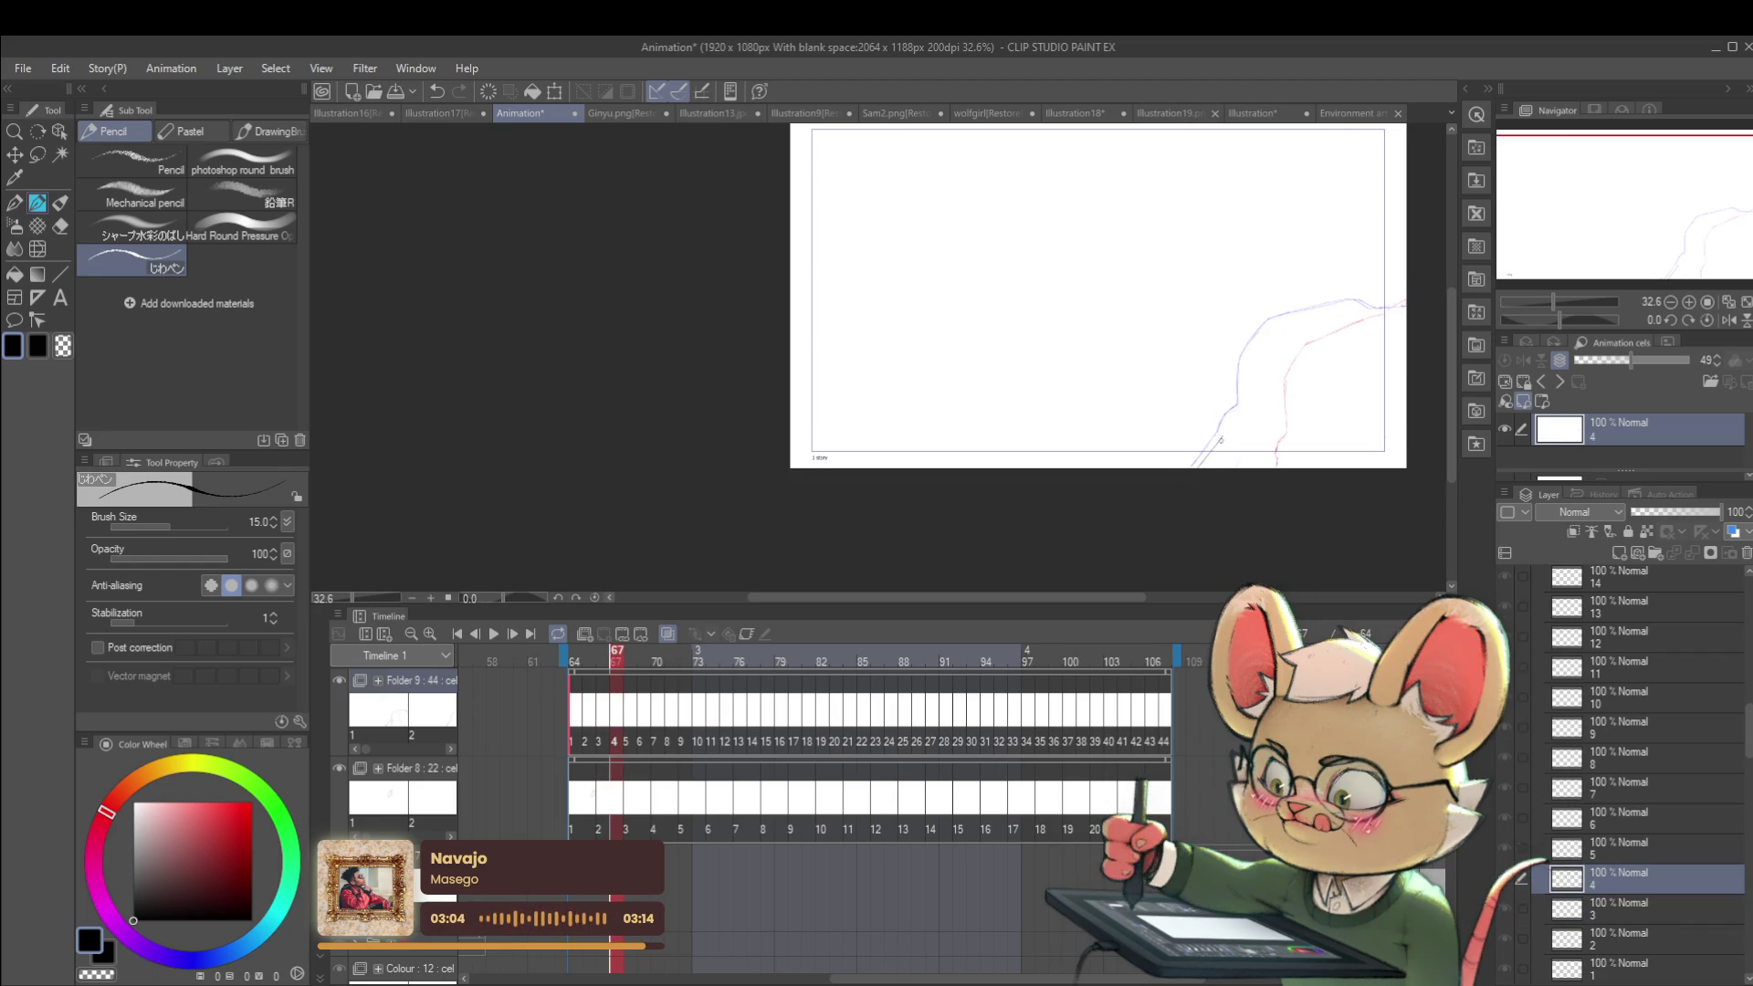
{"action": "key", "text": "Left"}
{"action": "key", "text": "Left"}
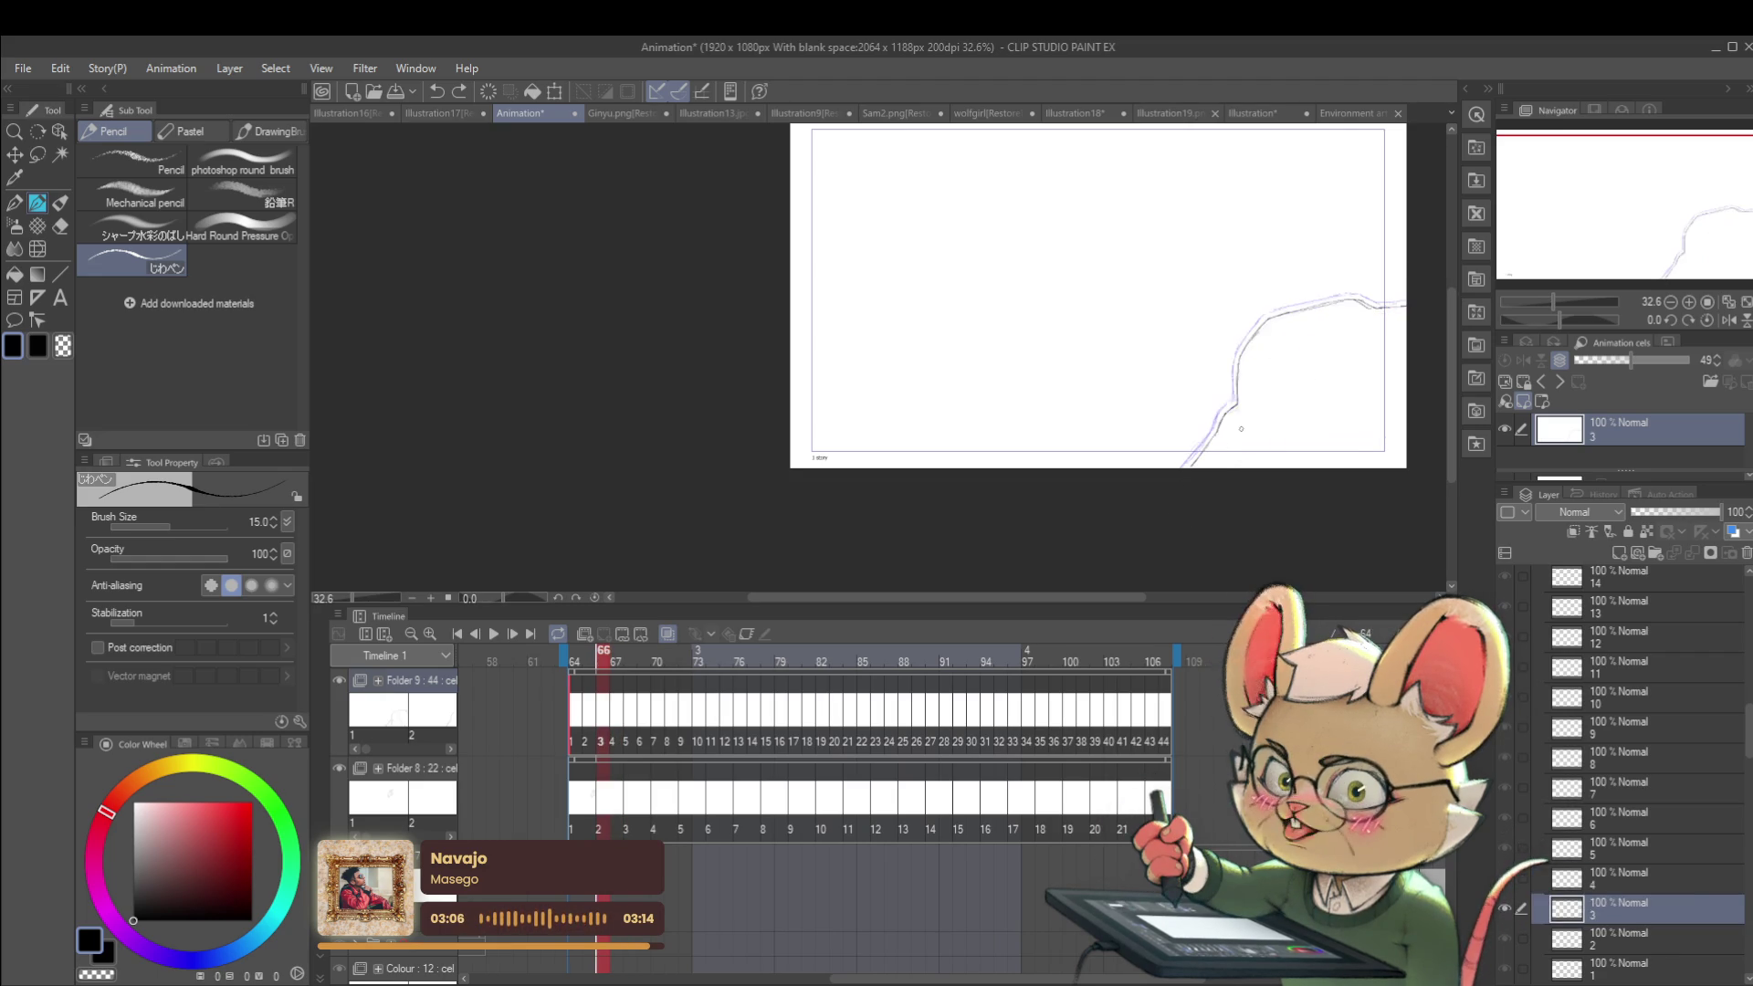
{"action": "key", "text": "Left"}
{"action": "key", "text": "Right"}
{"action": "key", "text": "Right"}
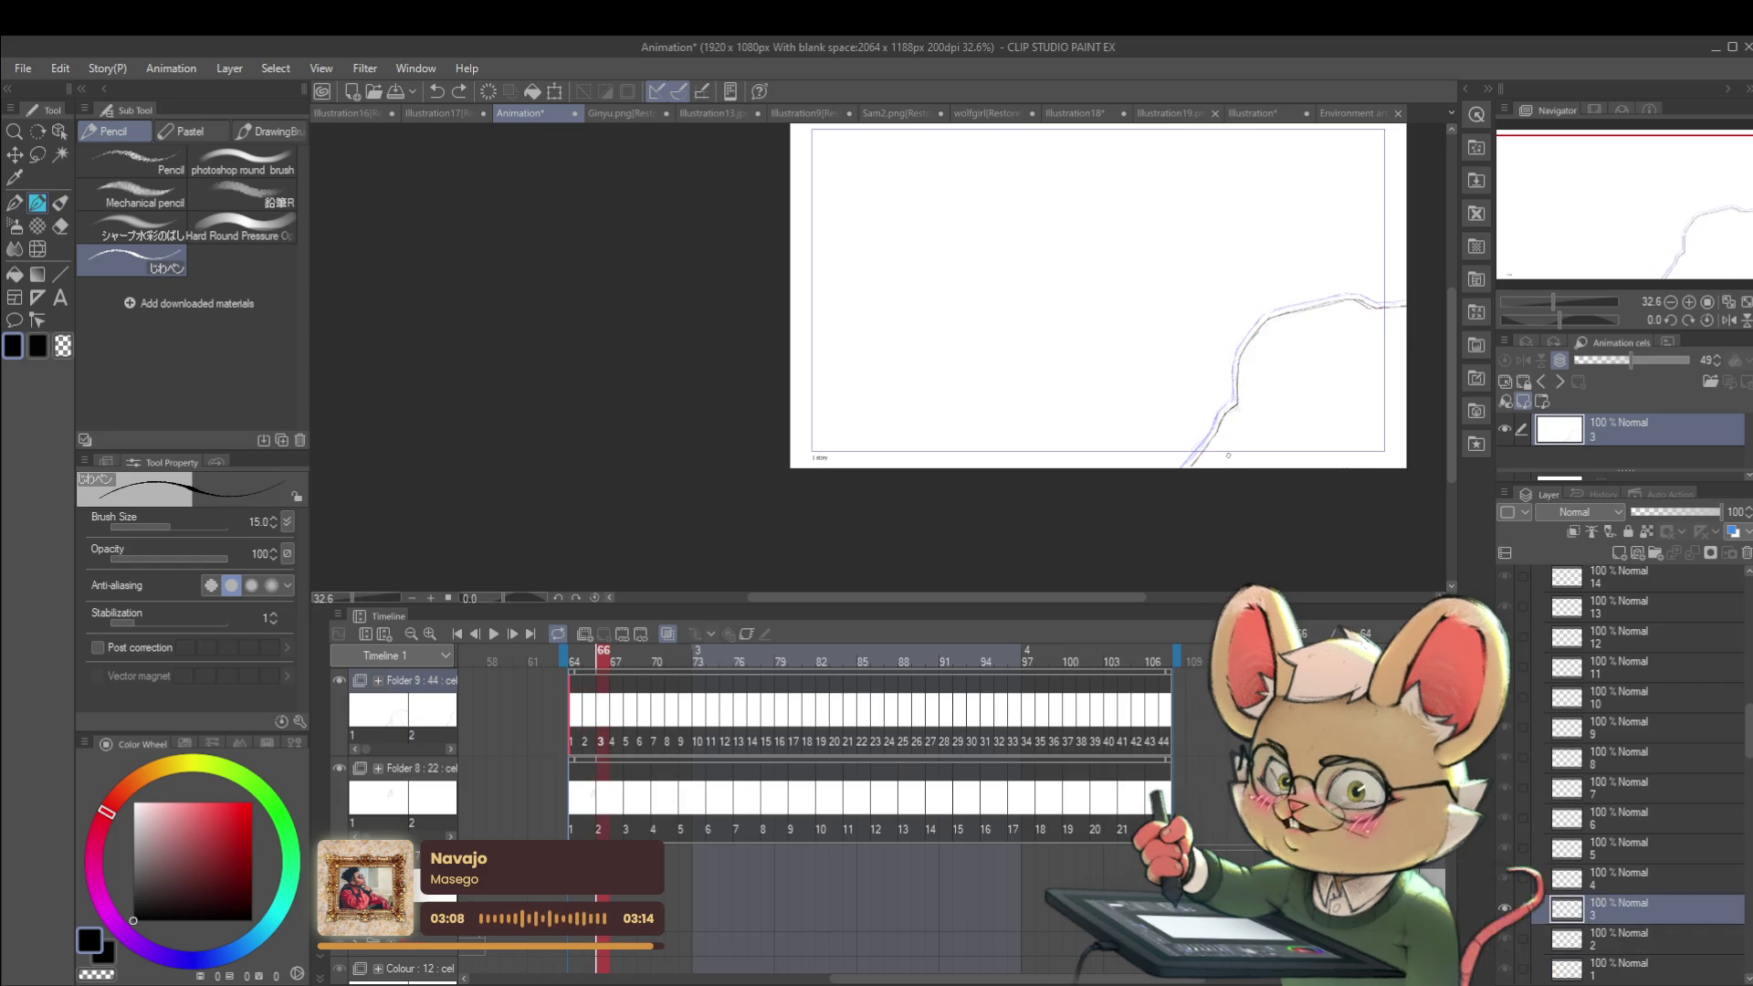
{"action": "key", "text": "Right"}
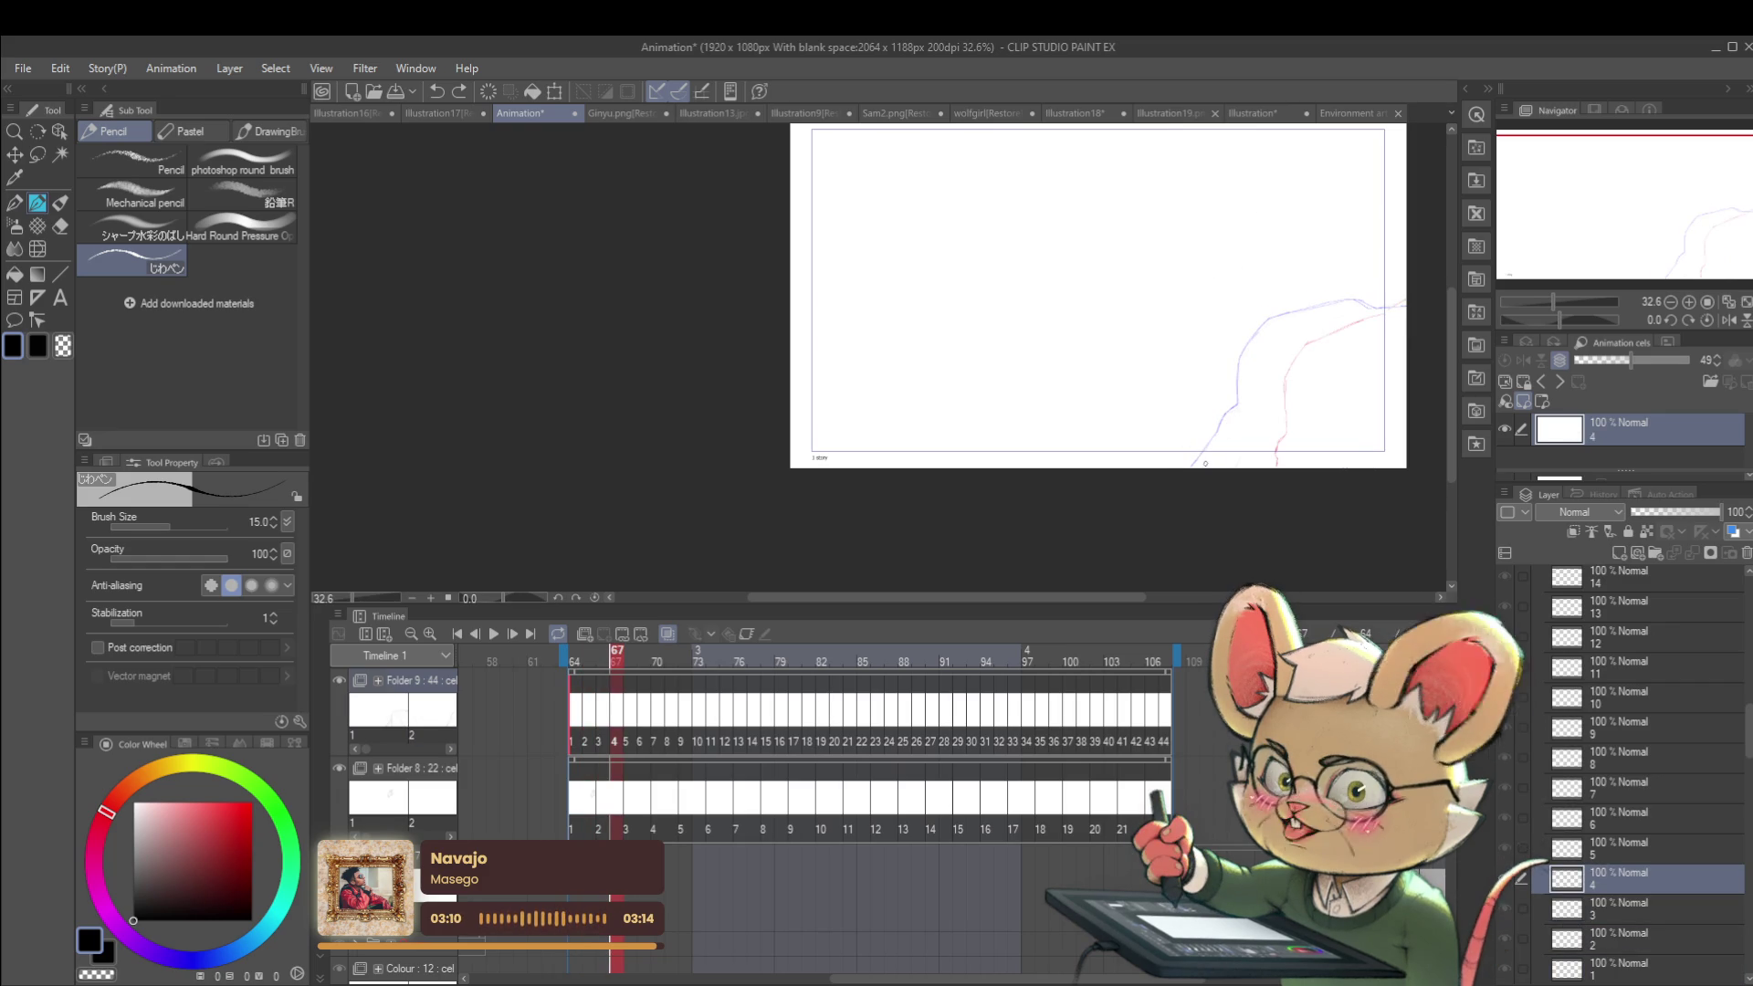
{"action": "left_click", "coordinate": [1213, 451]}
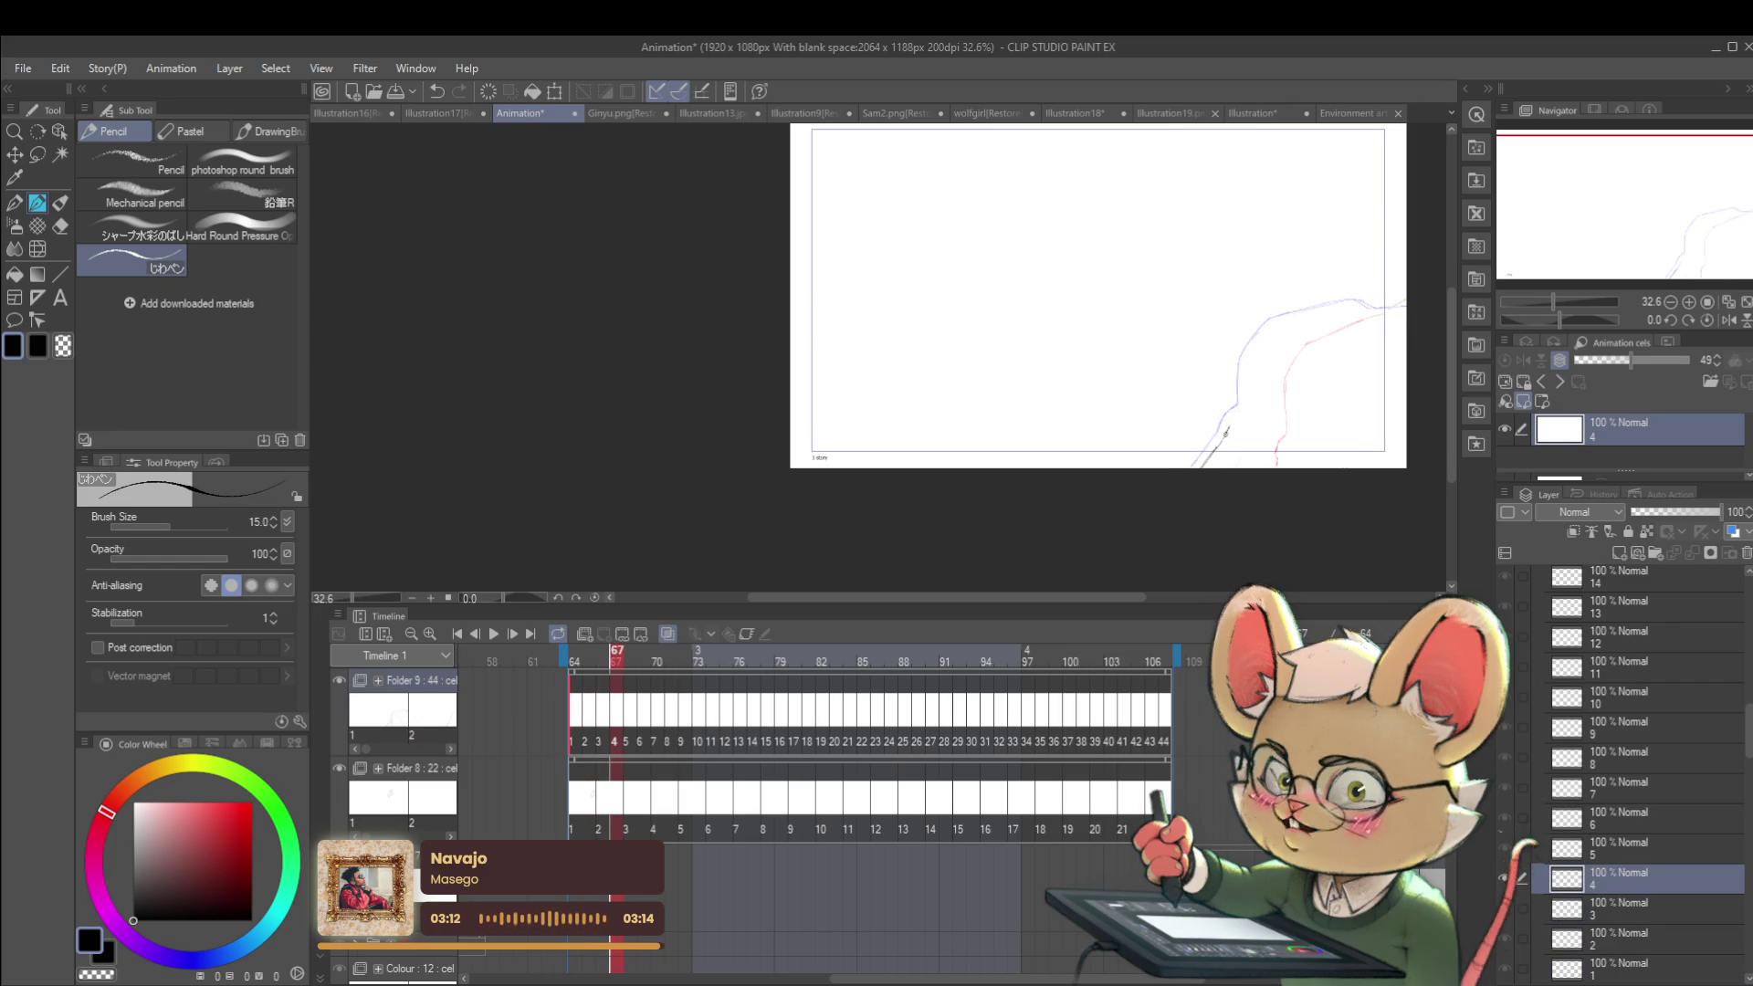
{"action": "mouse_move", "coordinate": [1229, 423]}
{"action": "left_mouse_down"}
{"action": "mouse_move", "coordinate": [1276, 326]}
{"action": "mouse_move", "coordinate": [1399, 315]}
{"action": "mouse_move", "coordinate": [1308, 351]}
{"action": "mouse_move", "coordinate": [1404, 295]}
{"action": "left_mouse_up"}
Step: On frame 5, ink the cliff edge along the sketch out to the right canvas edge, redoing one stroke
{"action": "key", "text": "Right"}
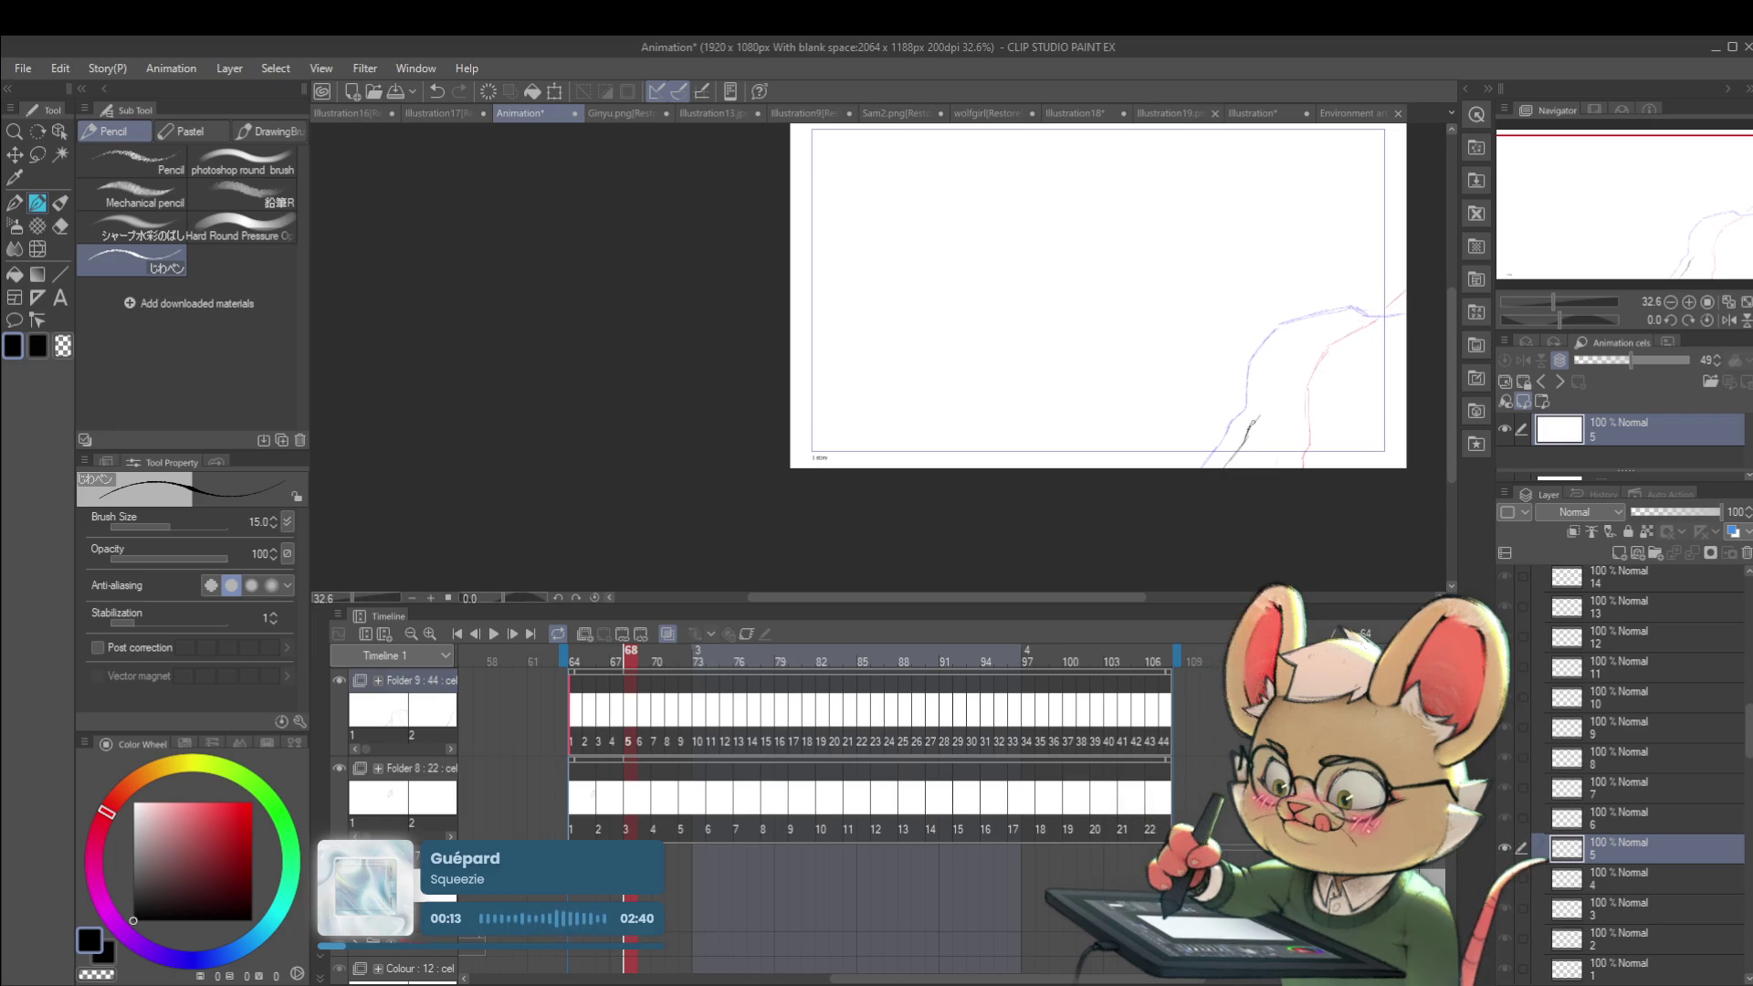
{"action": "left_click_drag", "start_coordinate": [1249, 427], "coordinate": [1267, 377]}
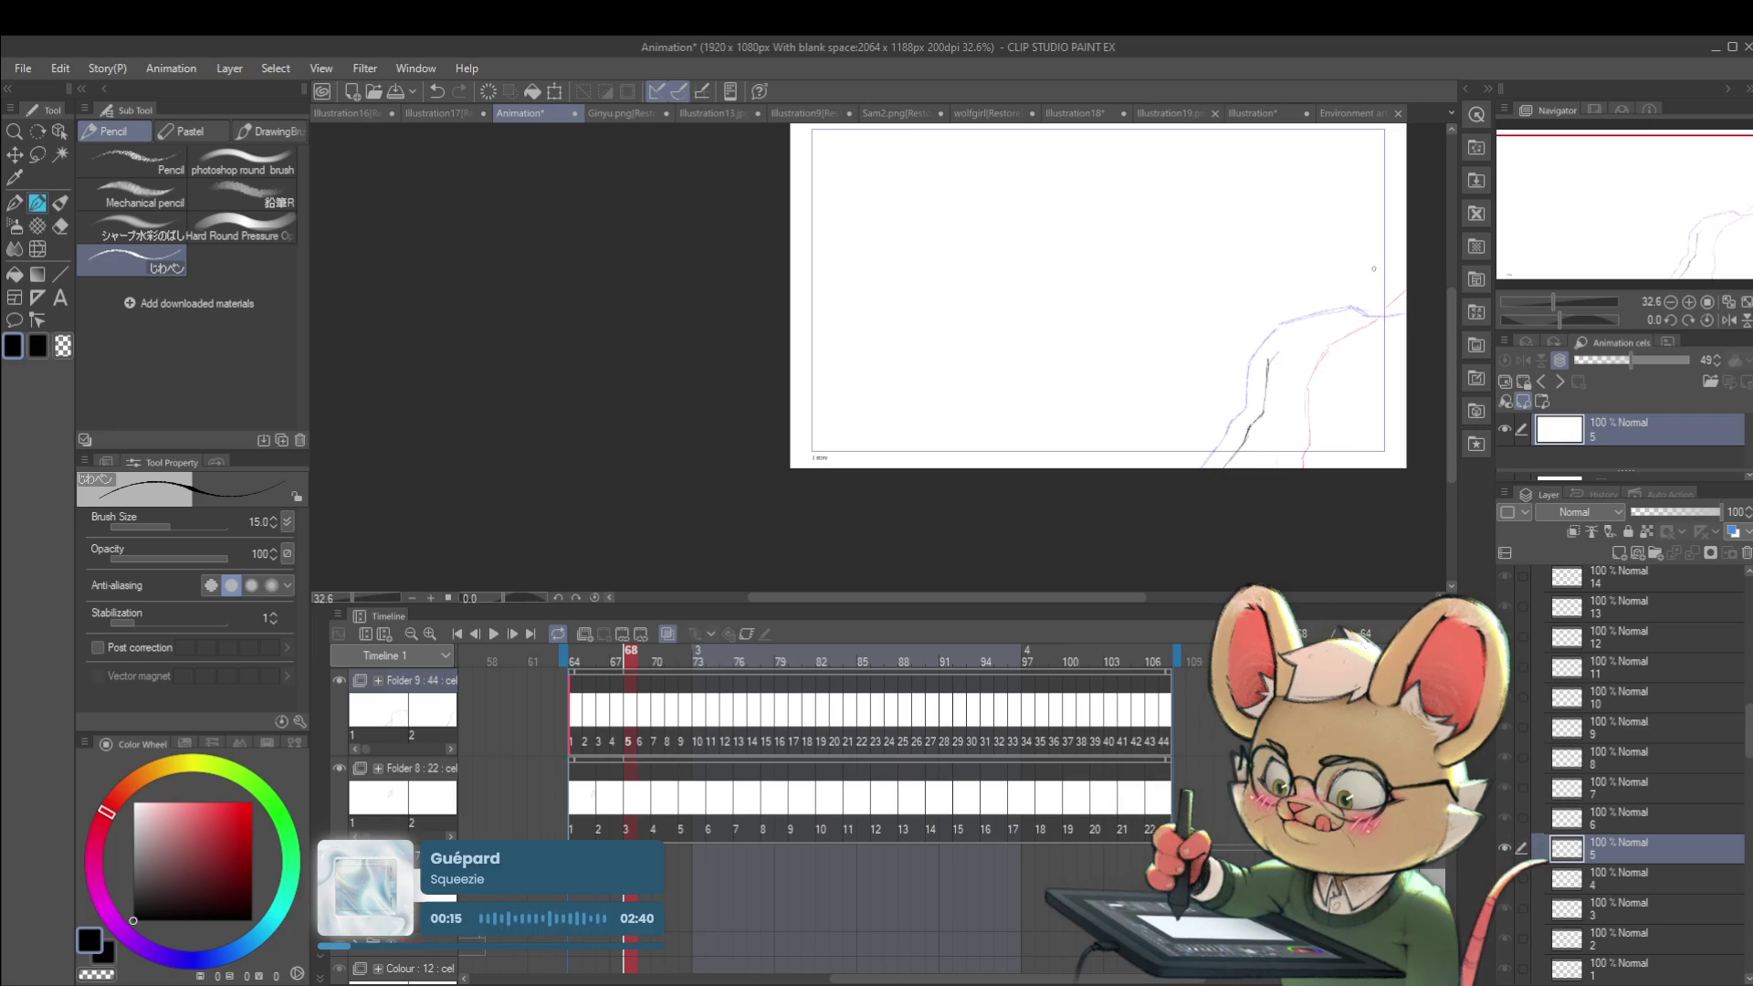
{"action": "left_click_drag", "start_coordinate": [1292, 335], "coordinate": [1369, 323]}
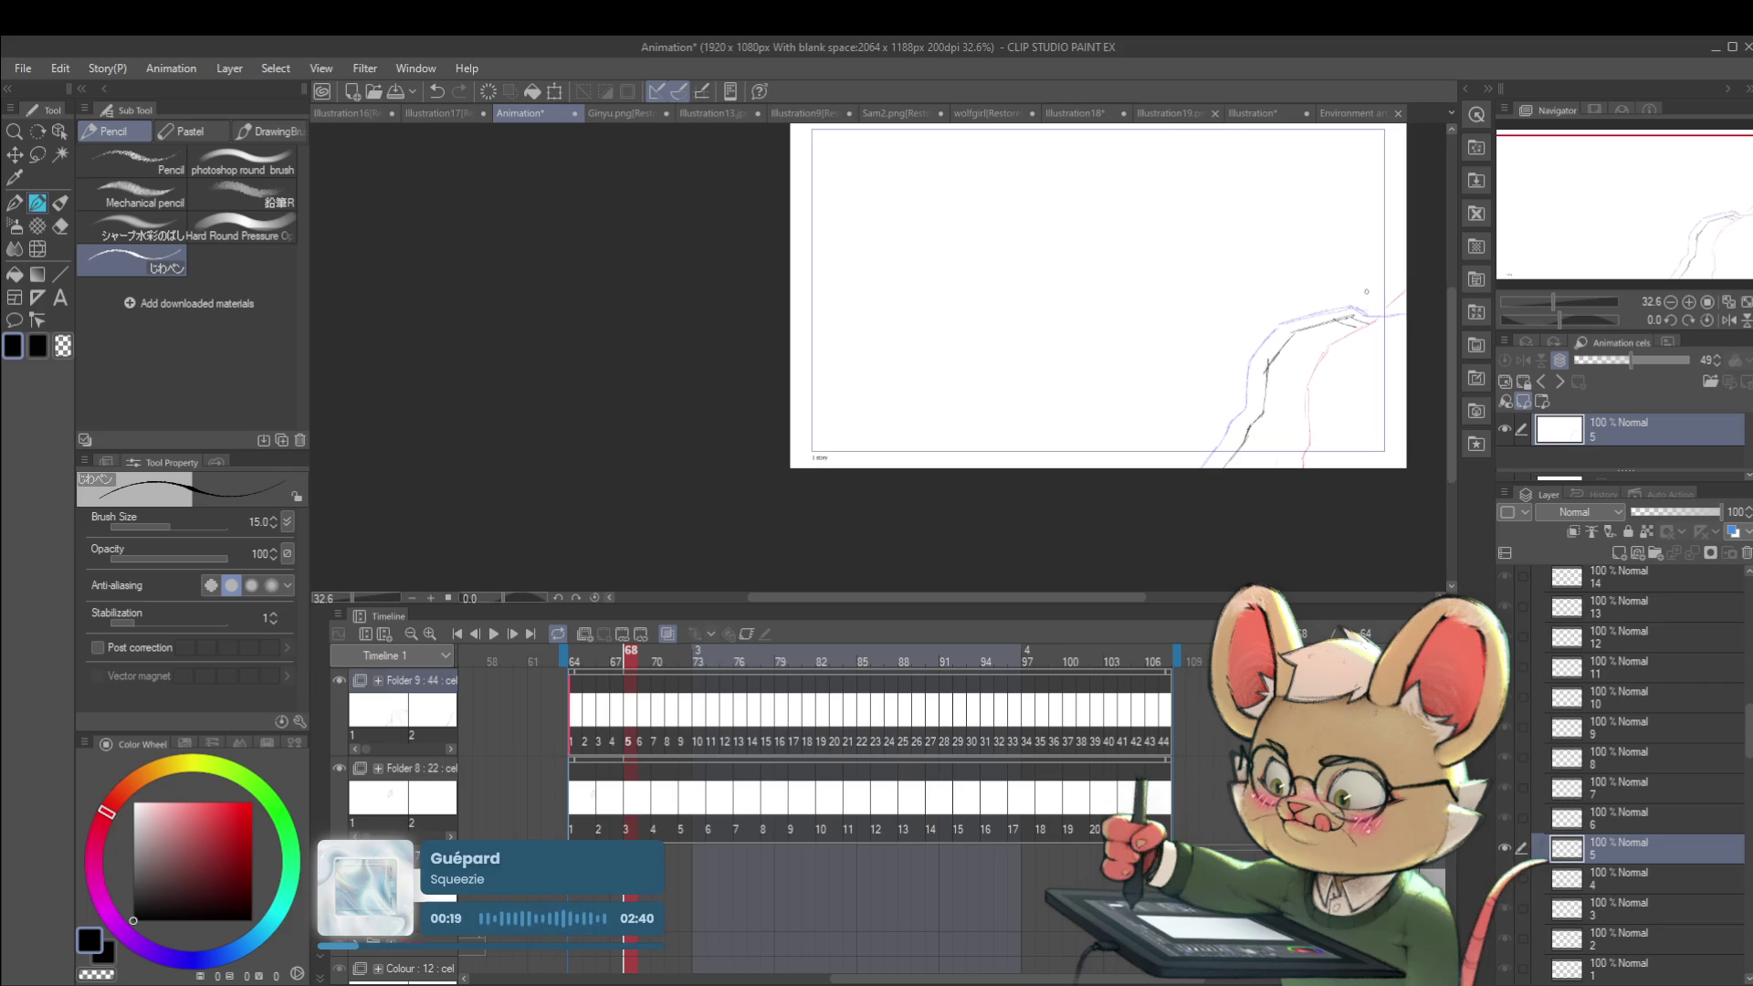
{"action": "key", "text": "ctrl+z"}
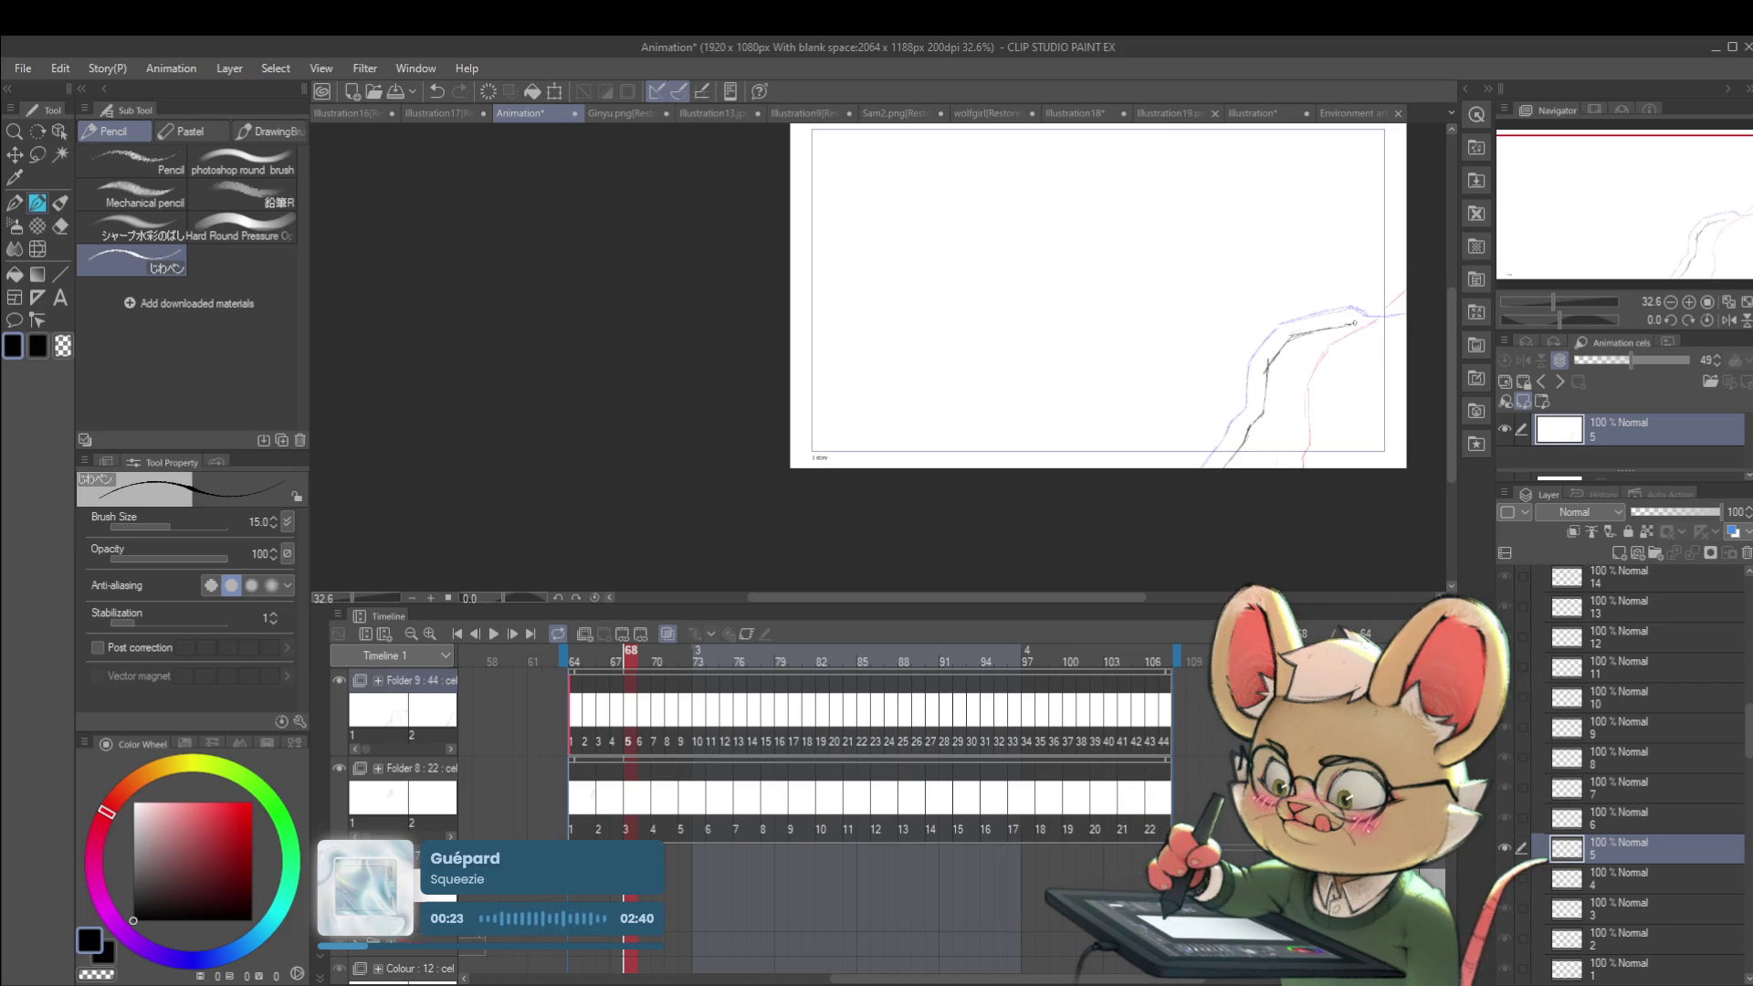
{"action": "left_click_drag", "start_coordinate": [1358, 324], "coordinate": [1406, 331]}
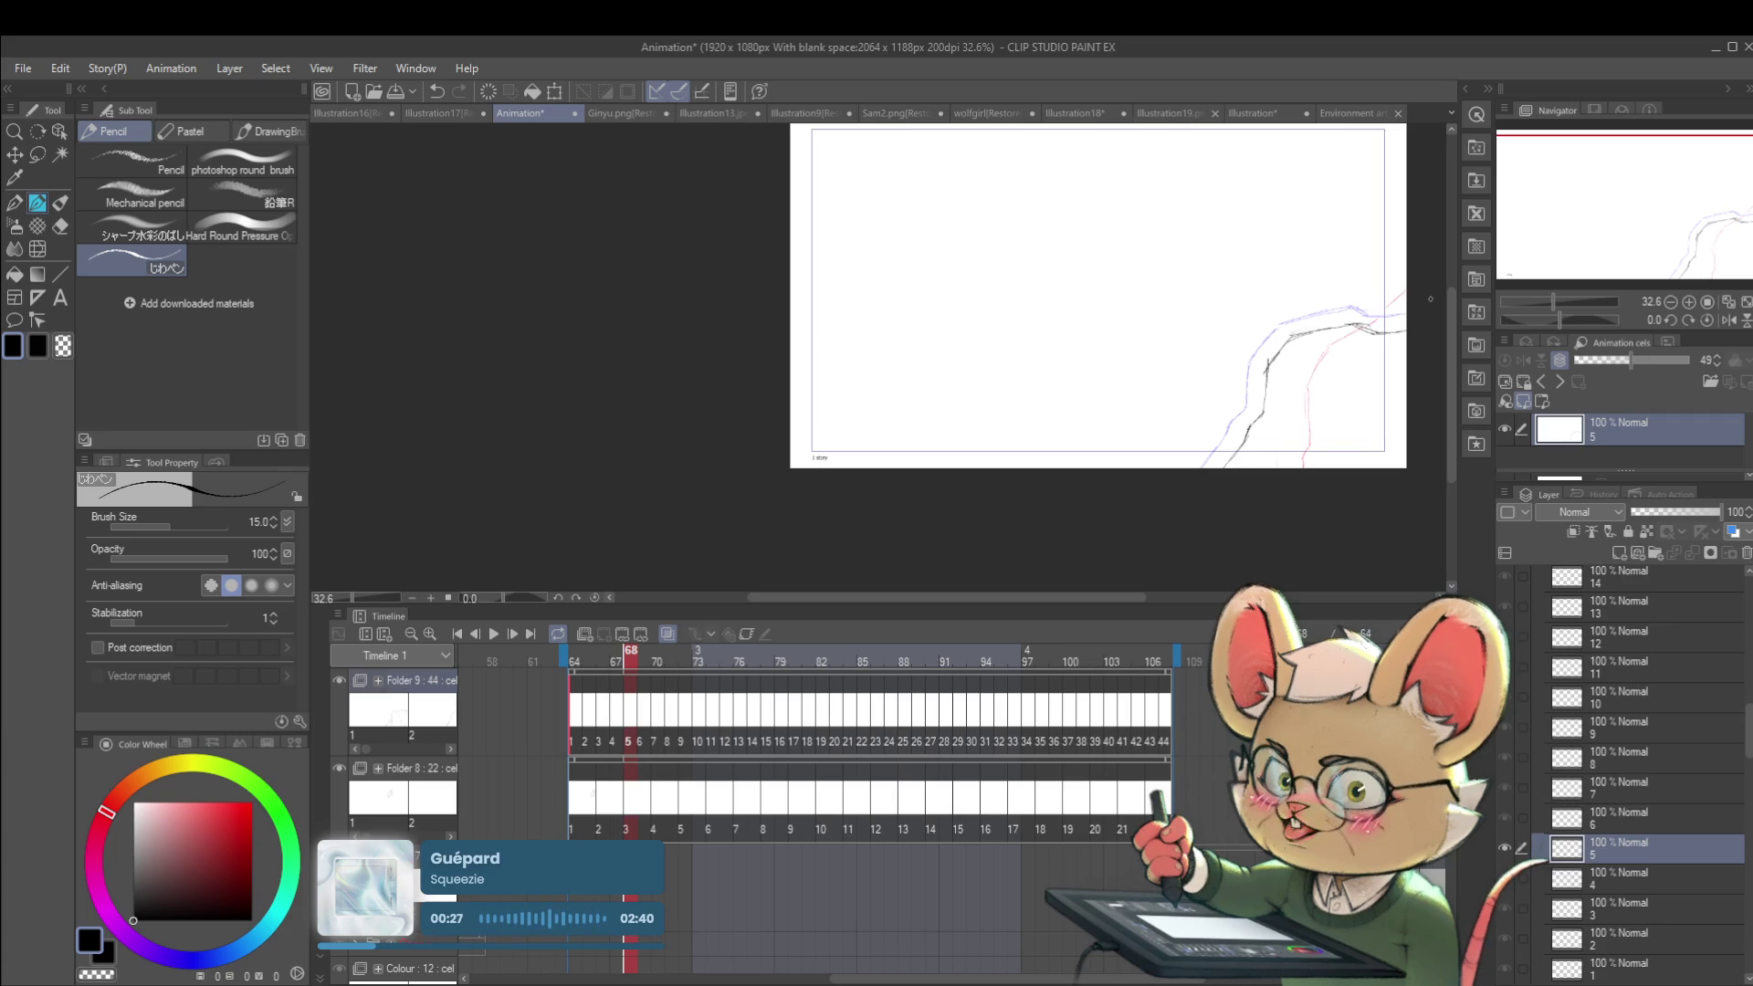
{"action": "key", "text": "comma"}
{"action": "key", "text": "period"}
{"action": "key", "text": "period"}
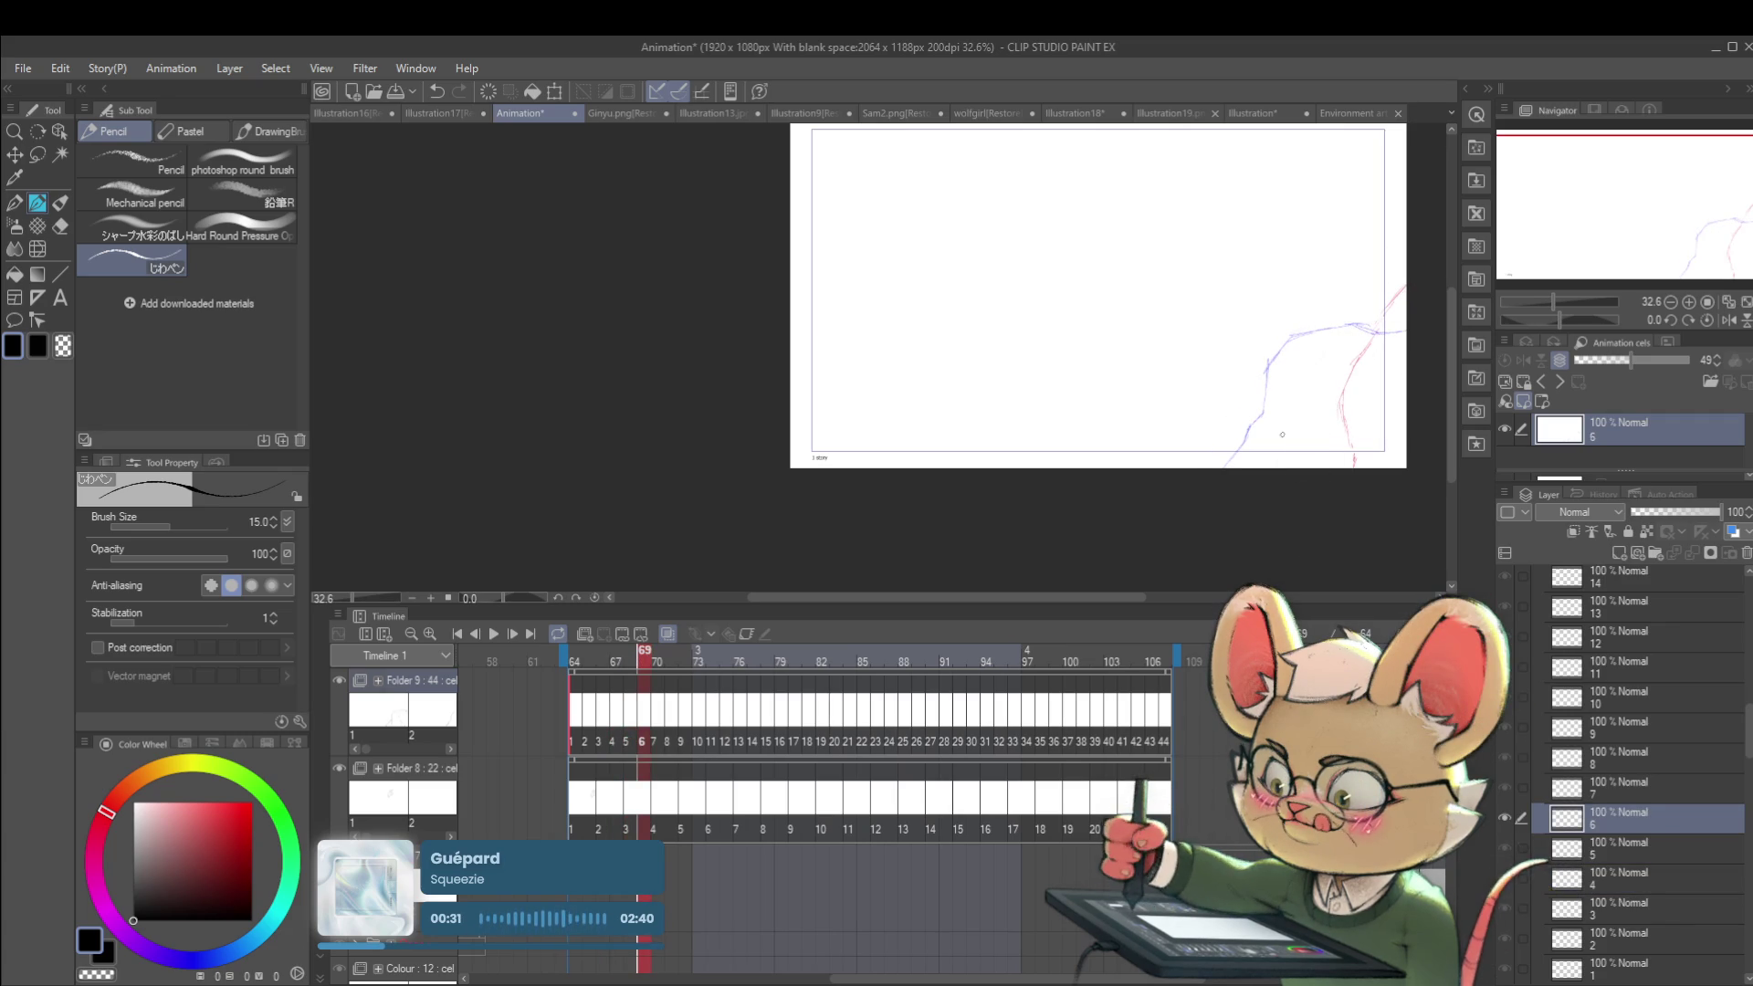
Step: Ink the cliff face and edge strokes on frames 6, 7 and 8, then play the animation back
{"action": "left_click_drag", "start_coordinate": [1285, 415], "coordinate": [1287, 389]}
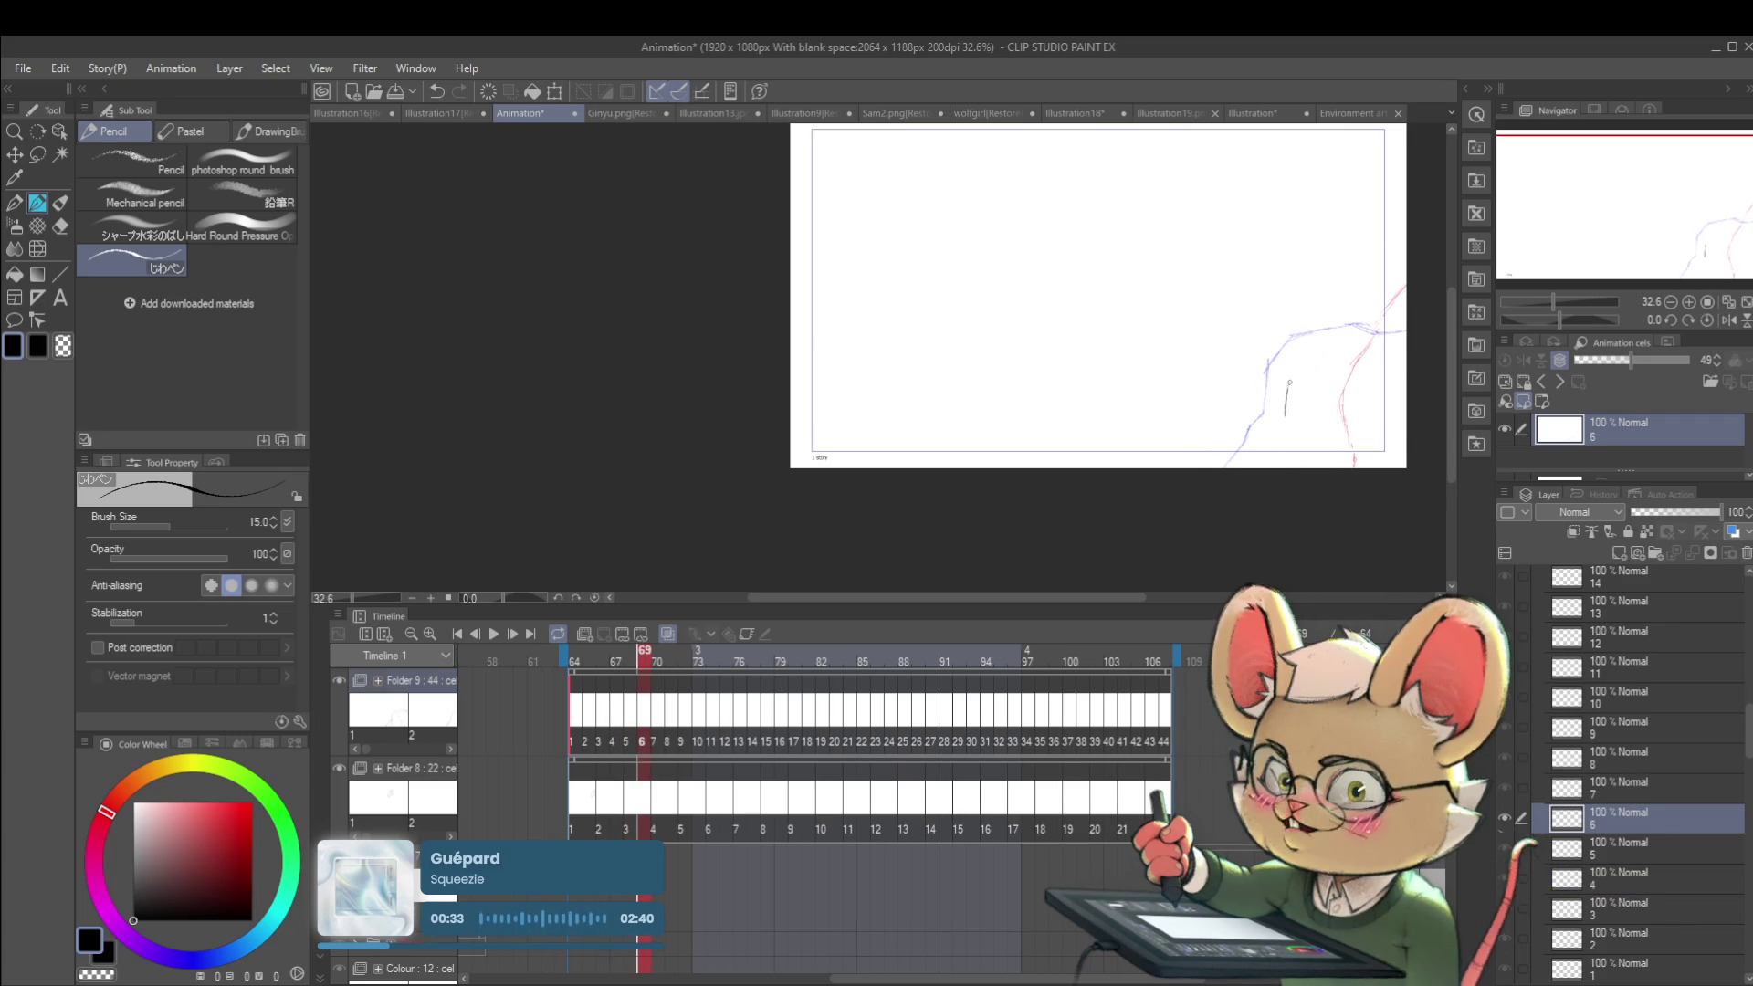
{"action": "left_click_drag", "start_coordinate": [1358, 347], "coordinate": [1405, 354]}
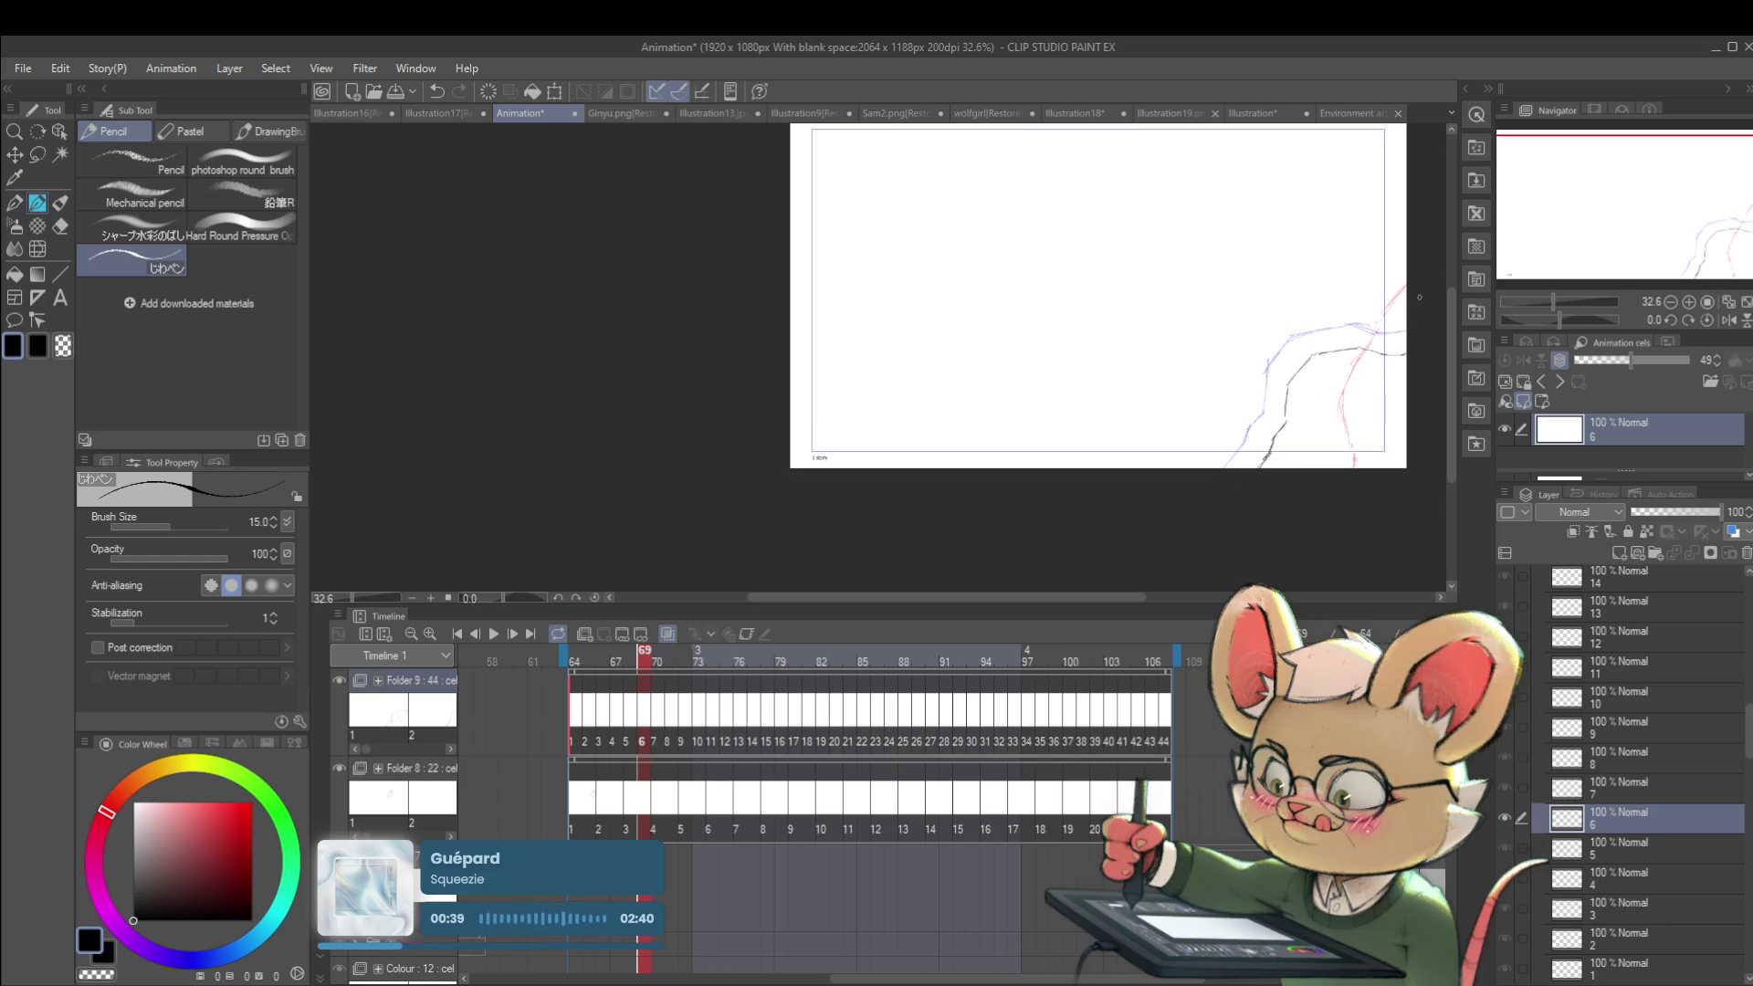
{"action": "key", "text": "Right"}
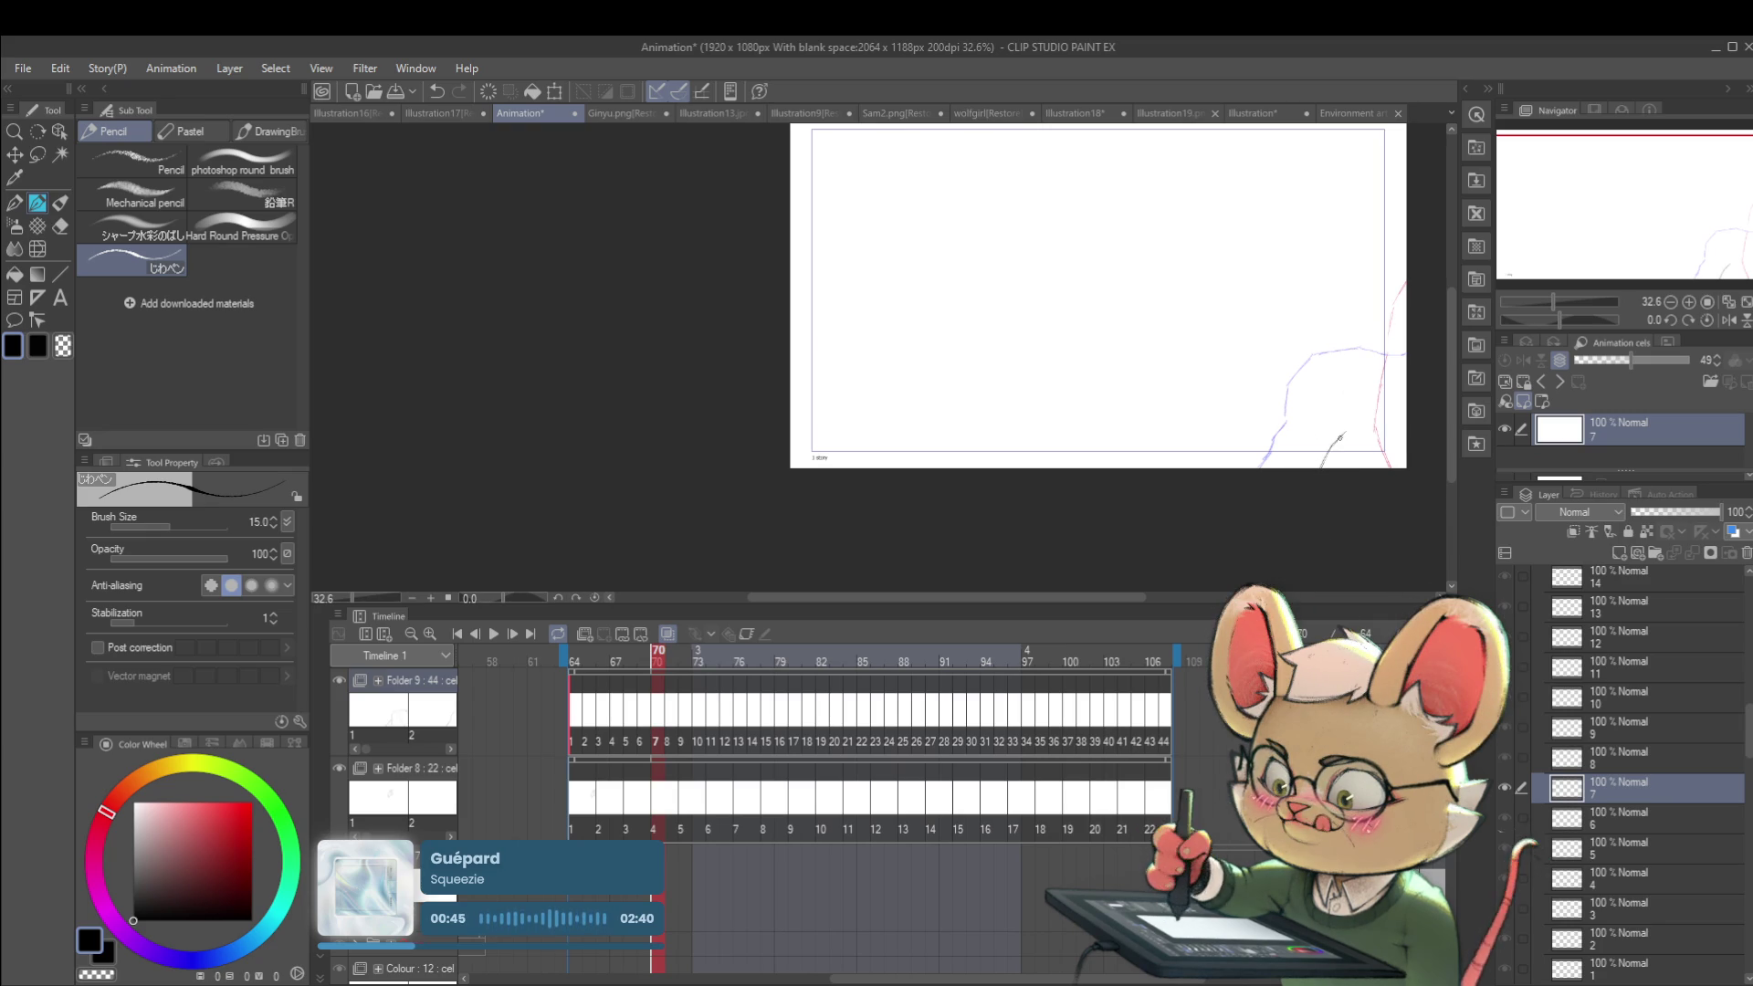
{"action": "left_click_drag", "start_coordinate": [1341, 432], "coordinate": [1372, 378]}
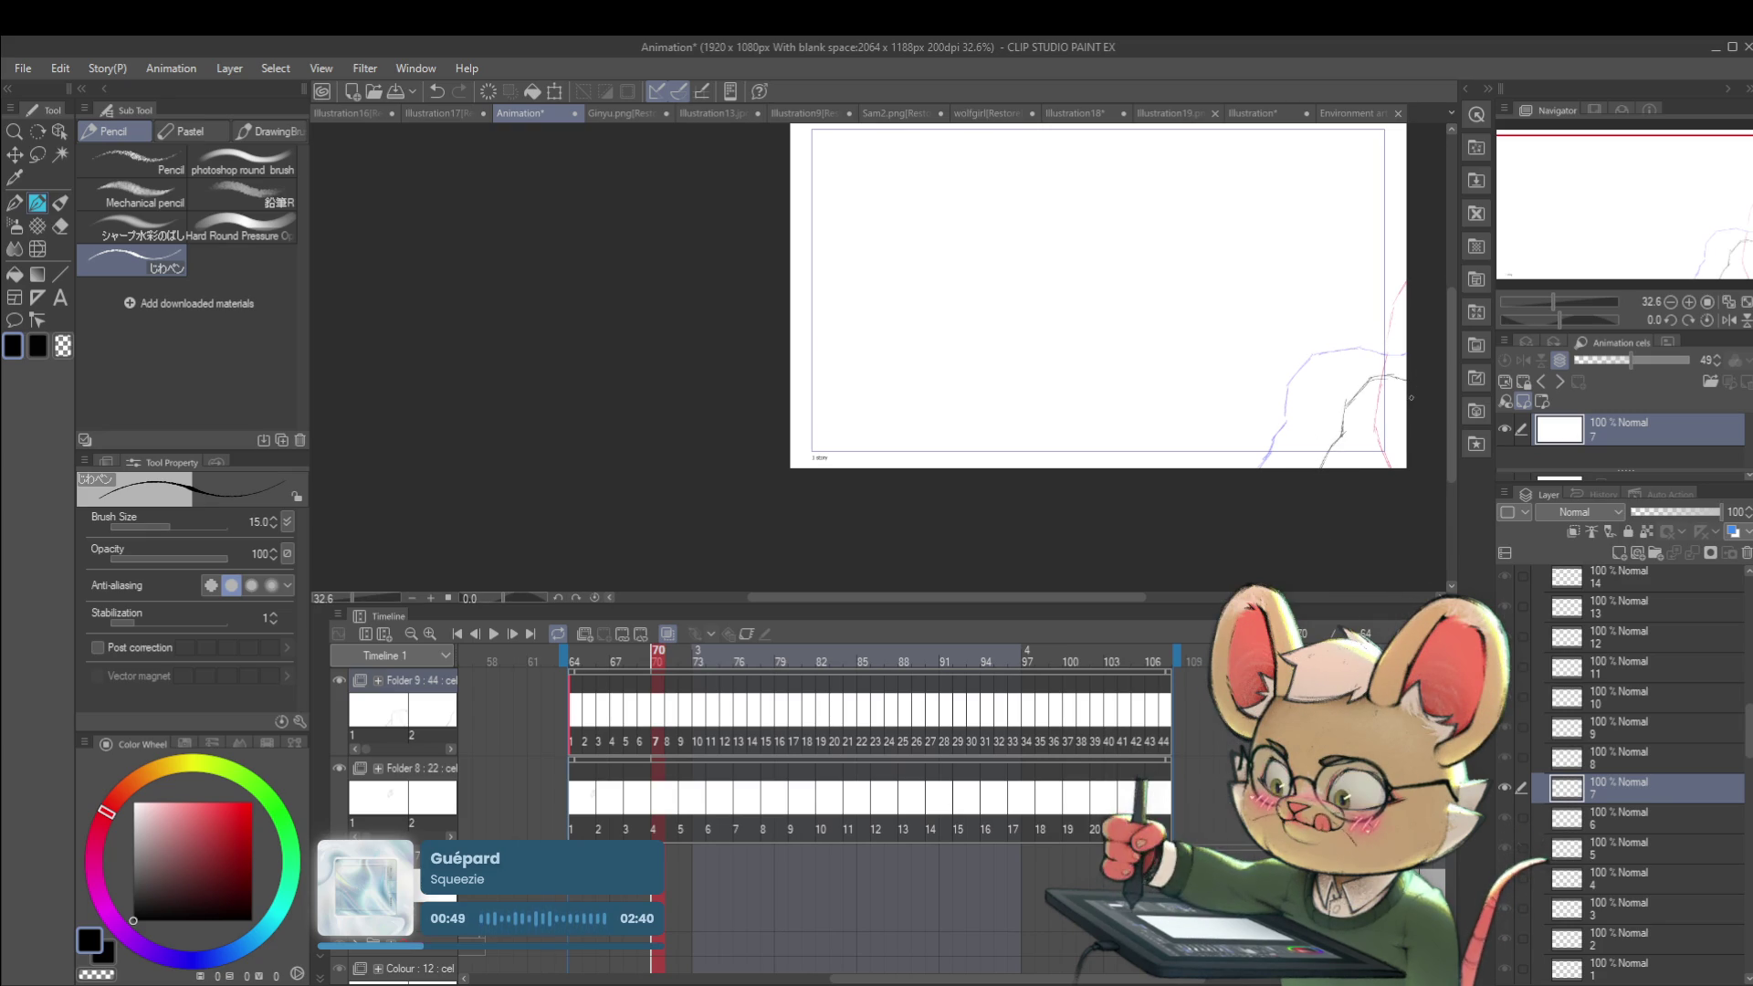
{"action": "key", "text": "Right"}
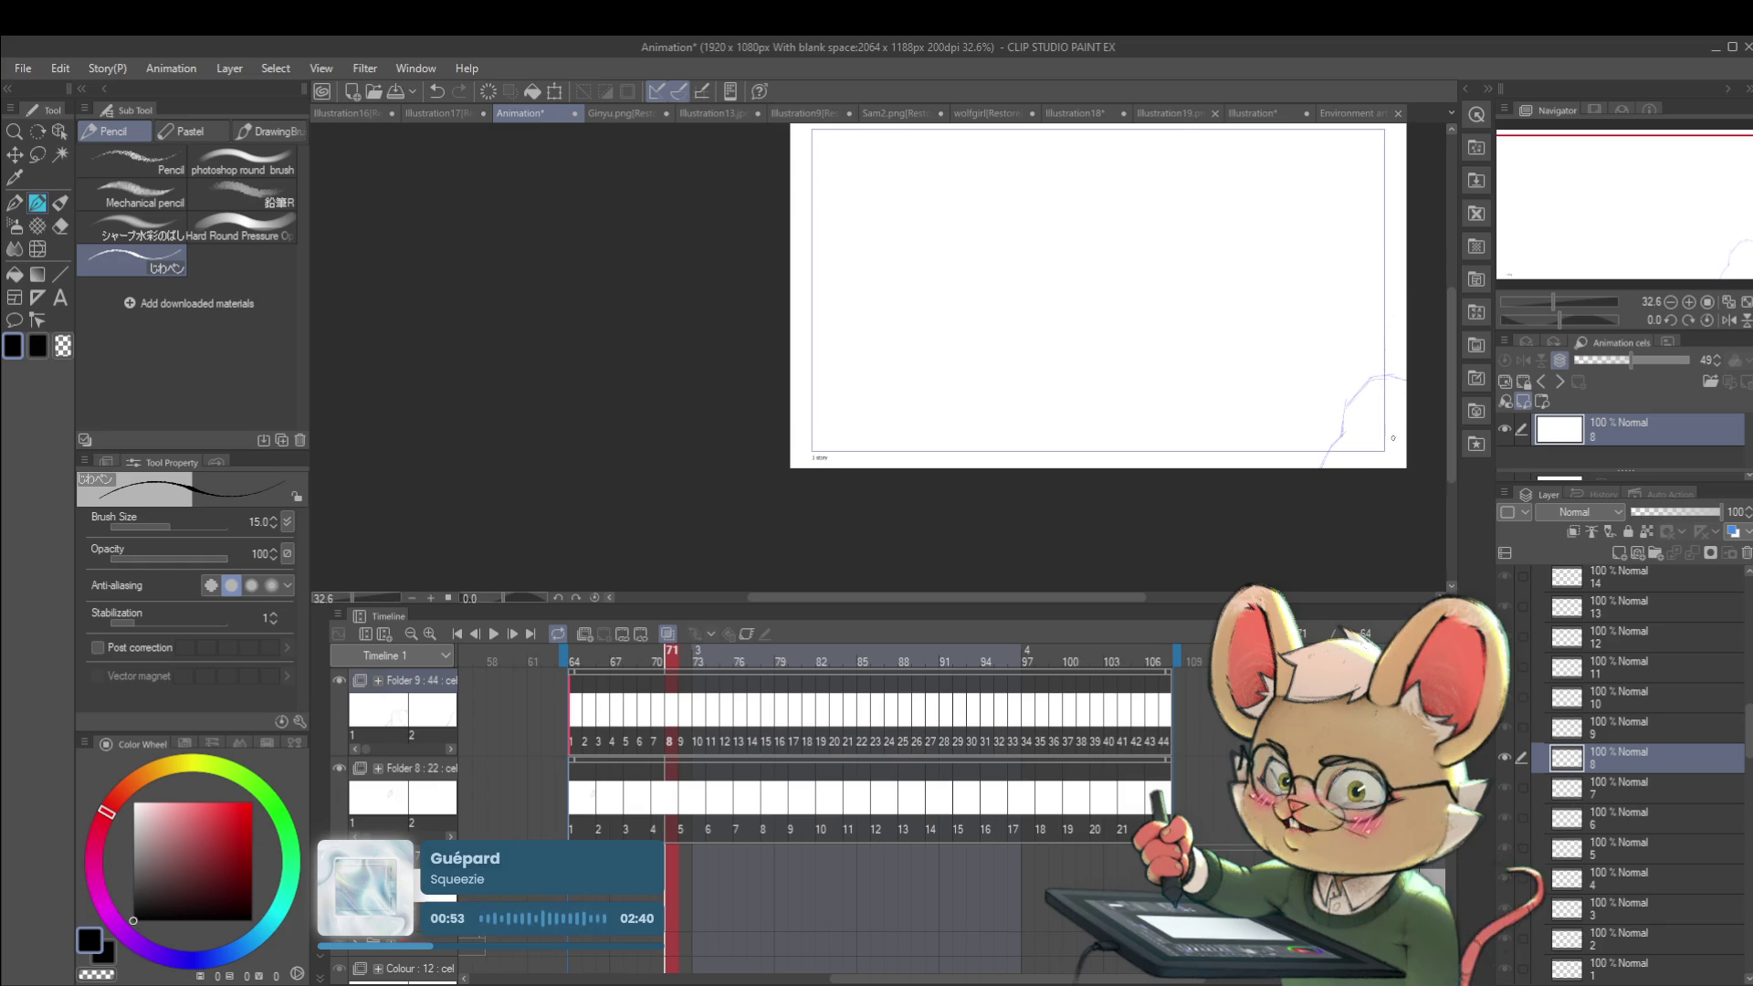
{"action": "left_click_drag", "start_coordinate": [1406, 429], "coordinate": [1390, 453]}
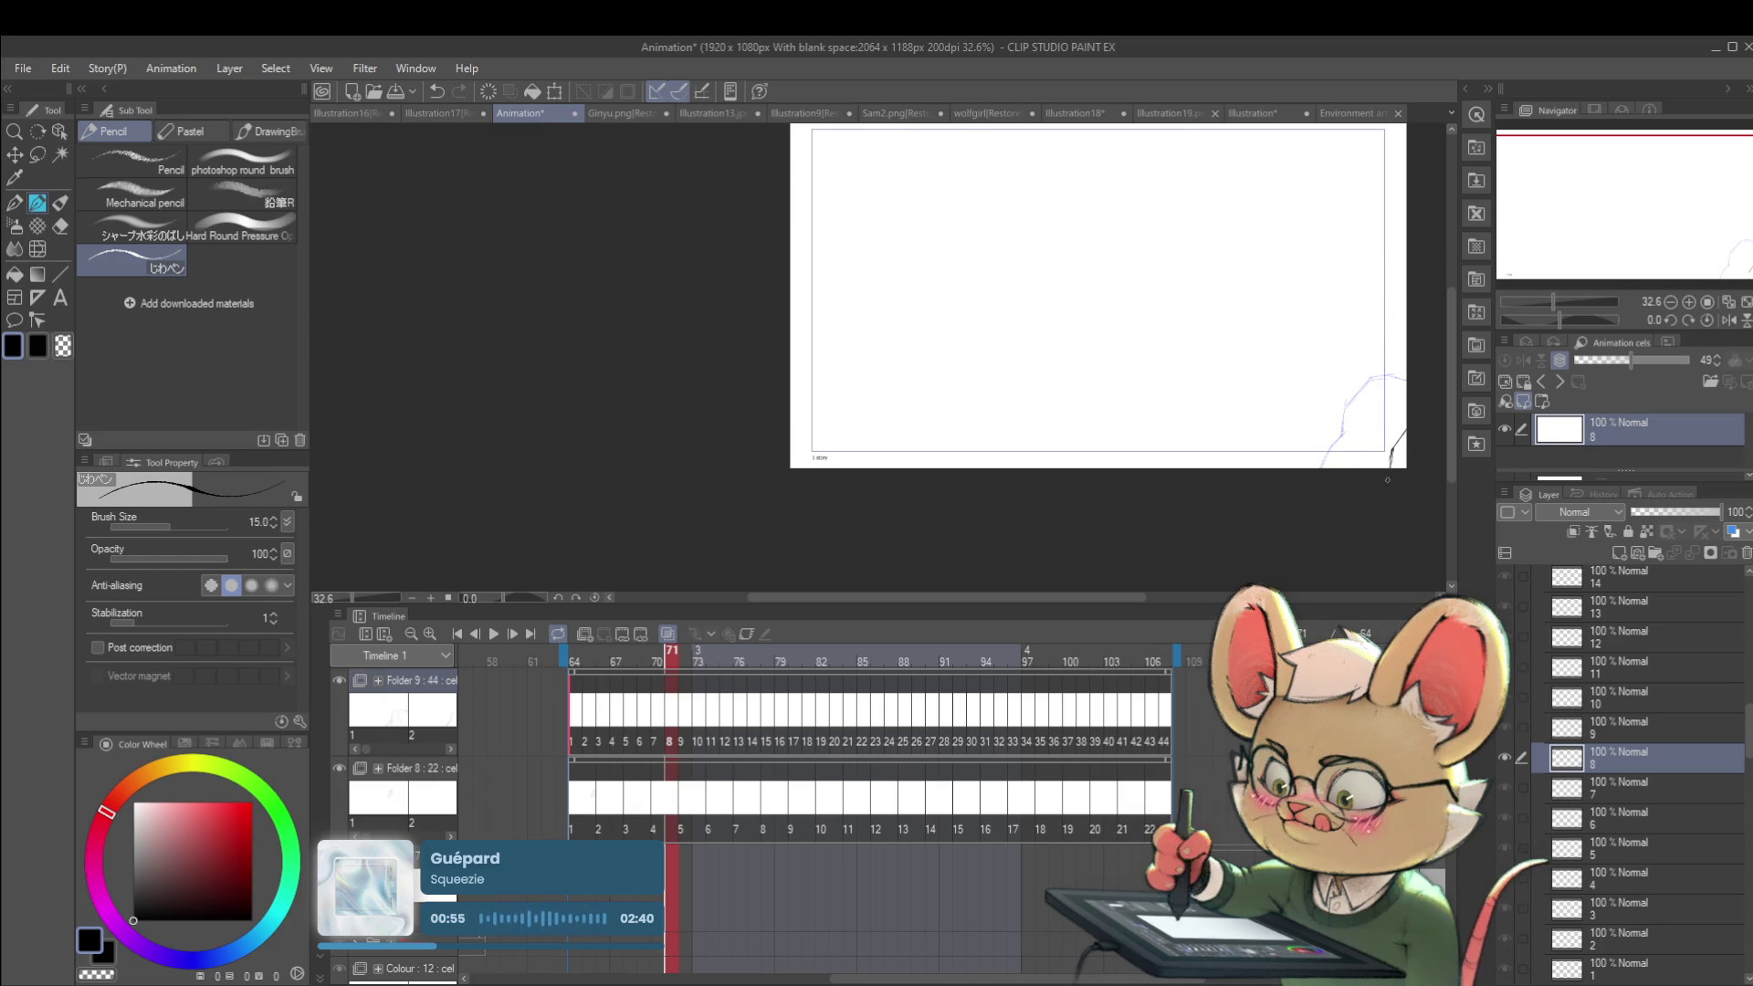
{"action": "key", "text": "space"}
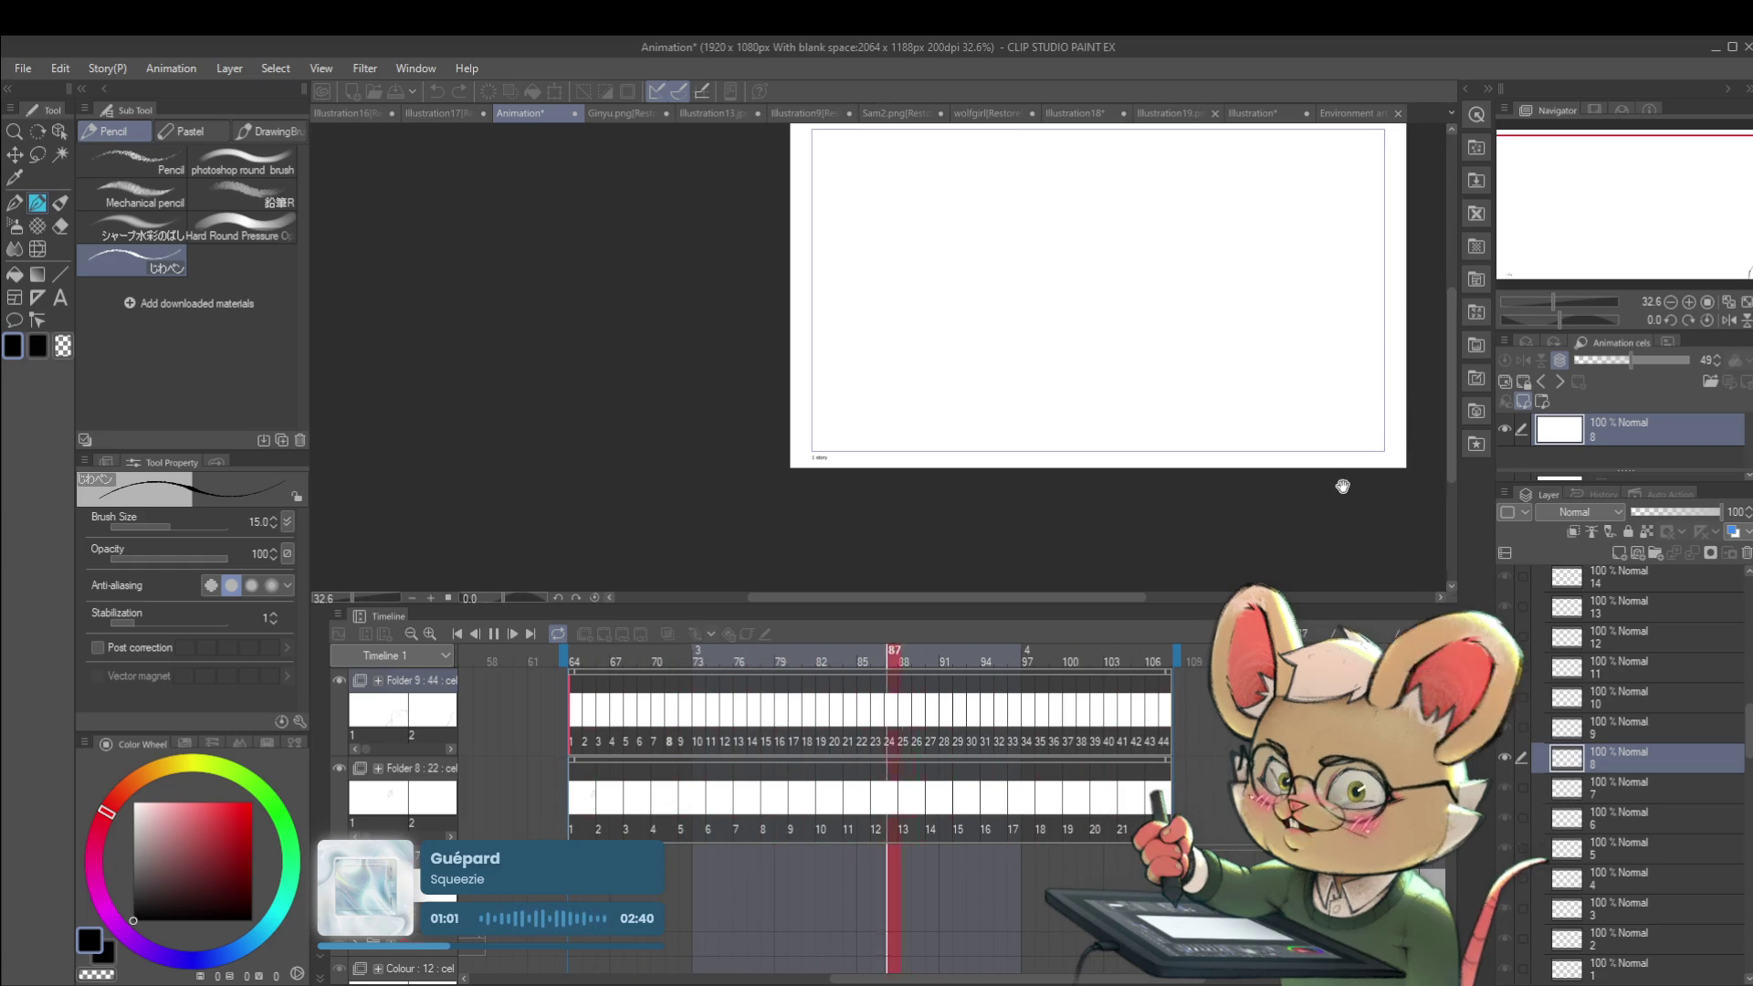
Step: Mirror the canvas view horizontally and stop the animation playback
{"action": "scroll", "coordinate": [1332, 470], "scroll_direction": "down", "scroll_amount": 3}
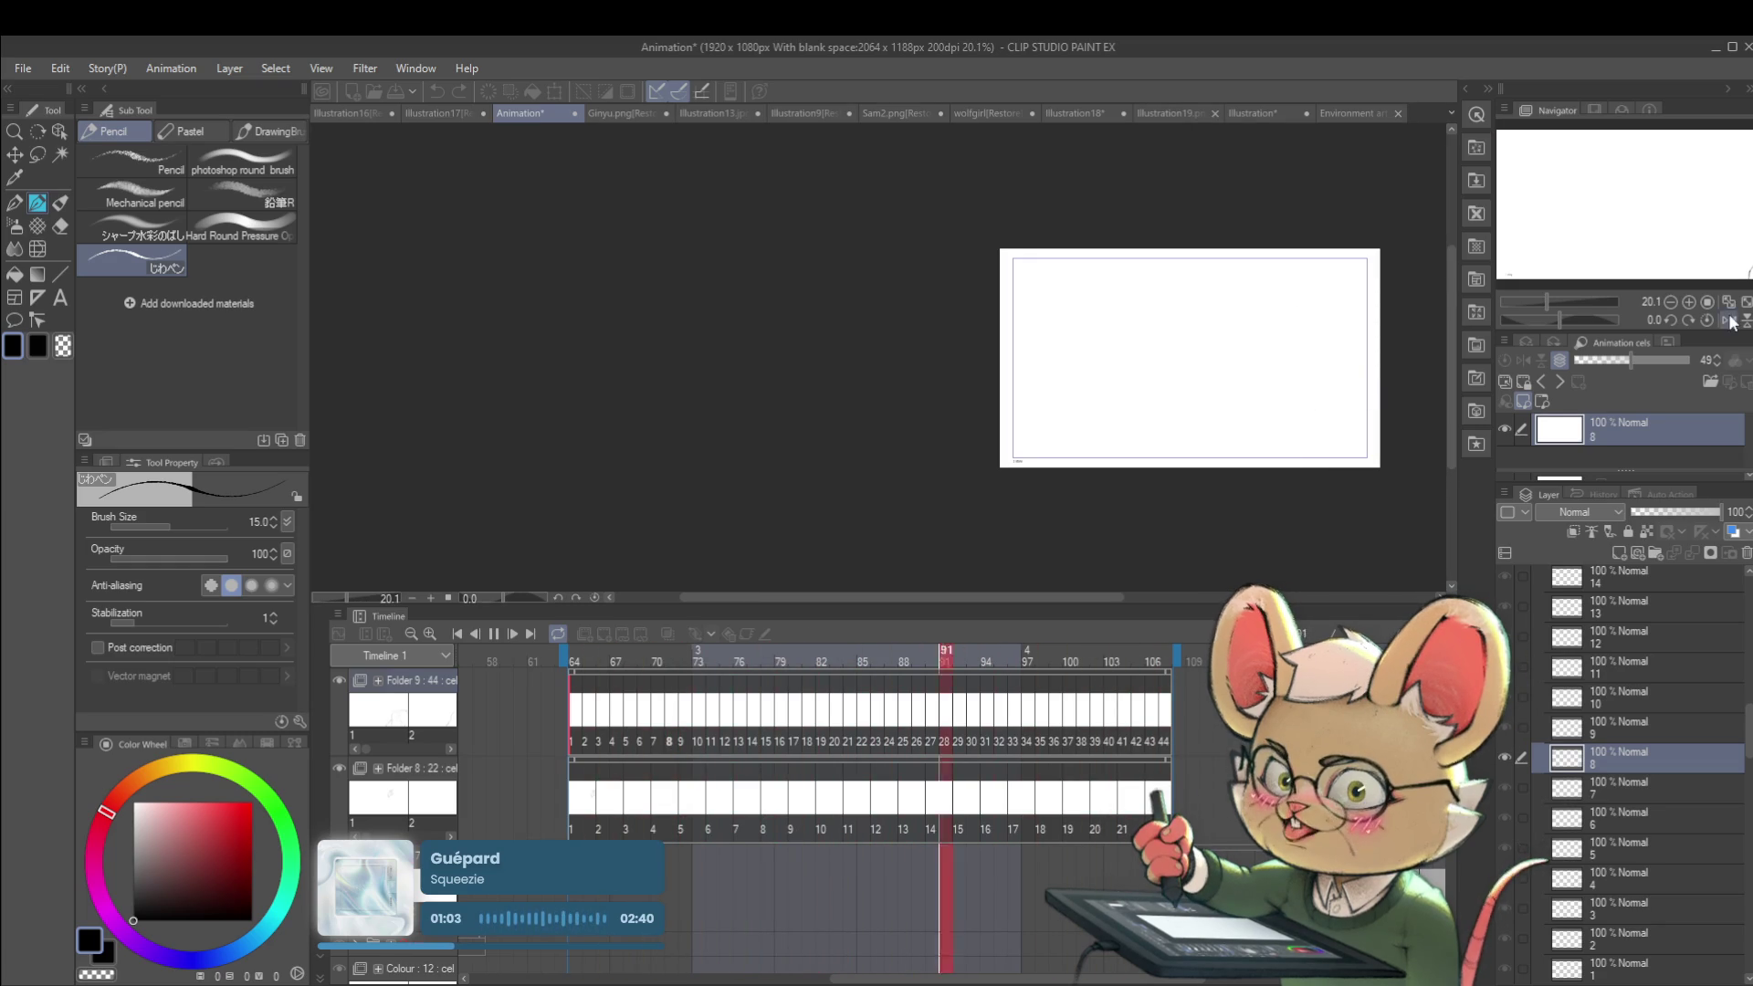
{"action": "left_click", "coordinate": [1728, 320]}
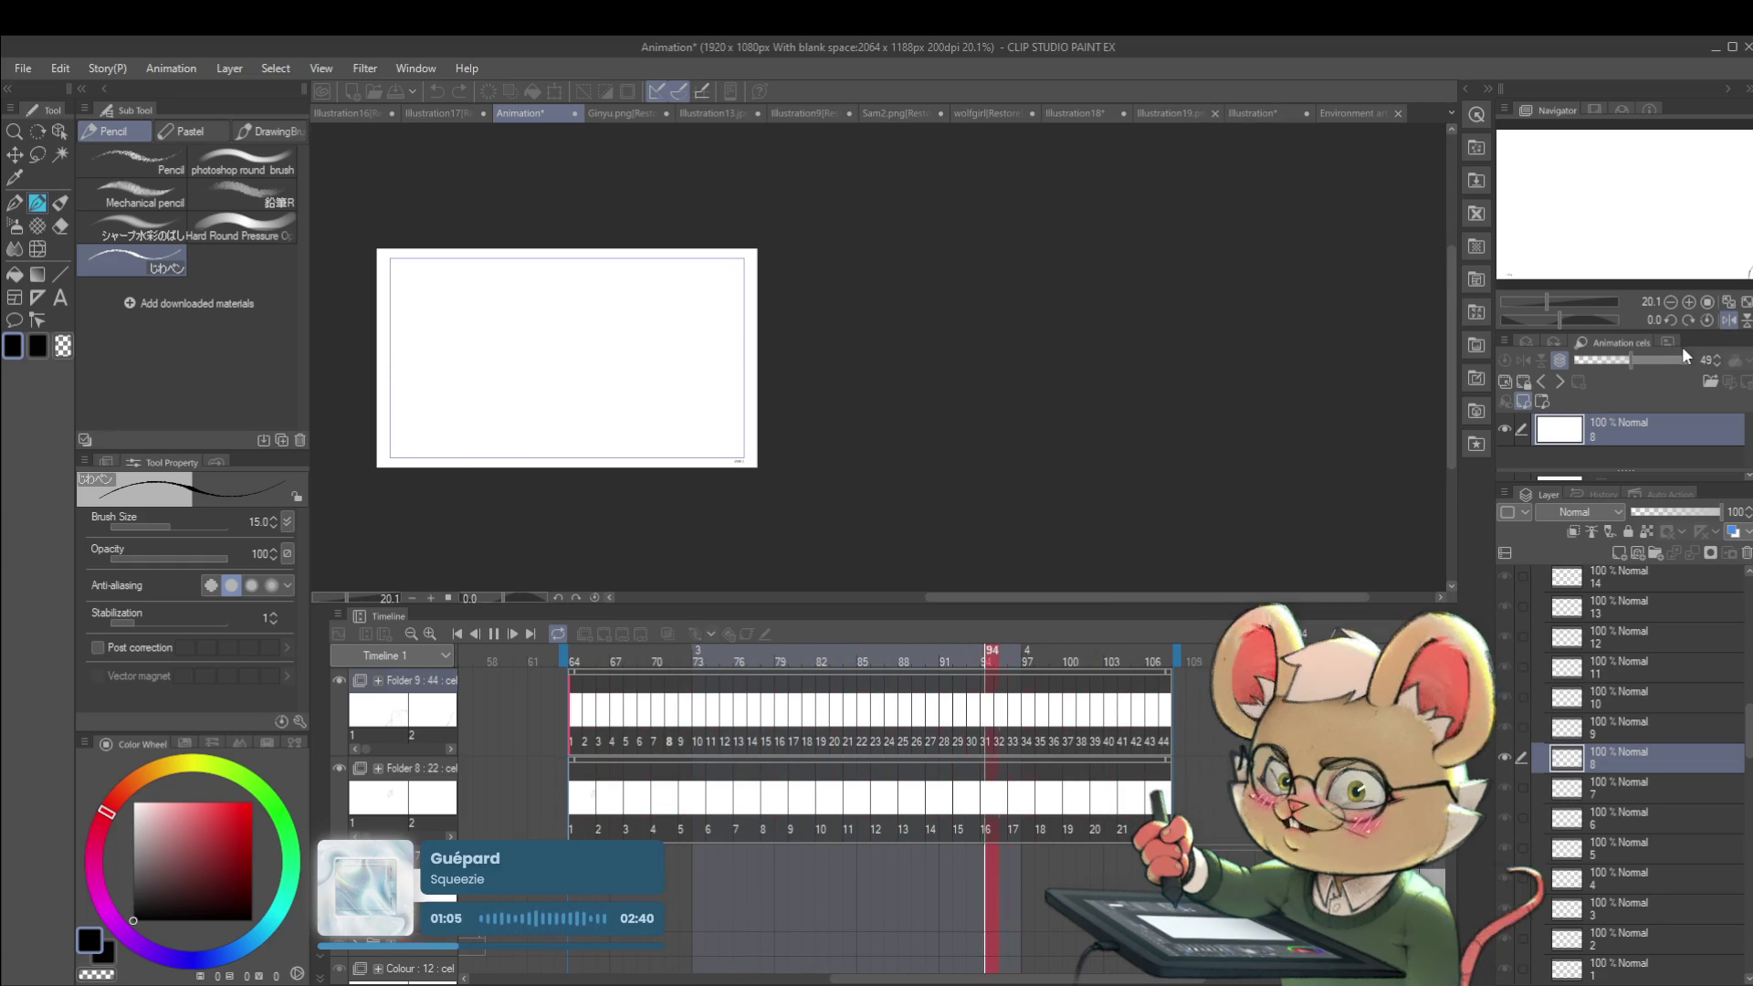
{"action": "left_click", "coordinate": [493, 635]}
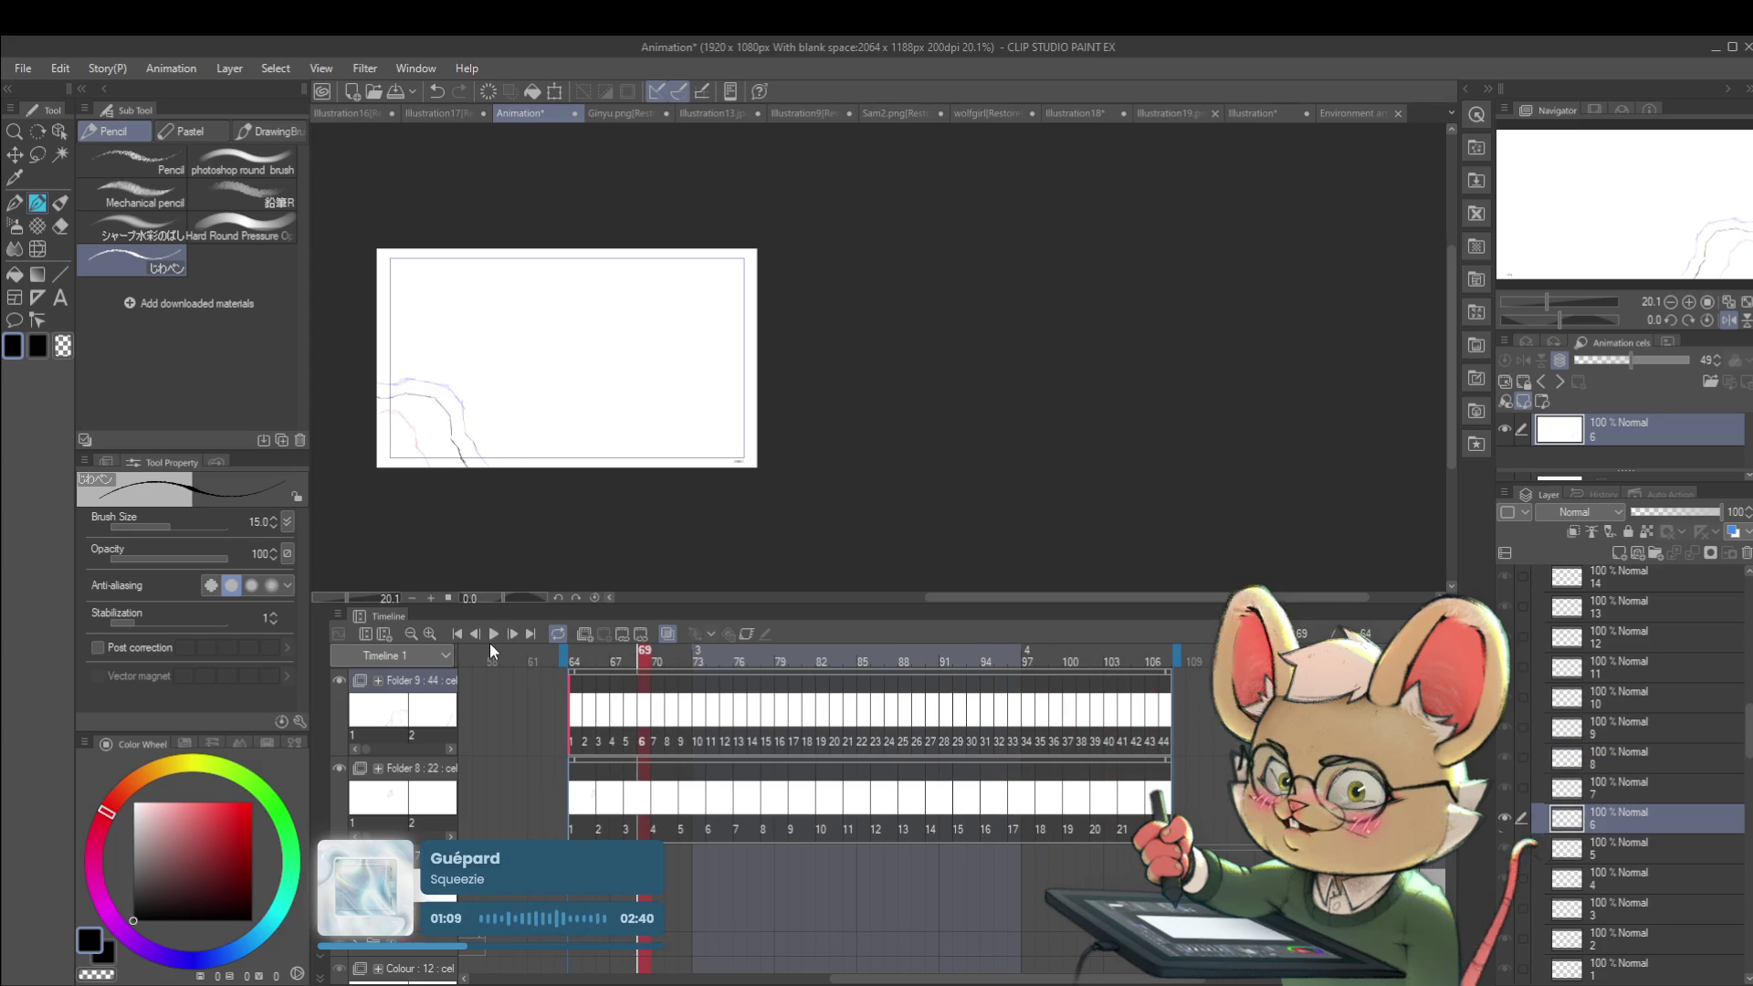
Step: Return to the first frame, undo its last long curved stroke, and select the second frame
{"action": "key", "text": "Left"}
{"action": "key", "text": "Left"}
{"action": "key", "text": "Left"}
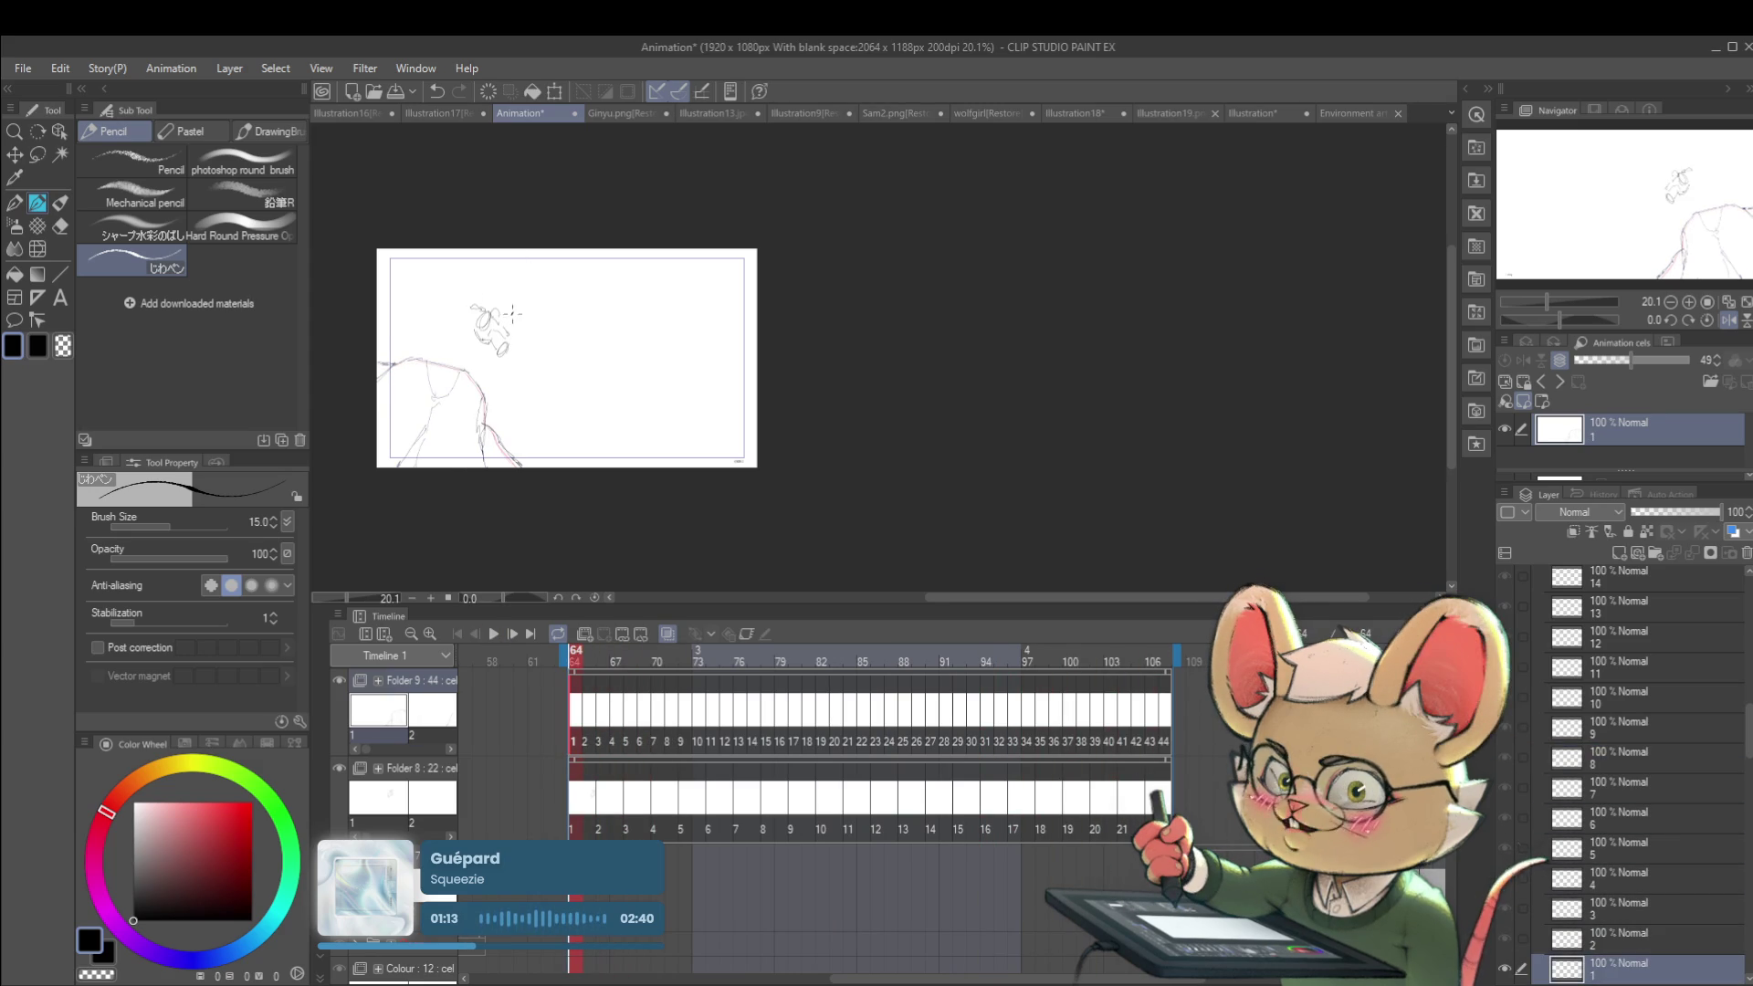
{"action": "scroll", "coordinate": [521, 314], "scroll_direction": "up", "scroll_amount": 2}
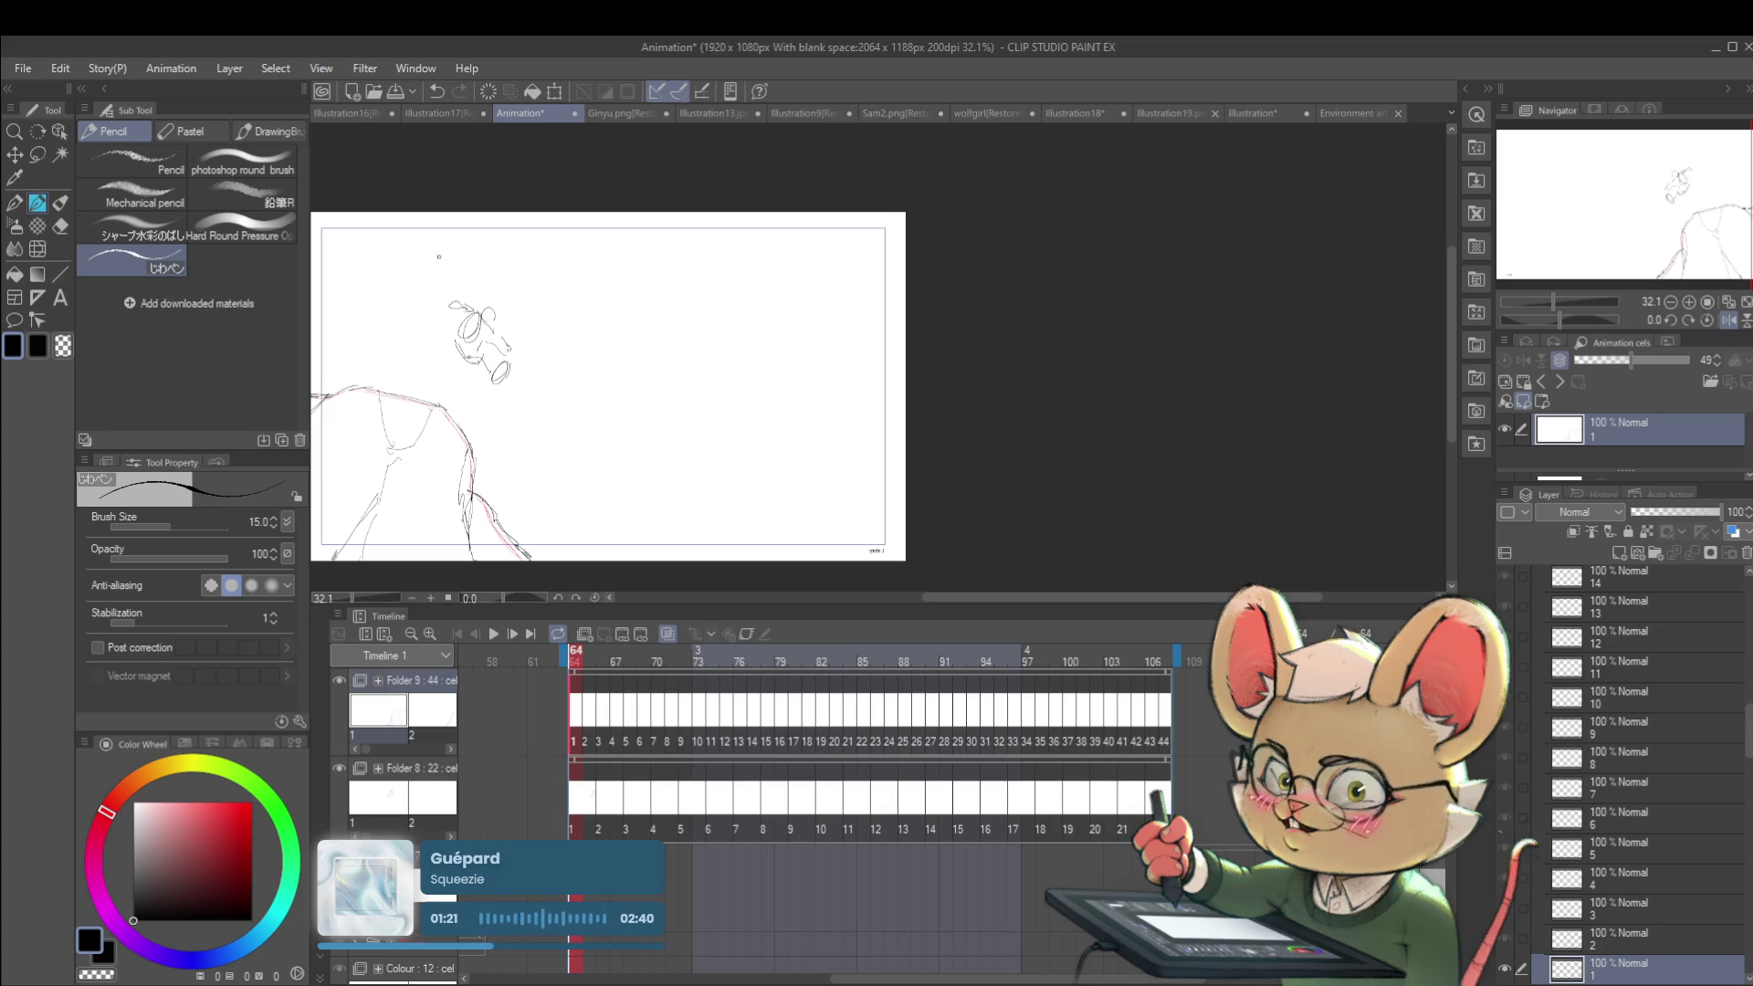
{"action": "key", "text": "ctrl+z"}
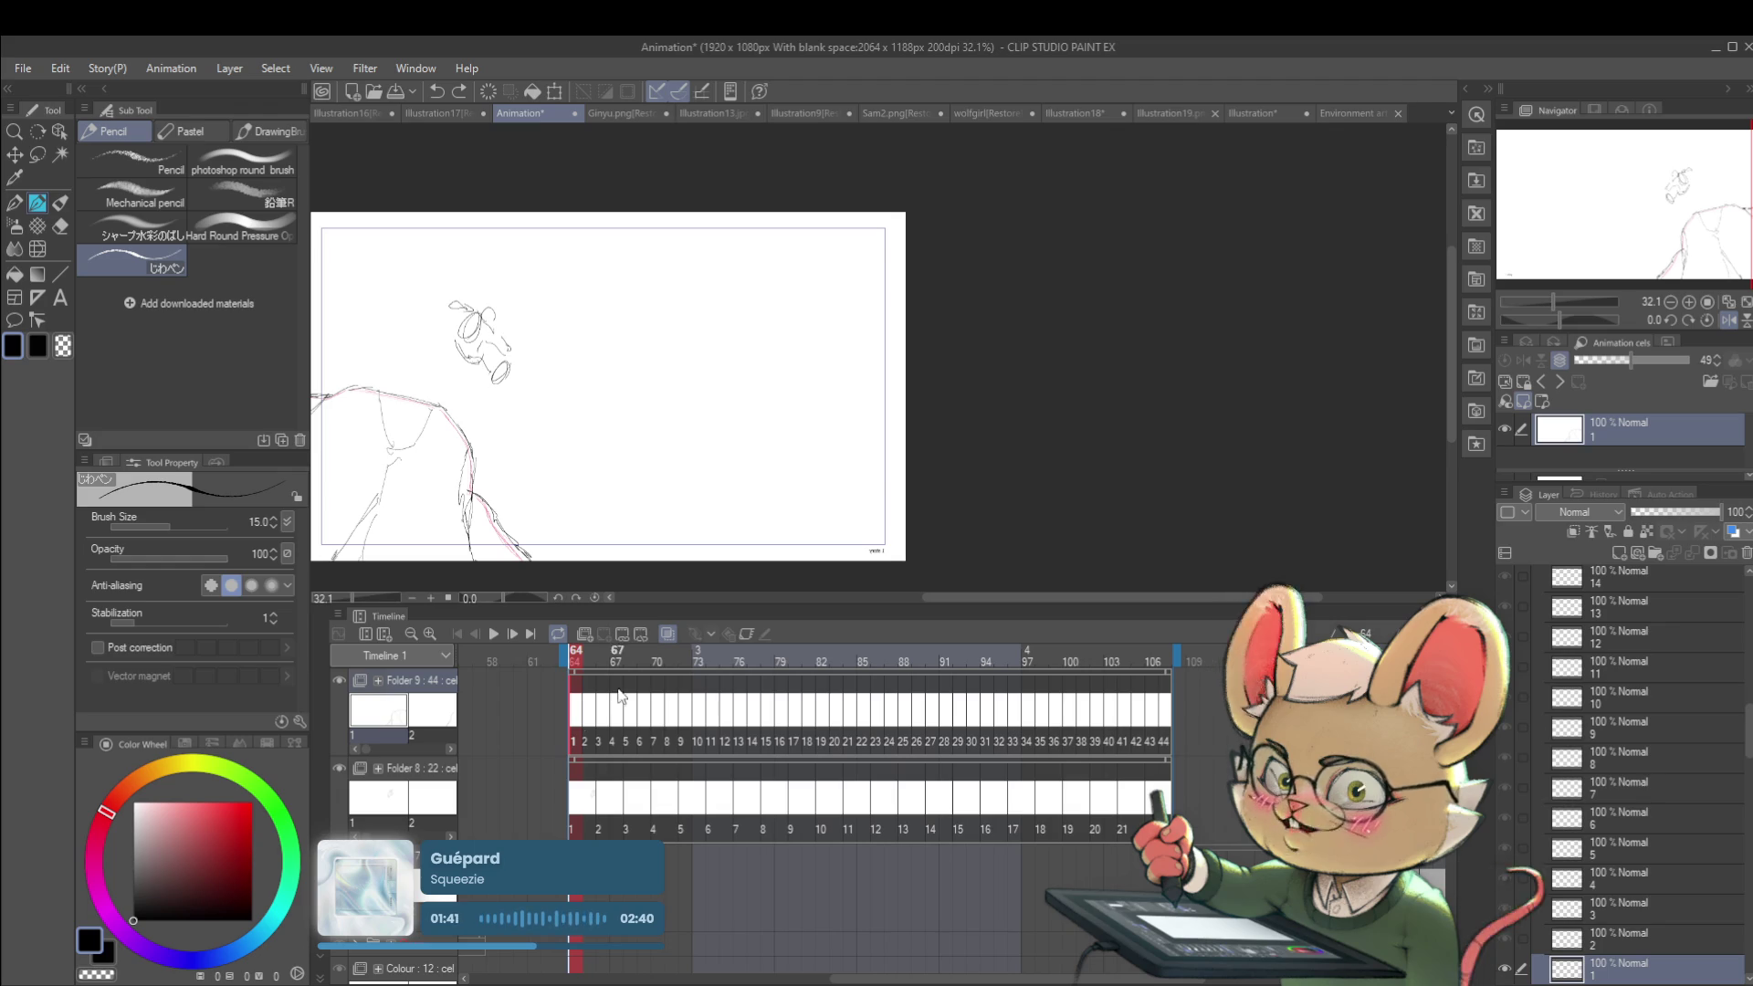
{"action": "left_click", "coordinate": [588, 742]}
Step: On the second frame, mirror the view and nudge the sketch slightly up and left
{"action": "left_click", "coordinate": [588, 739]}
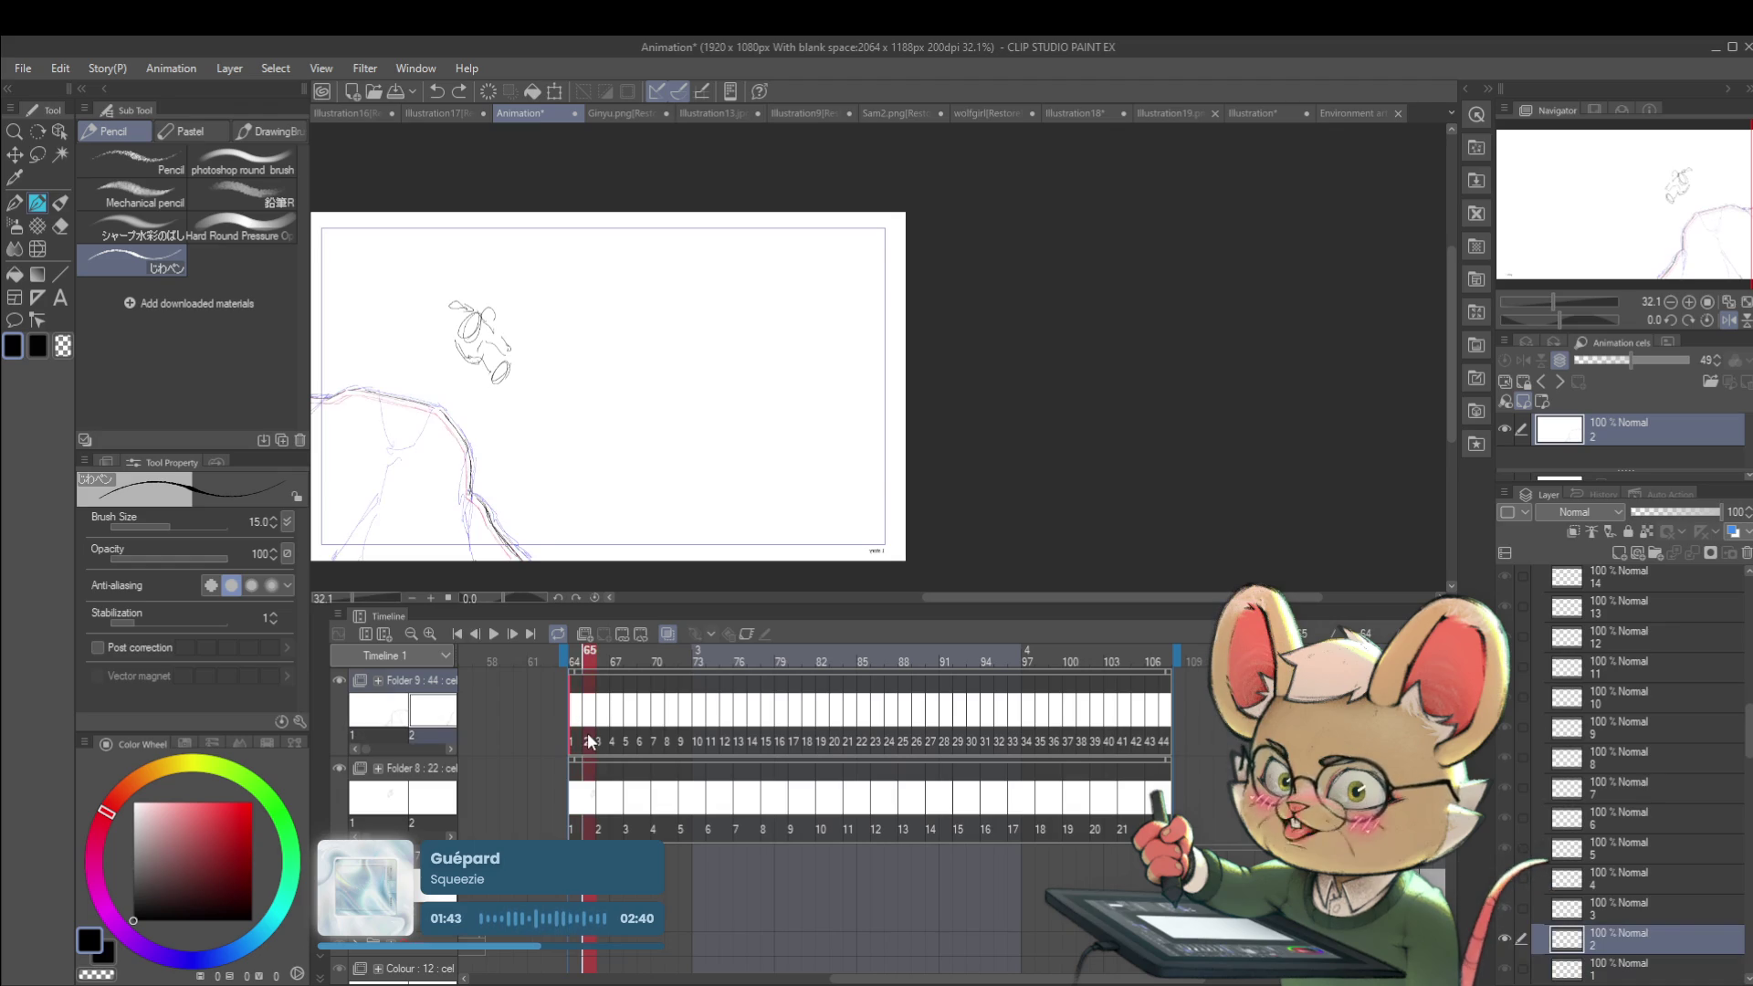
{"action": "scroll", "coordinate": [759, 396], "scroll_direction": "up", "scroll_amount": 2}
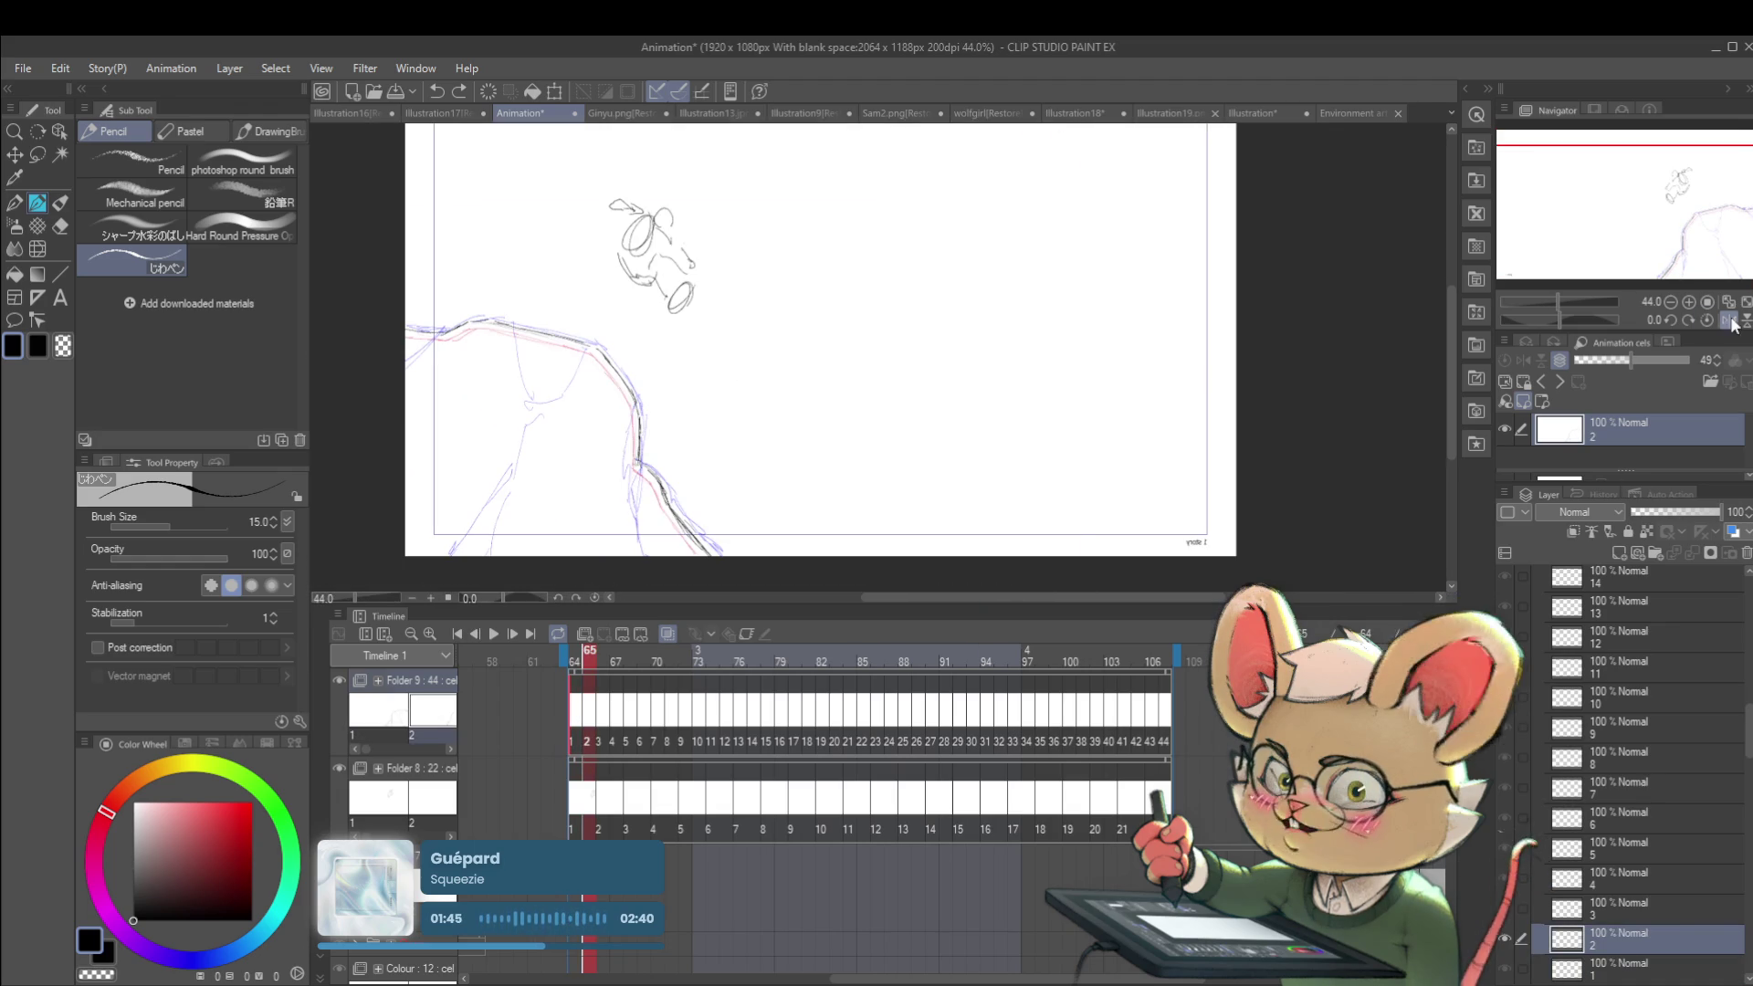
{"action": "key", "text": "h"}
{"action": "left_click_drag", "start_coordinate": [1268, 335], "coordinate": [1012, 335]}
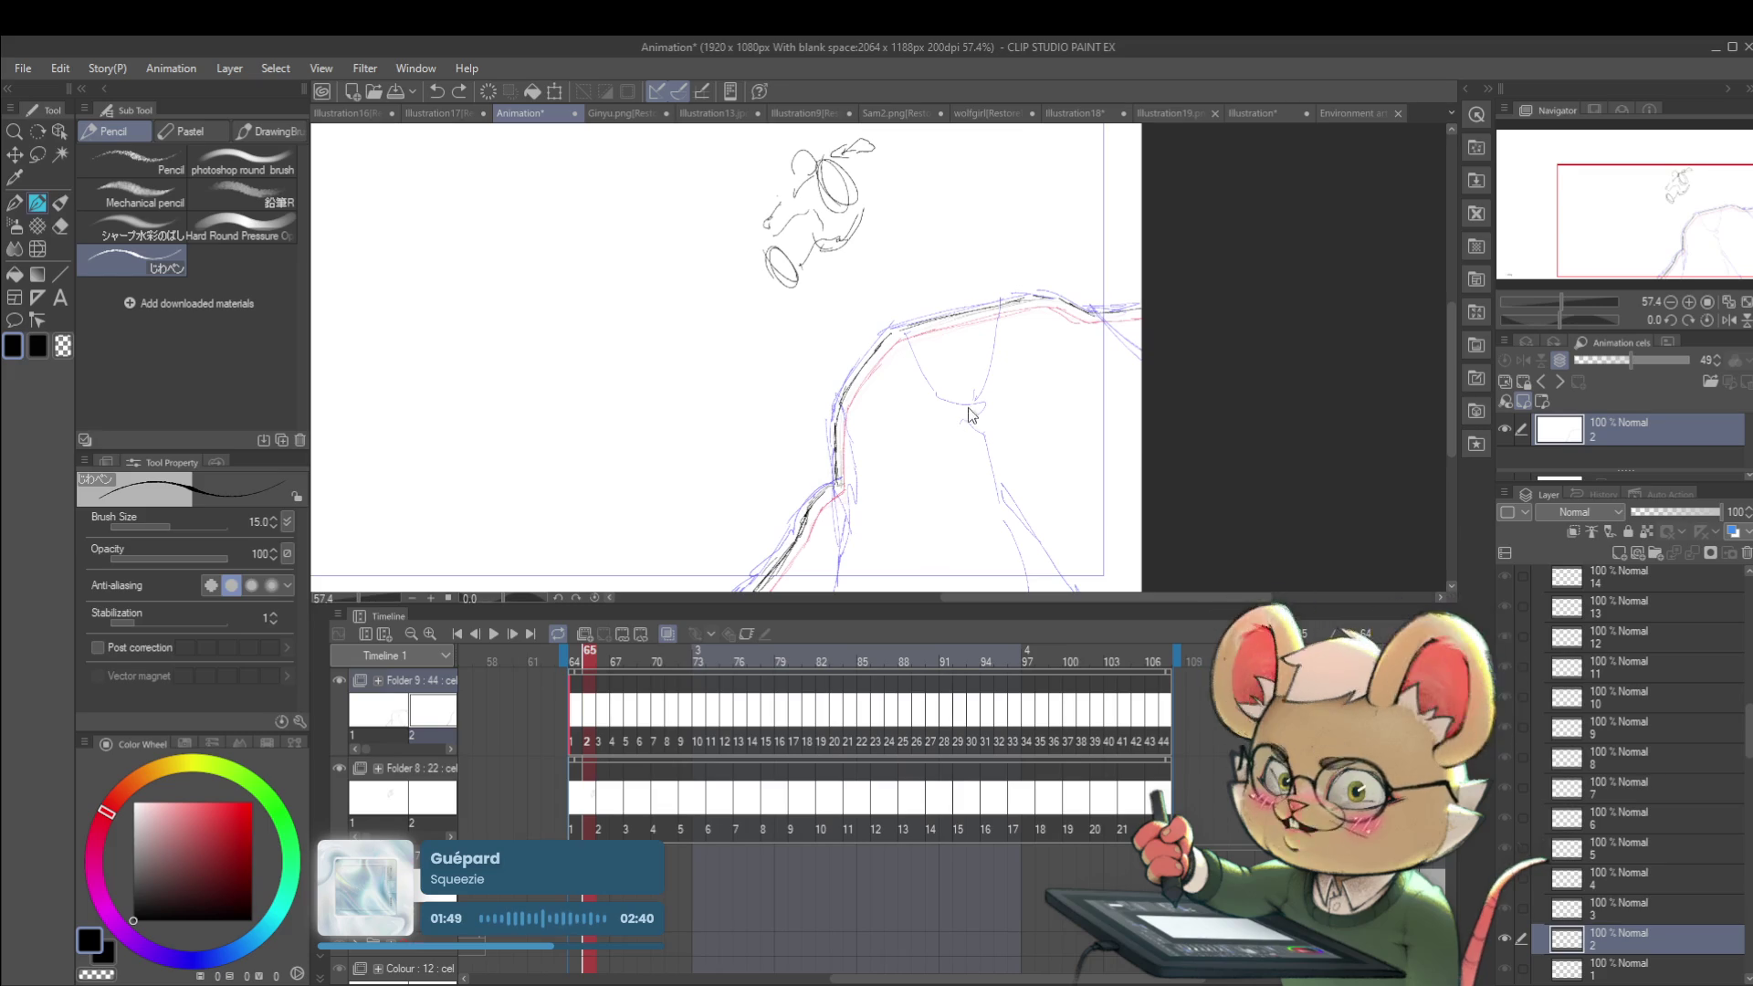
{"action": "key", "text": "ctrl+t"}
{"action": "left_click_drag", "start_coordinate": [974, 421], "coordinate": [973, 420]}
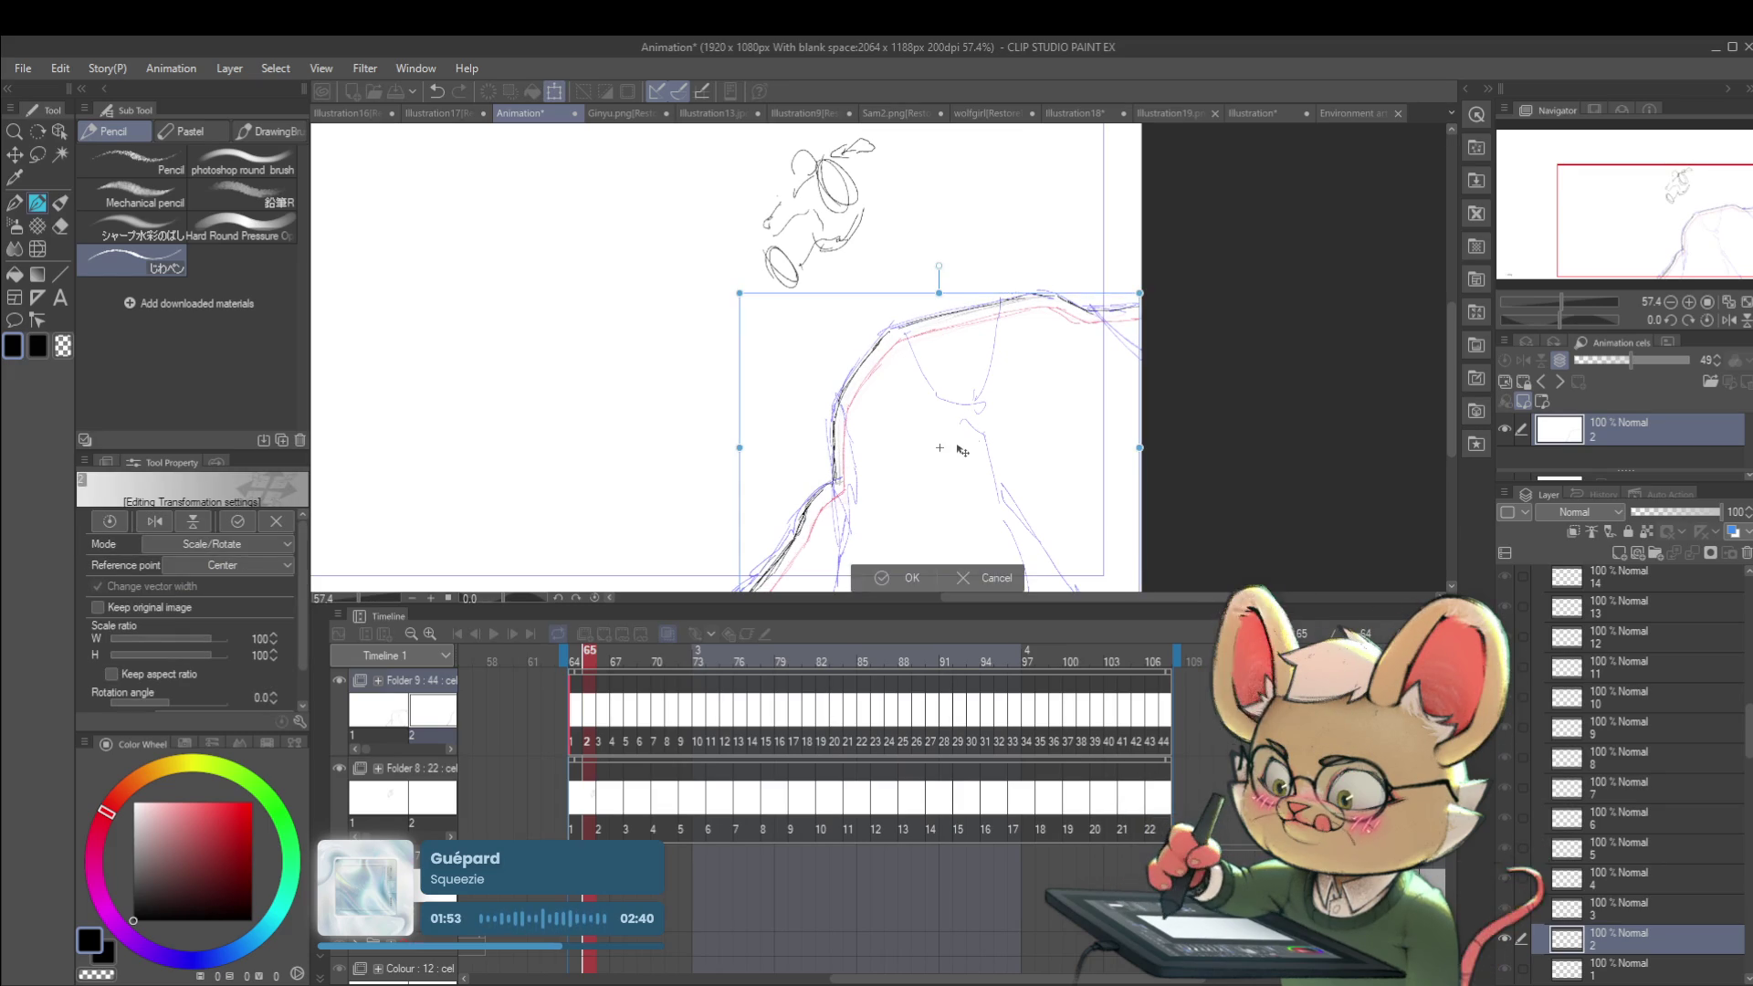
{"action": "key", "text": "Return"}
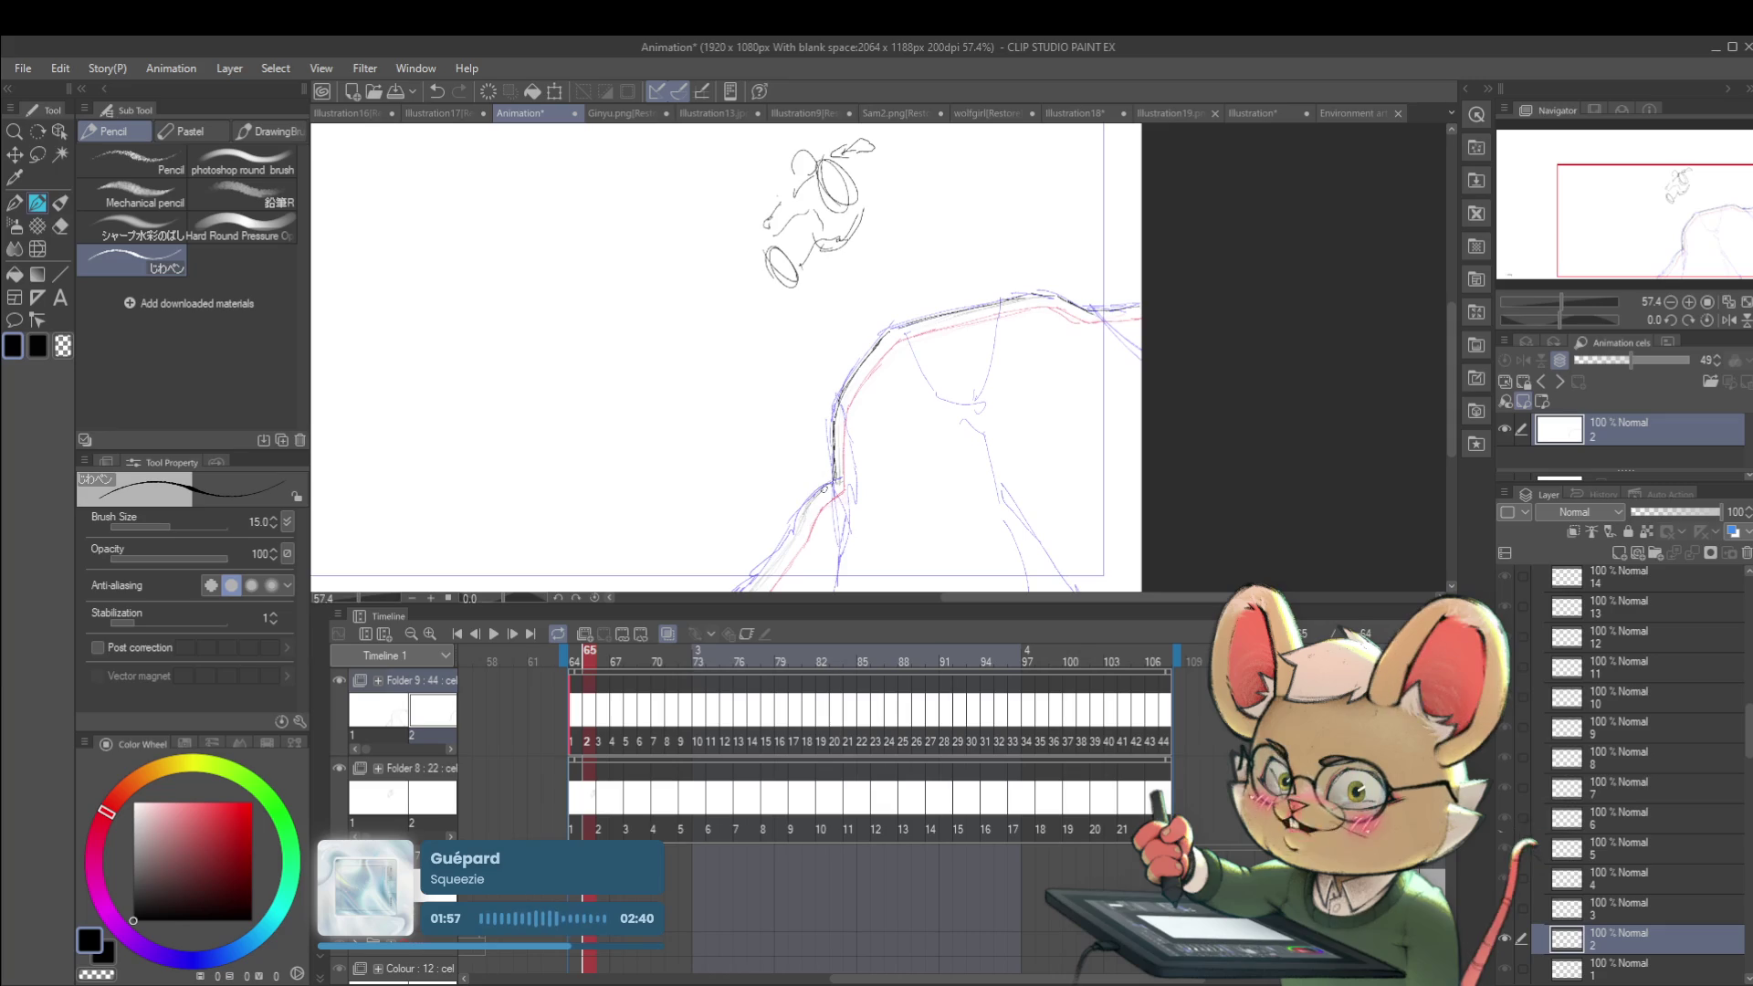
Step: Extend the cliff contour toward the bottom edge, then shift the third frame's sketch slightly left
{"action": "left_click_drag", "start_coordinate": [796, 535], "coordinate": [751, 589]}
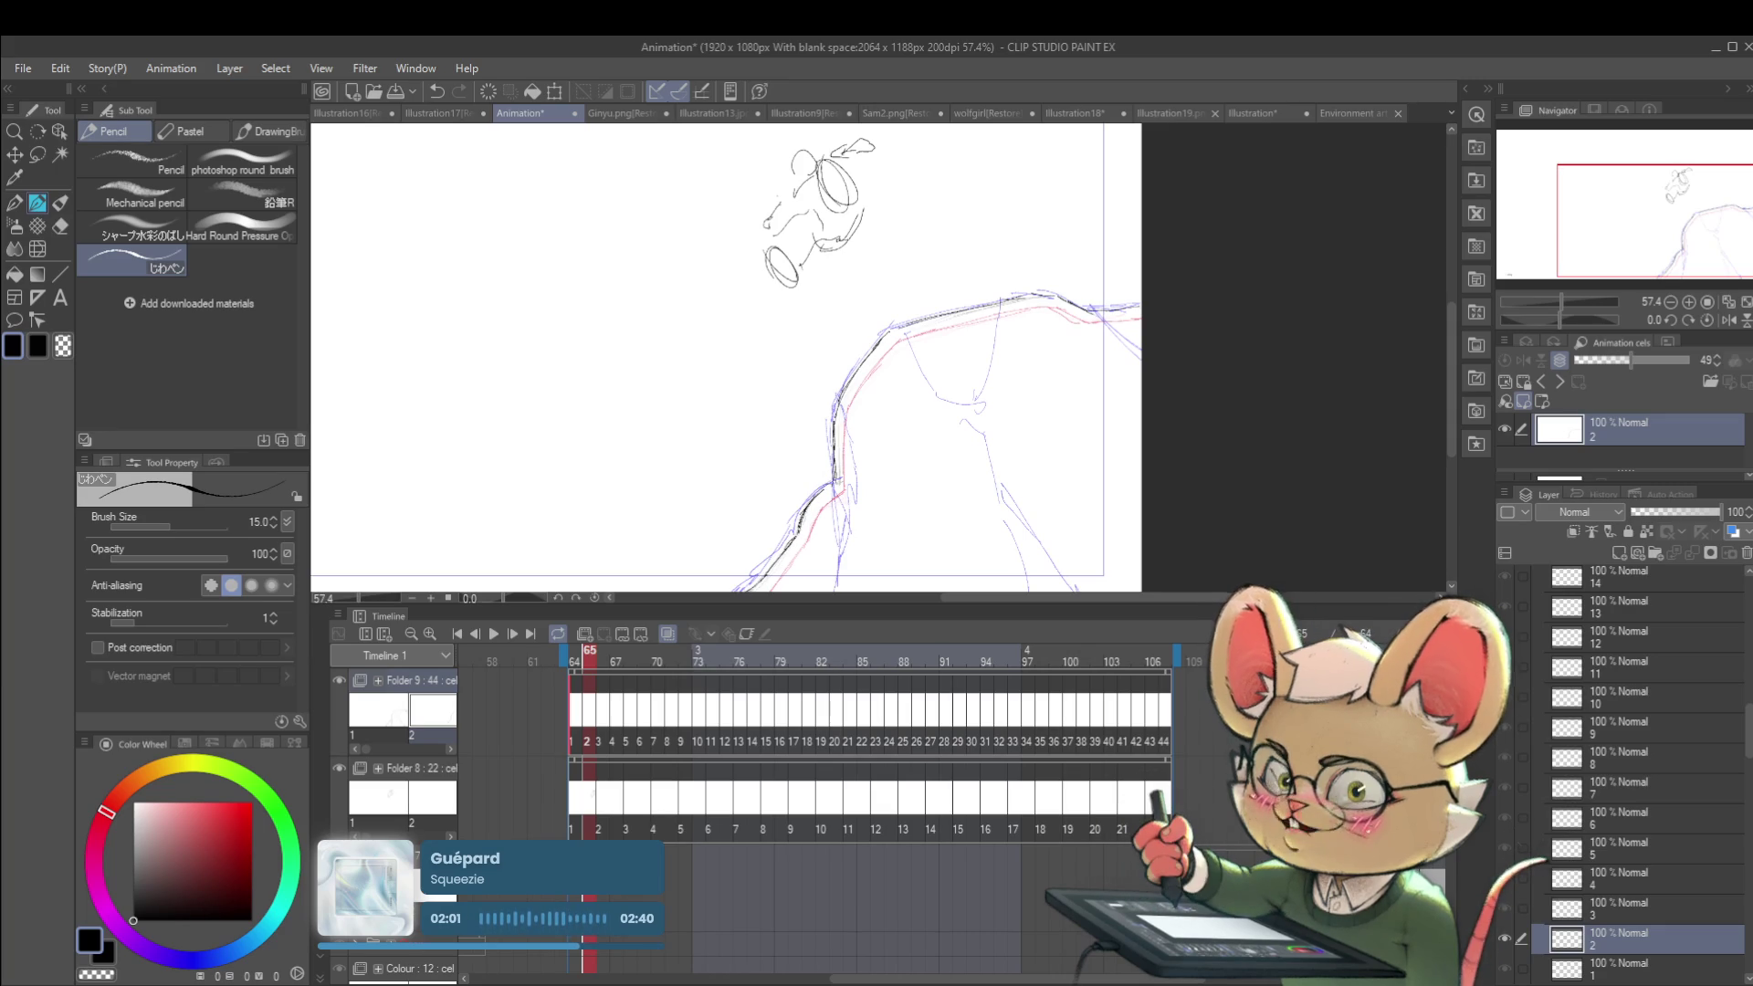
{"action": "scroll", "coordinate": [890, 509], "scroll_direction": "down", "scroll_amount": 3}
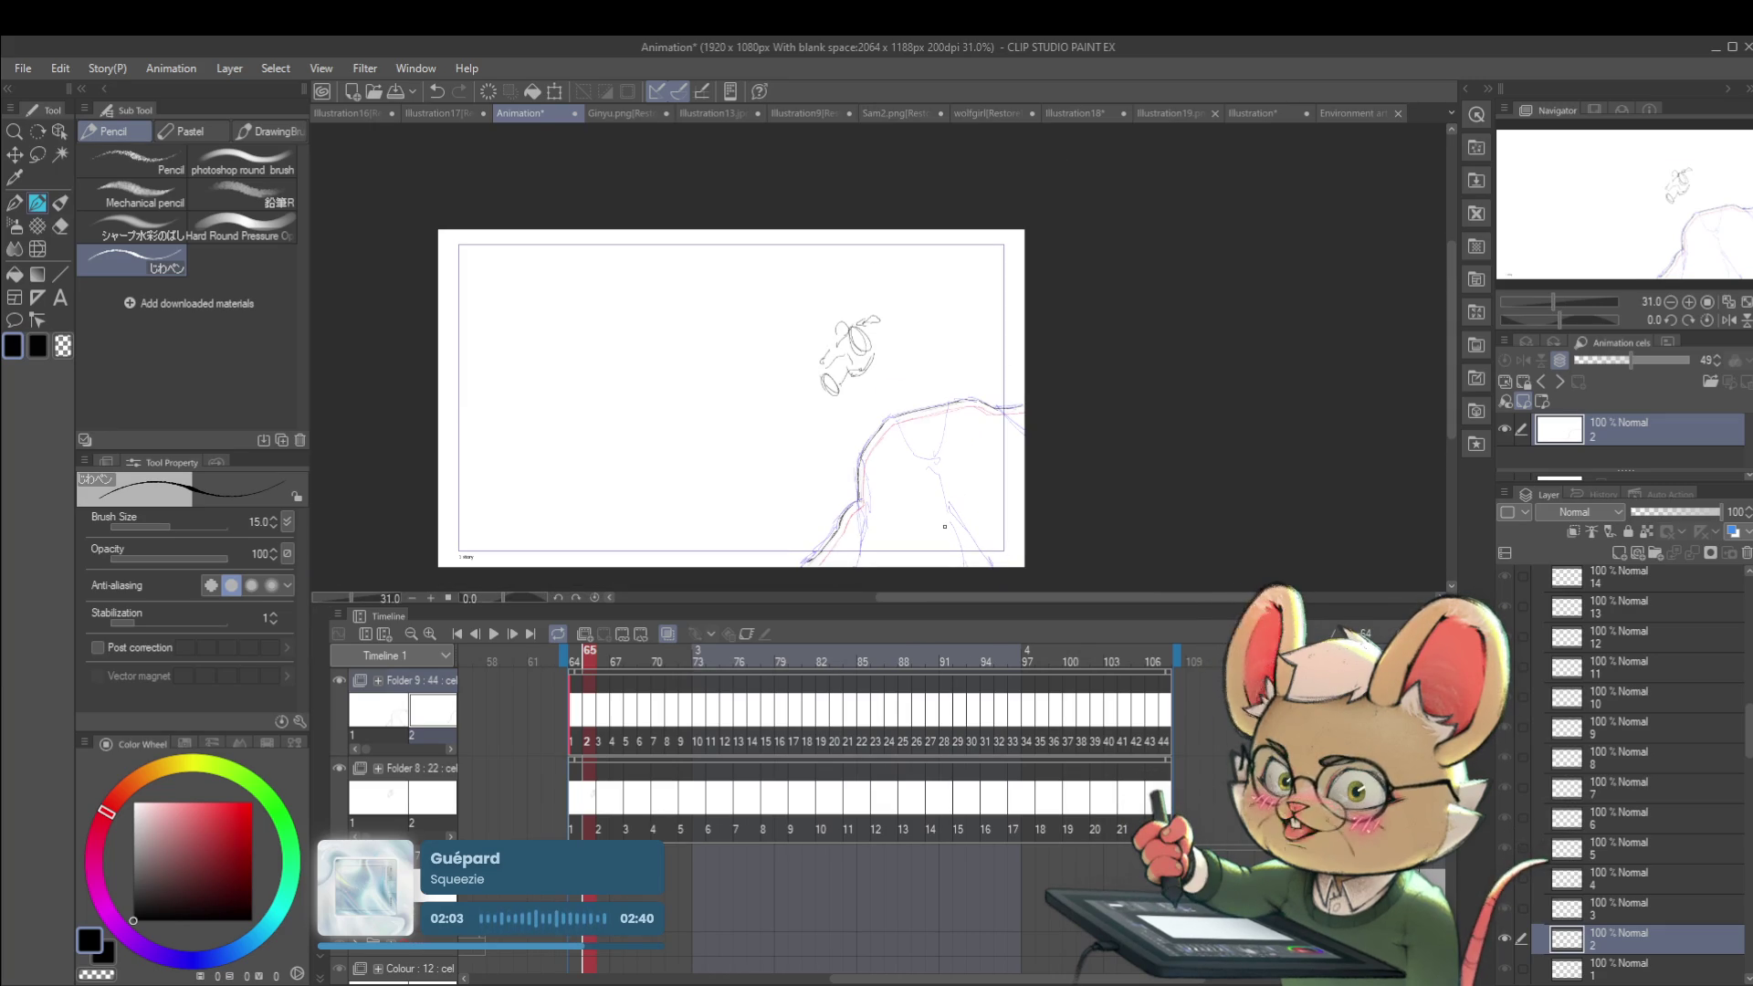
{"action": "scroll", "coordinate": [890, 507], "scroll_direction": "up", "scroll_amount": 2}
{"action": "left_click_drag", "start_coordinate": [924, 510], "coordinate": [955, 434]}
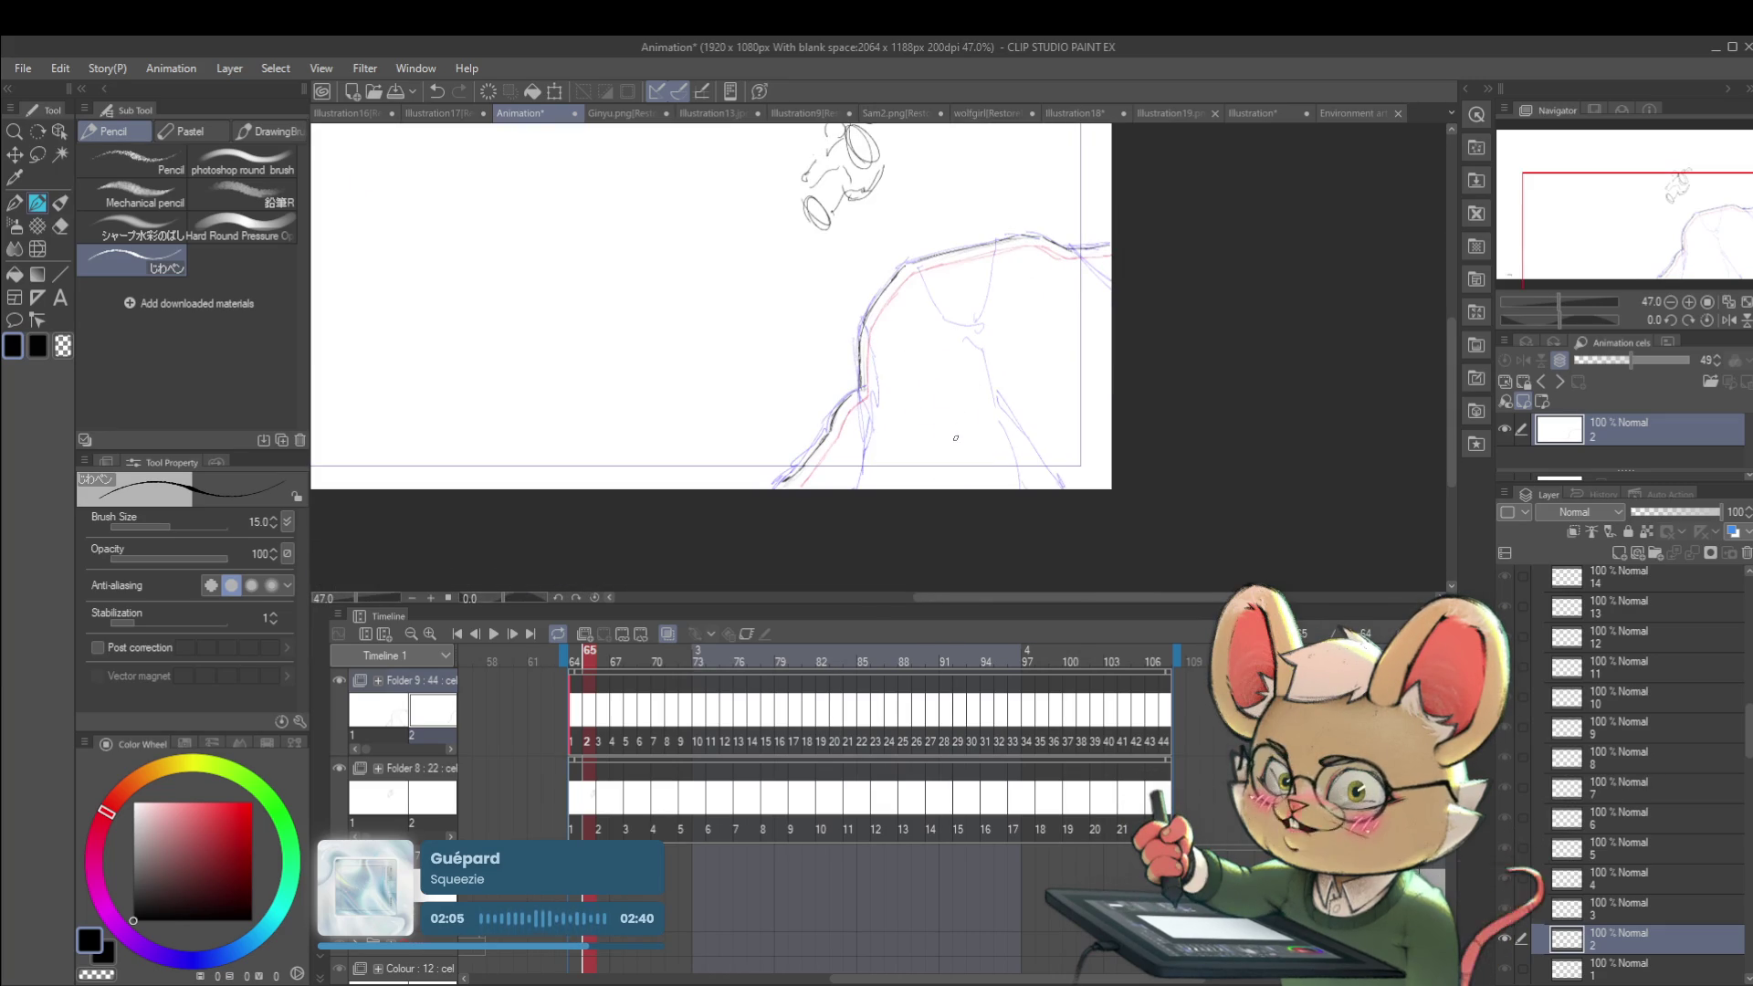
{"action": "key", "text": "Right"}
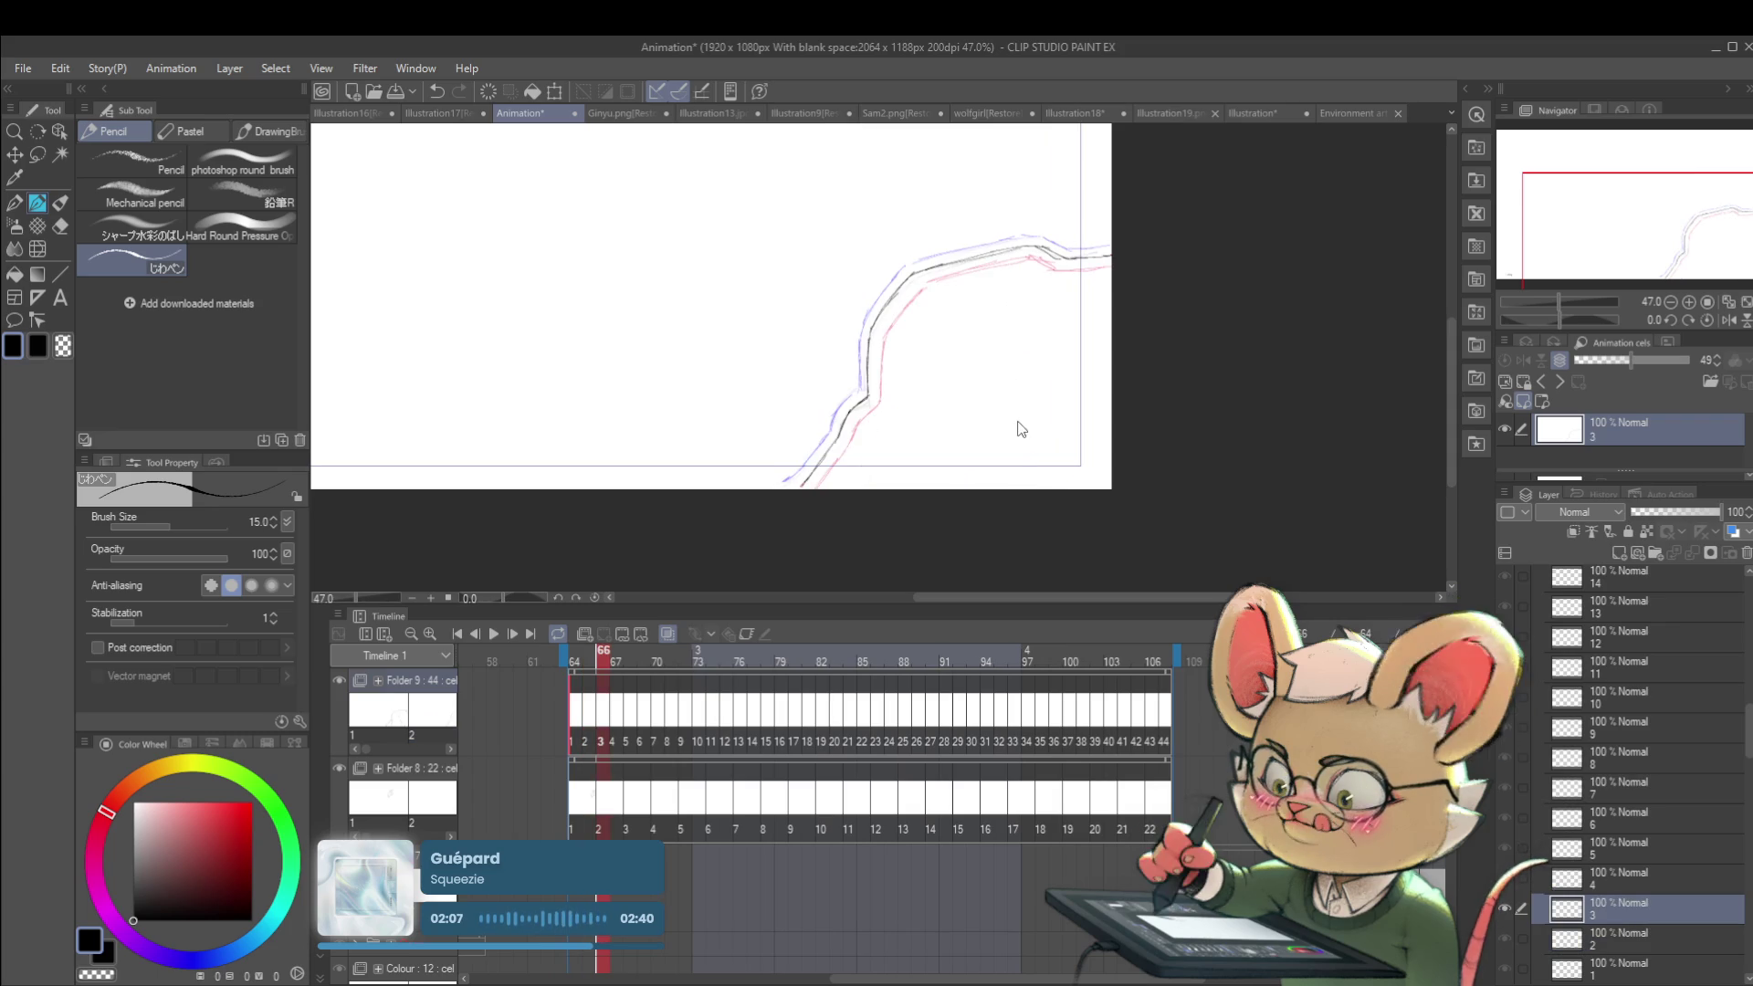
{"action": "key", "text": "ctrl+t"}
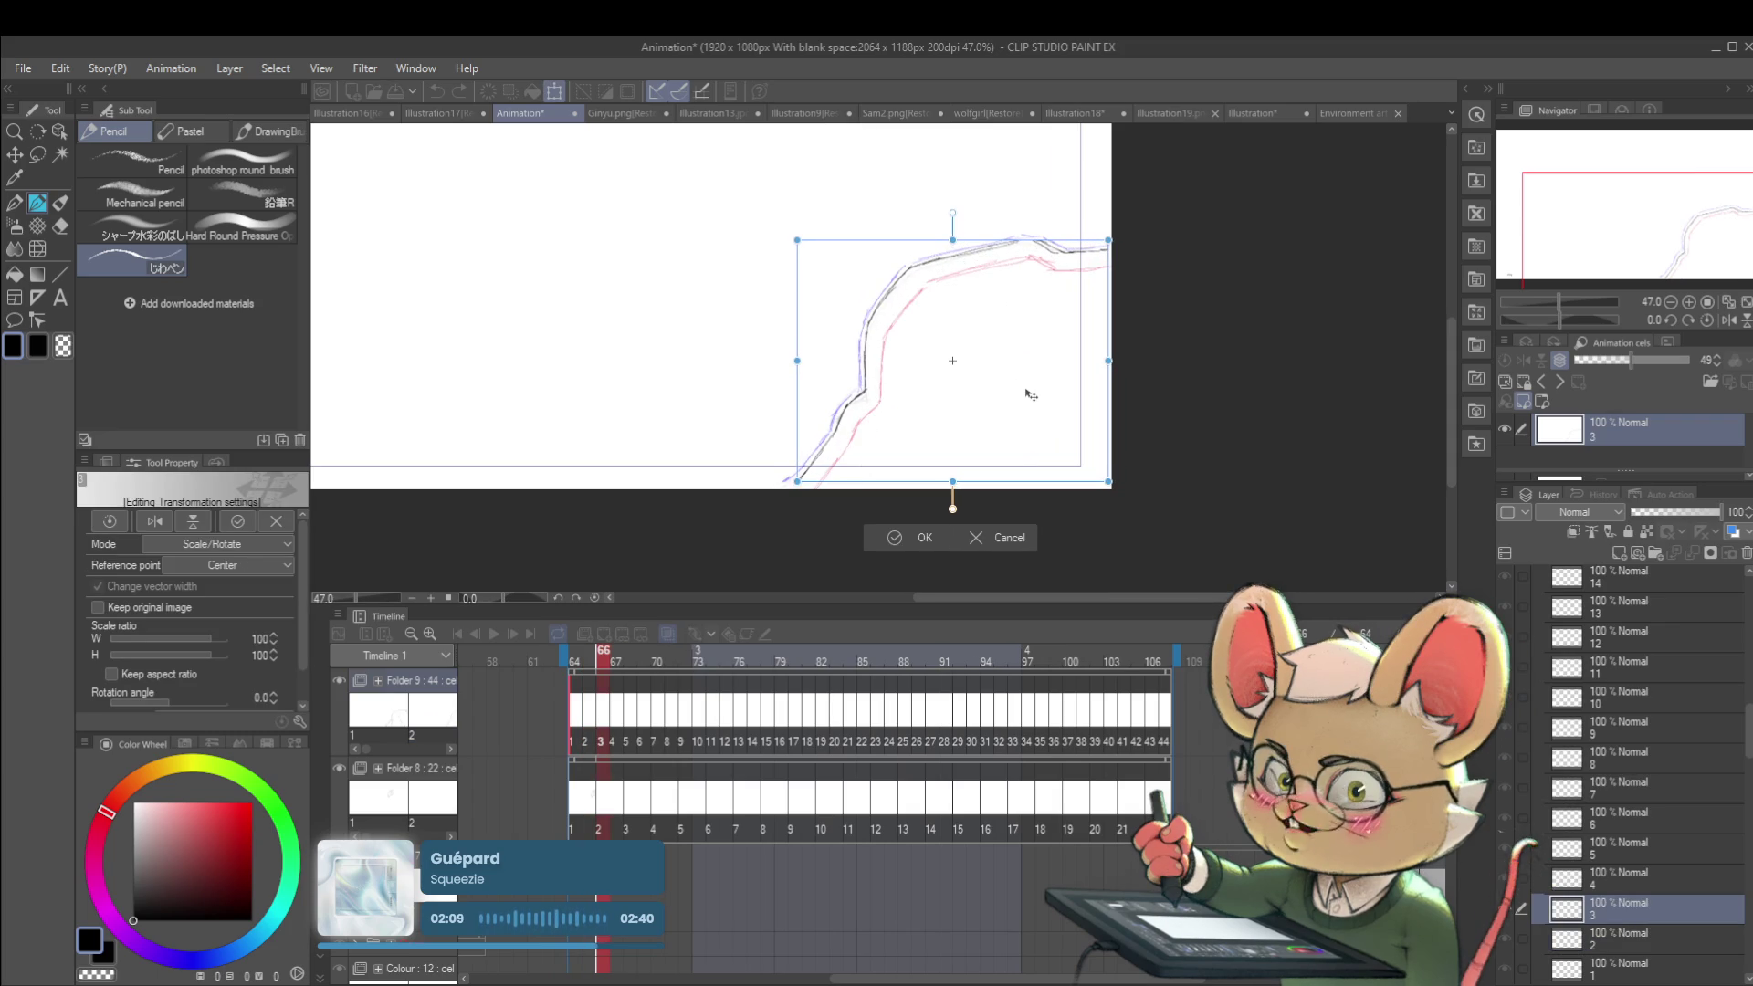
{"action": "left_click_drag", "start_coordinate": [1031, 394], "coordinate": [1028, 395]}
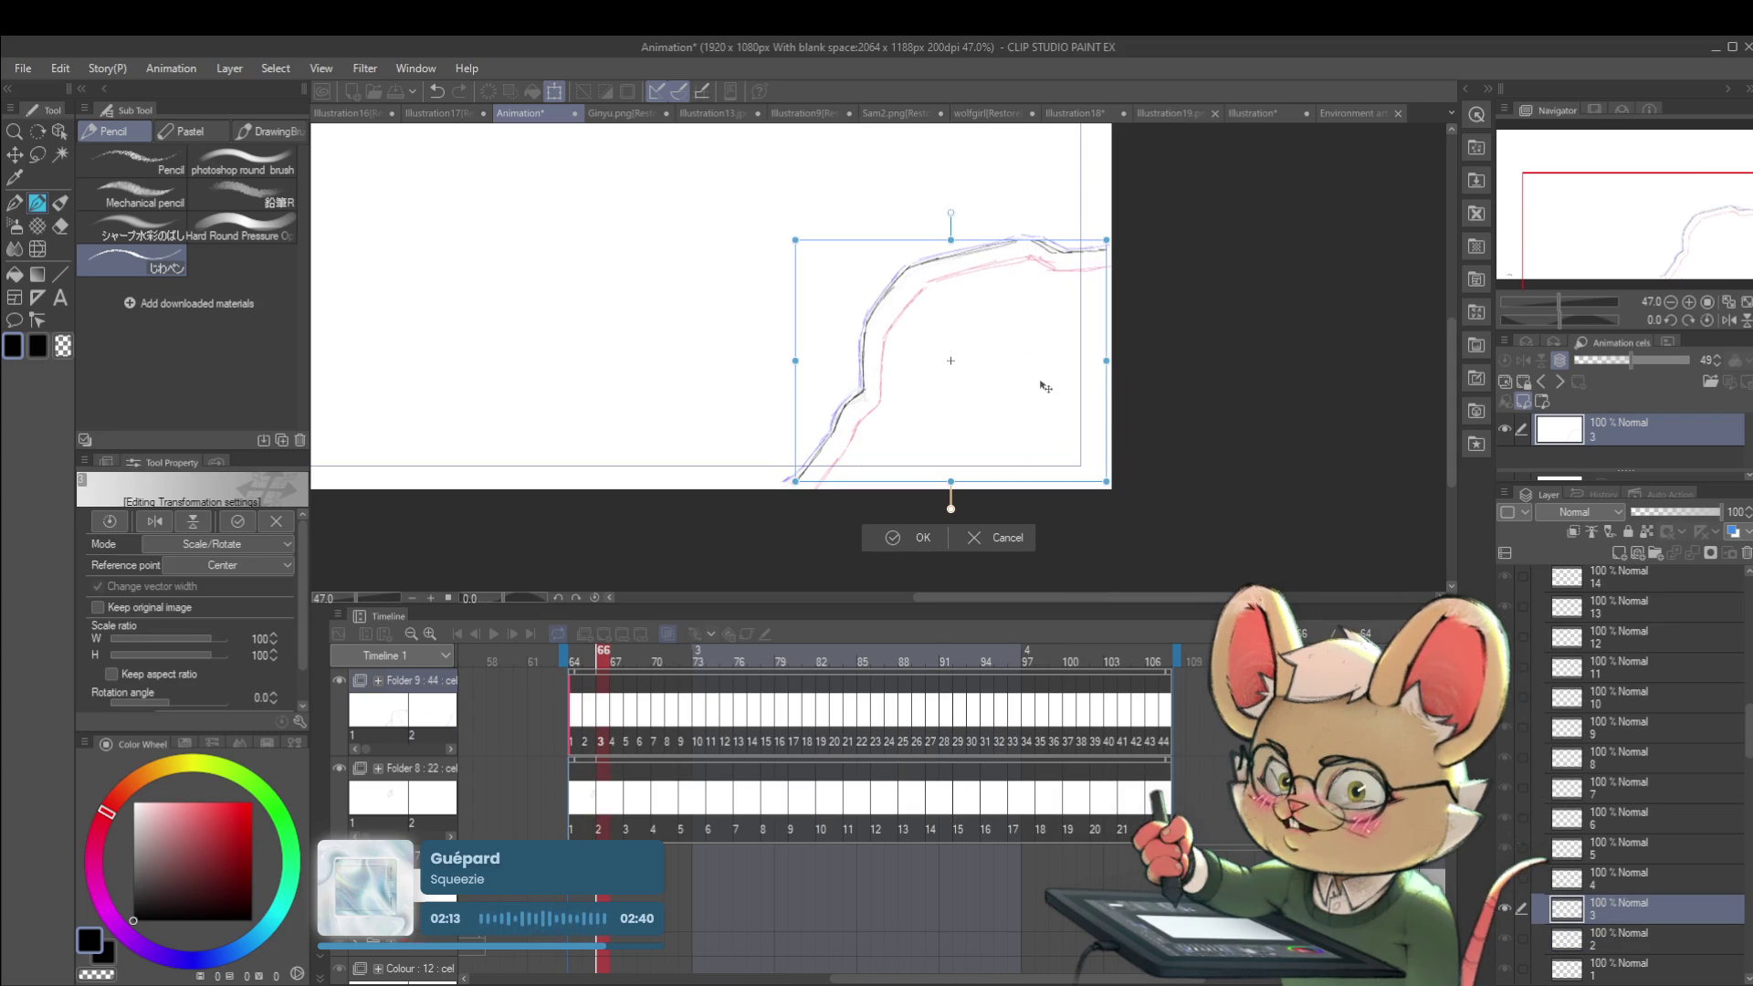
{"action": "key", "text": "Return"}
Step: Go back to the second frame and nudge its sketch left and down with the arrow keys
{"action": "key", "text": "ctrl+Left"}
{"action": "key", "text": "ctrl+Left"}
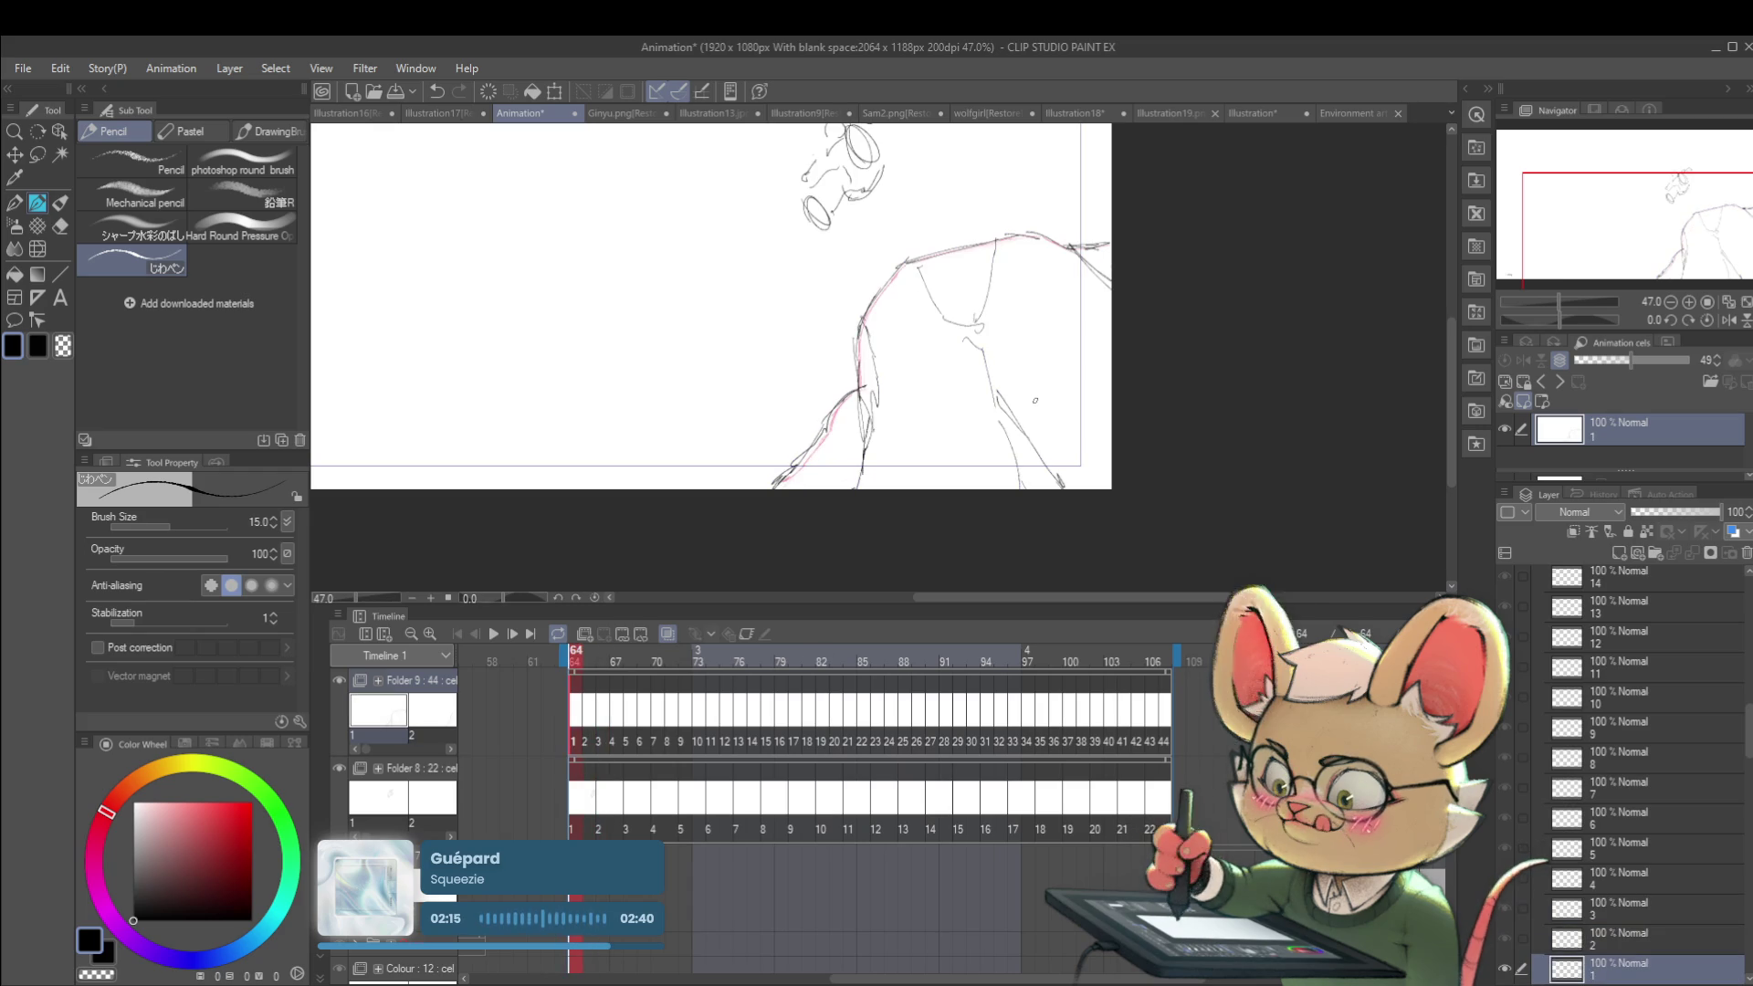
{"action": "key", "text": "ctrl+Right"}
{"action": "scroll", "coordinate": [967, 361], "scroll_direction": "up", "scroll_amount": 1}
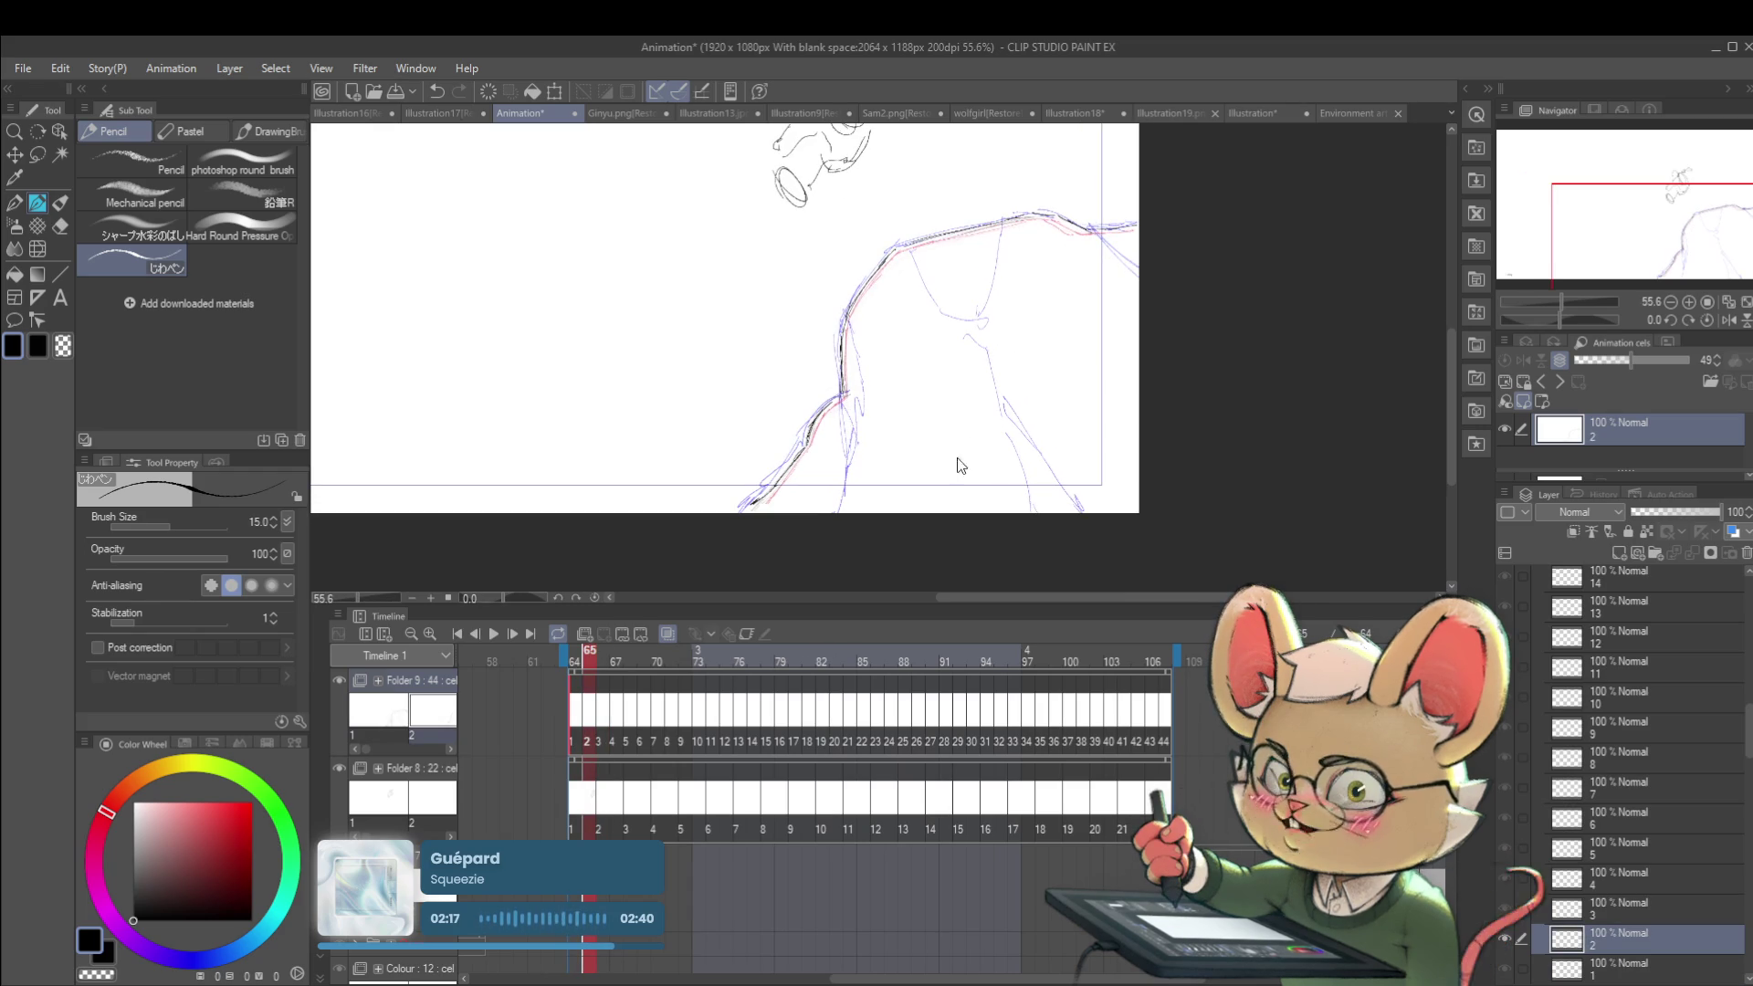
{"action": "key", "text": "ctrl+t"}
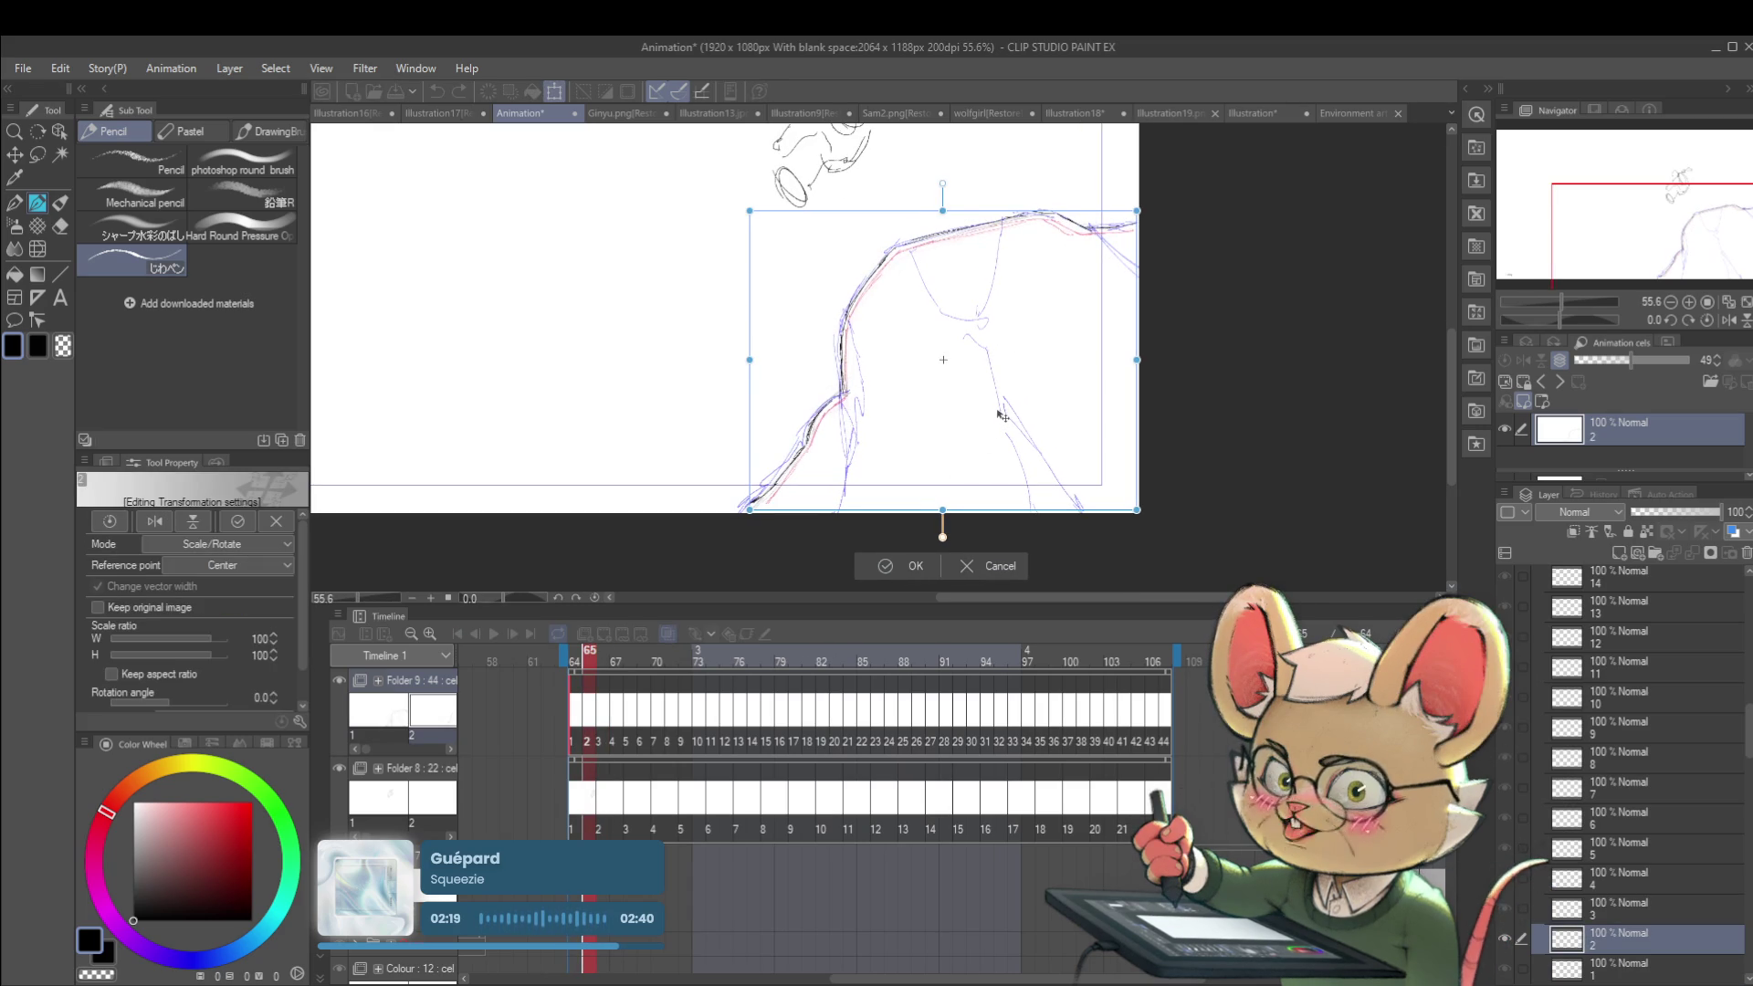
{"action": "key", "text": "Left"}
{"action": "key", "text": "Down"}
{"action": "key", "text": "Left"}
{"action": "key", "text": "Return"}
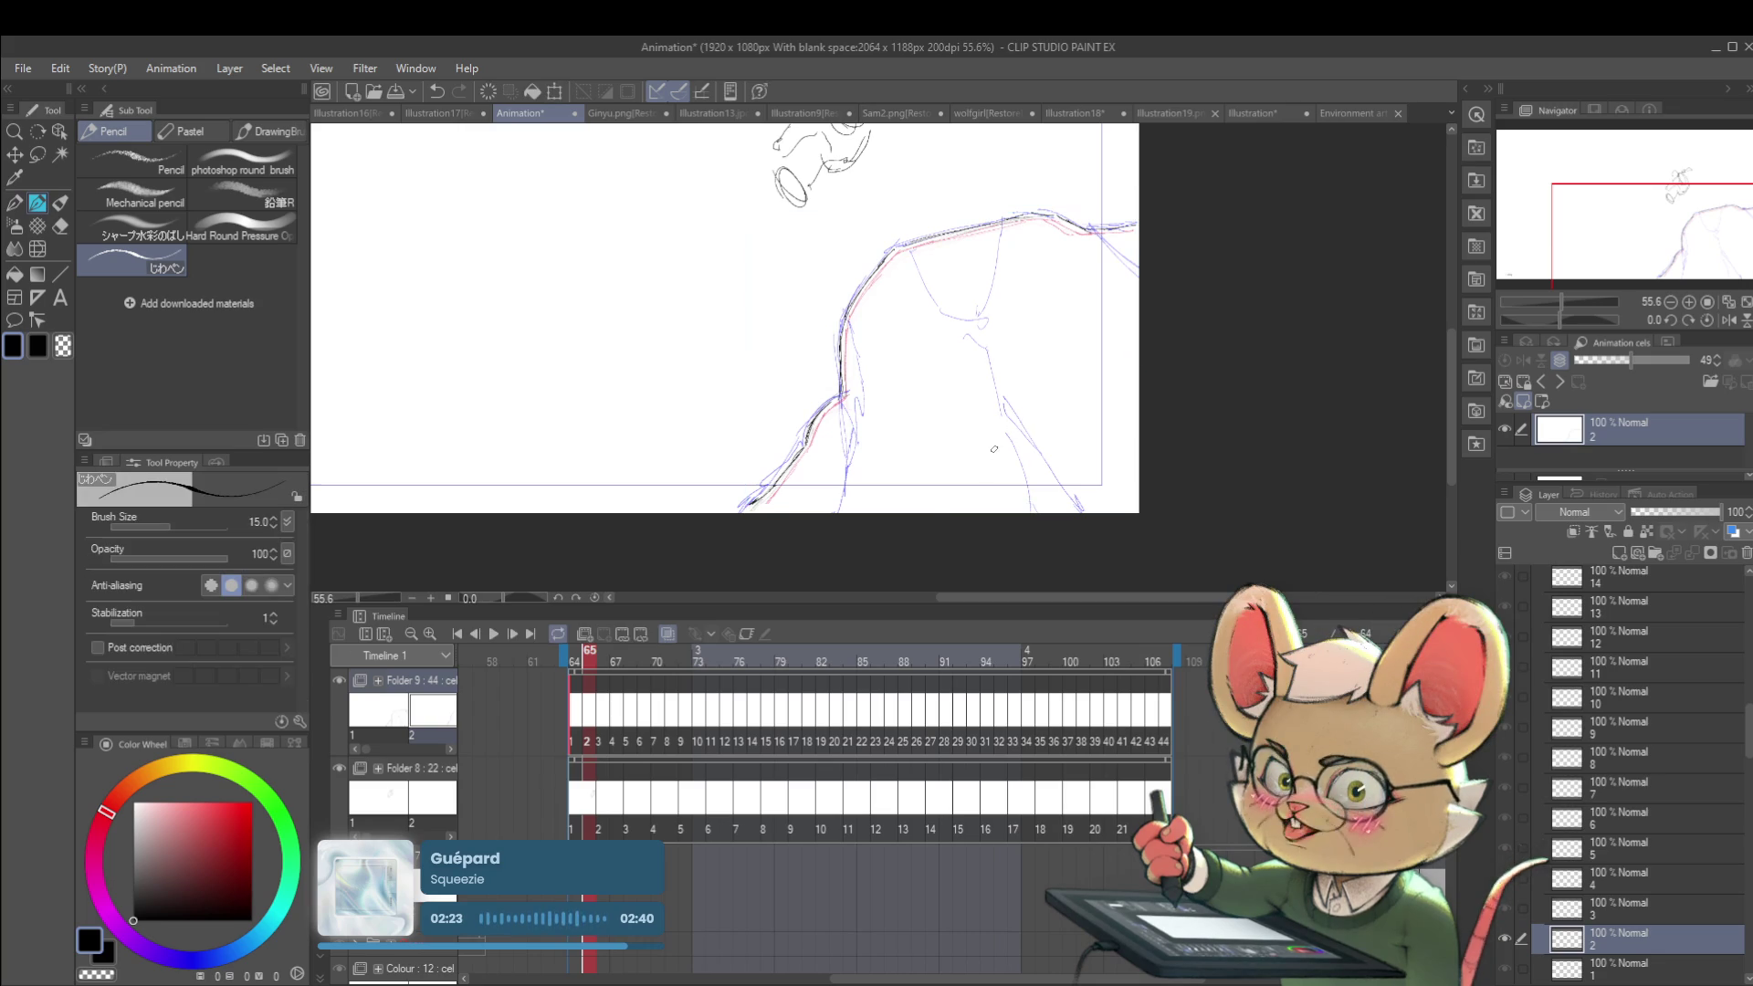
Step: Nudge the sketches on the next two frames, through frame 67, slightly up and left
{"action": "key", "text": "Right"}
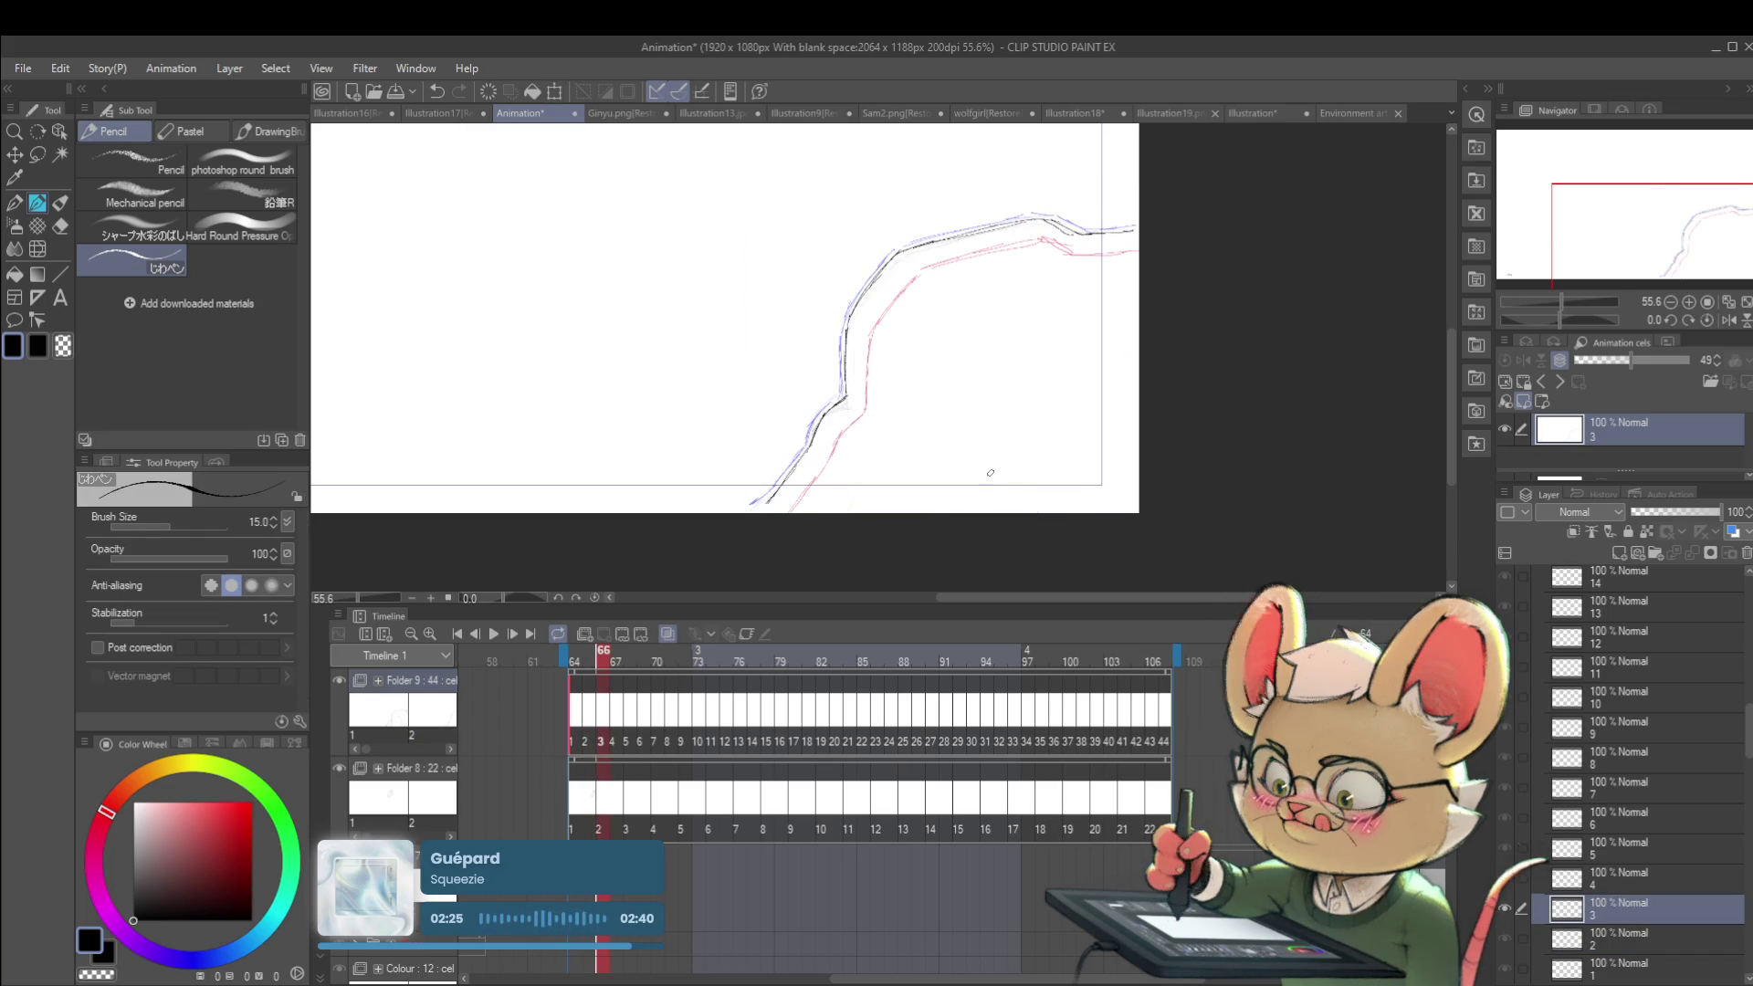
{"action": "key", "text": "ctrl+t"}
{"action": "left_click_drag", "start_coordinate": [1023, 439], "coordinate": [1022, 438]}
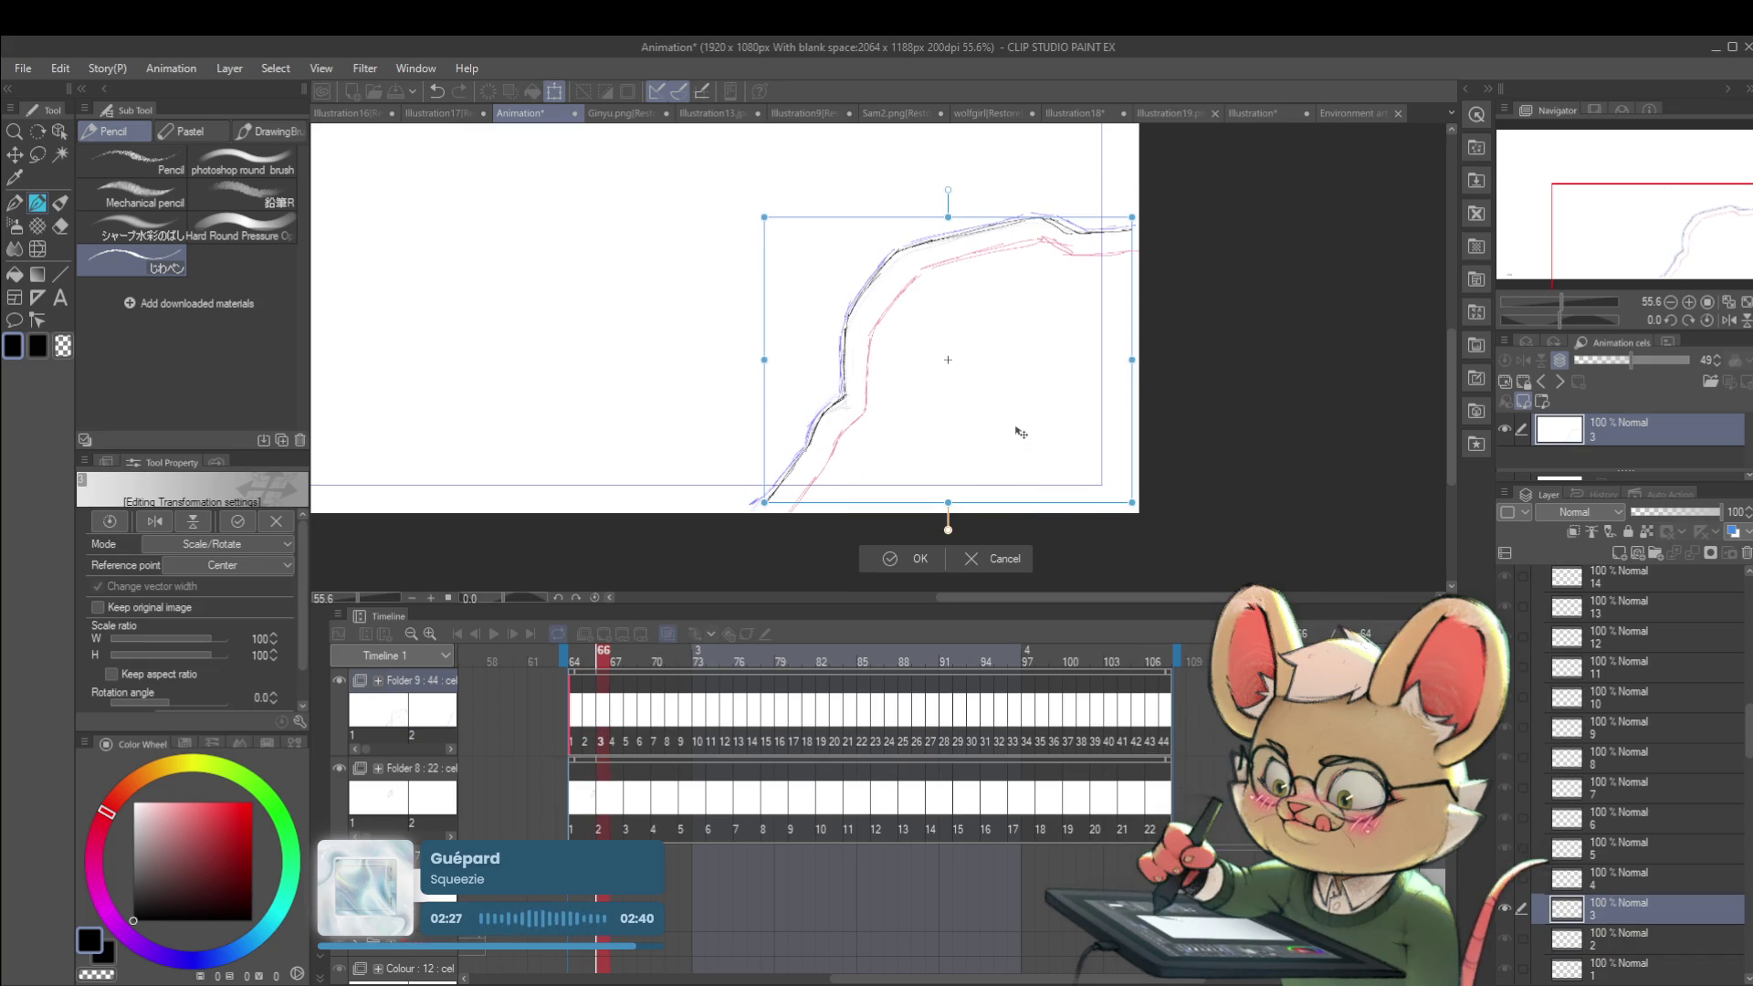
{"action": "key", "text": "Return"}
{"action": "key", "text": "Right"}
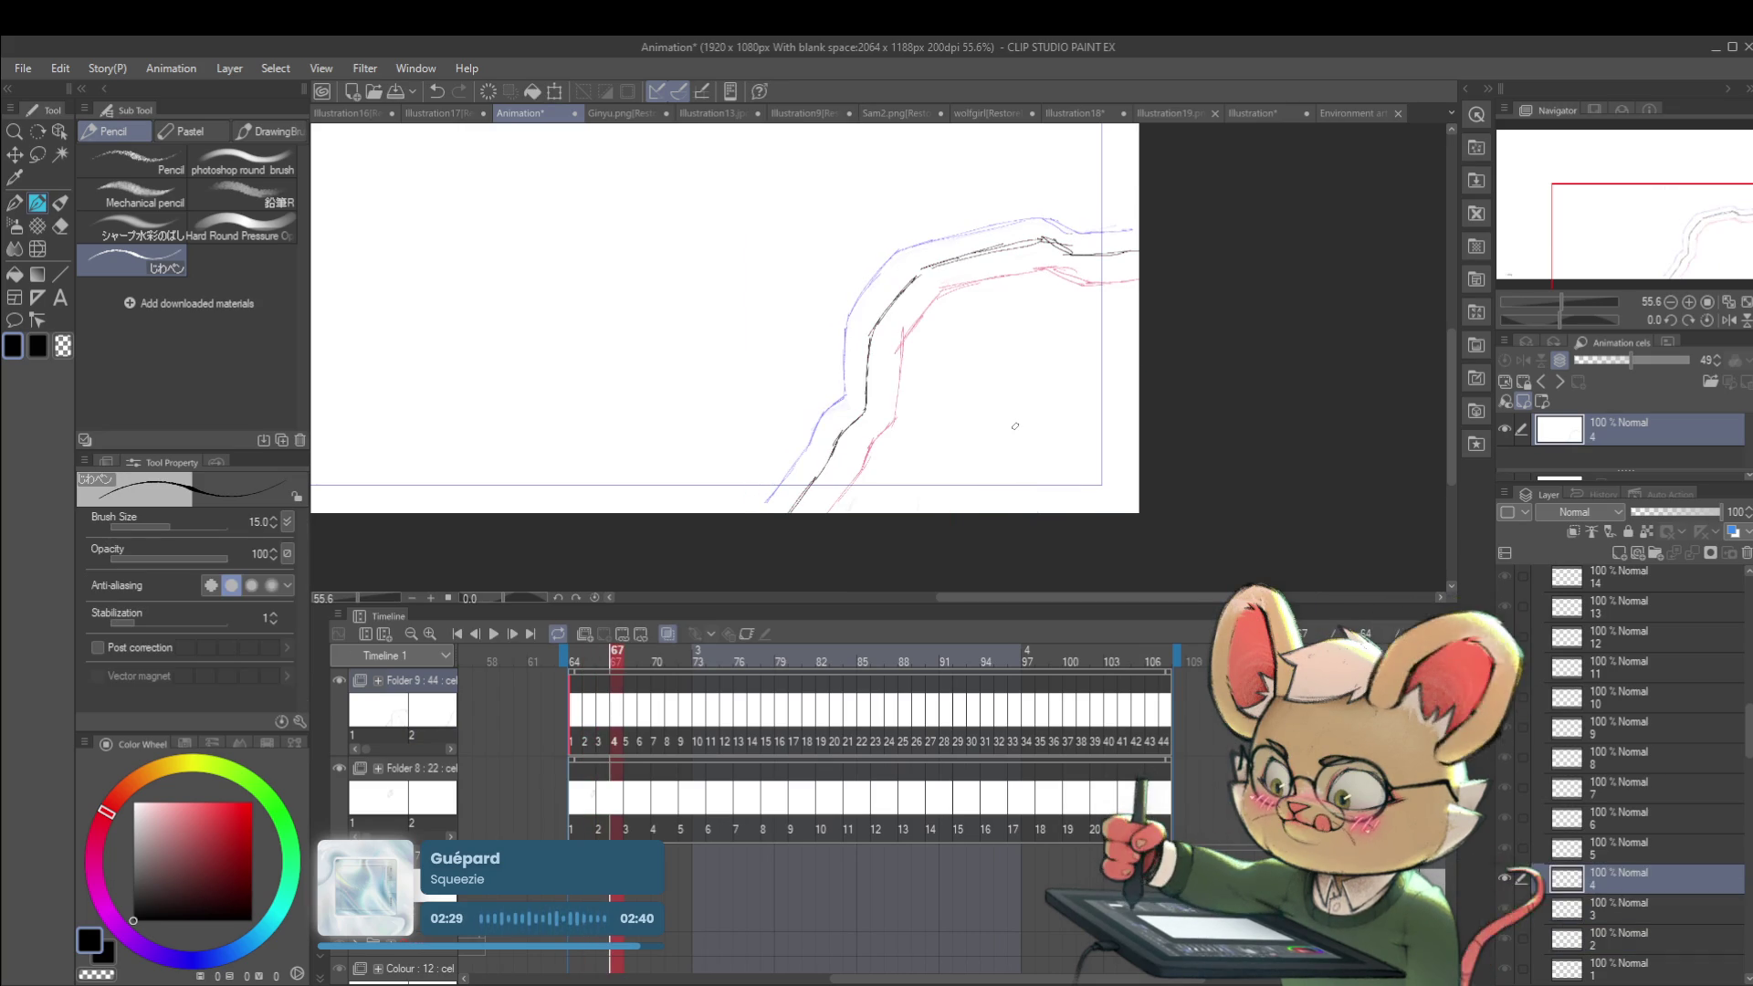
{"action": "key", "text": "ctrl+t"}
{"action": "left_click_drag", "start_coordinate": [1045, 416], "coordinate": [1030, 399]}
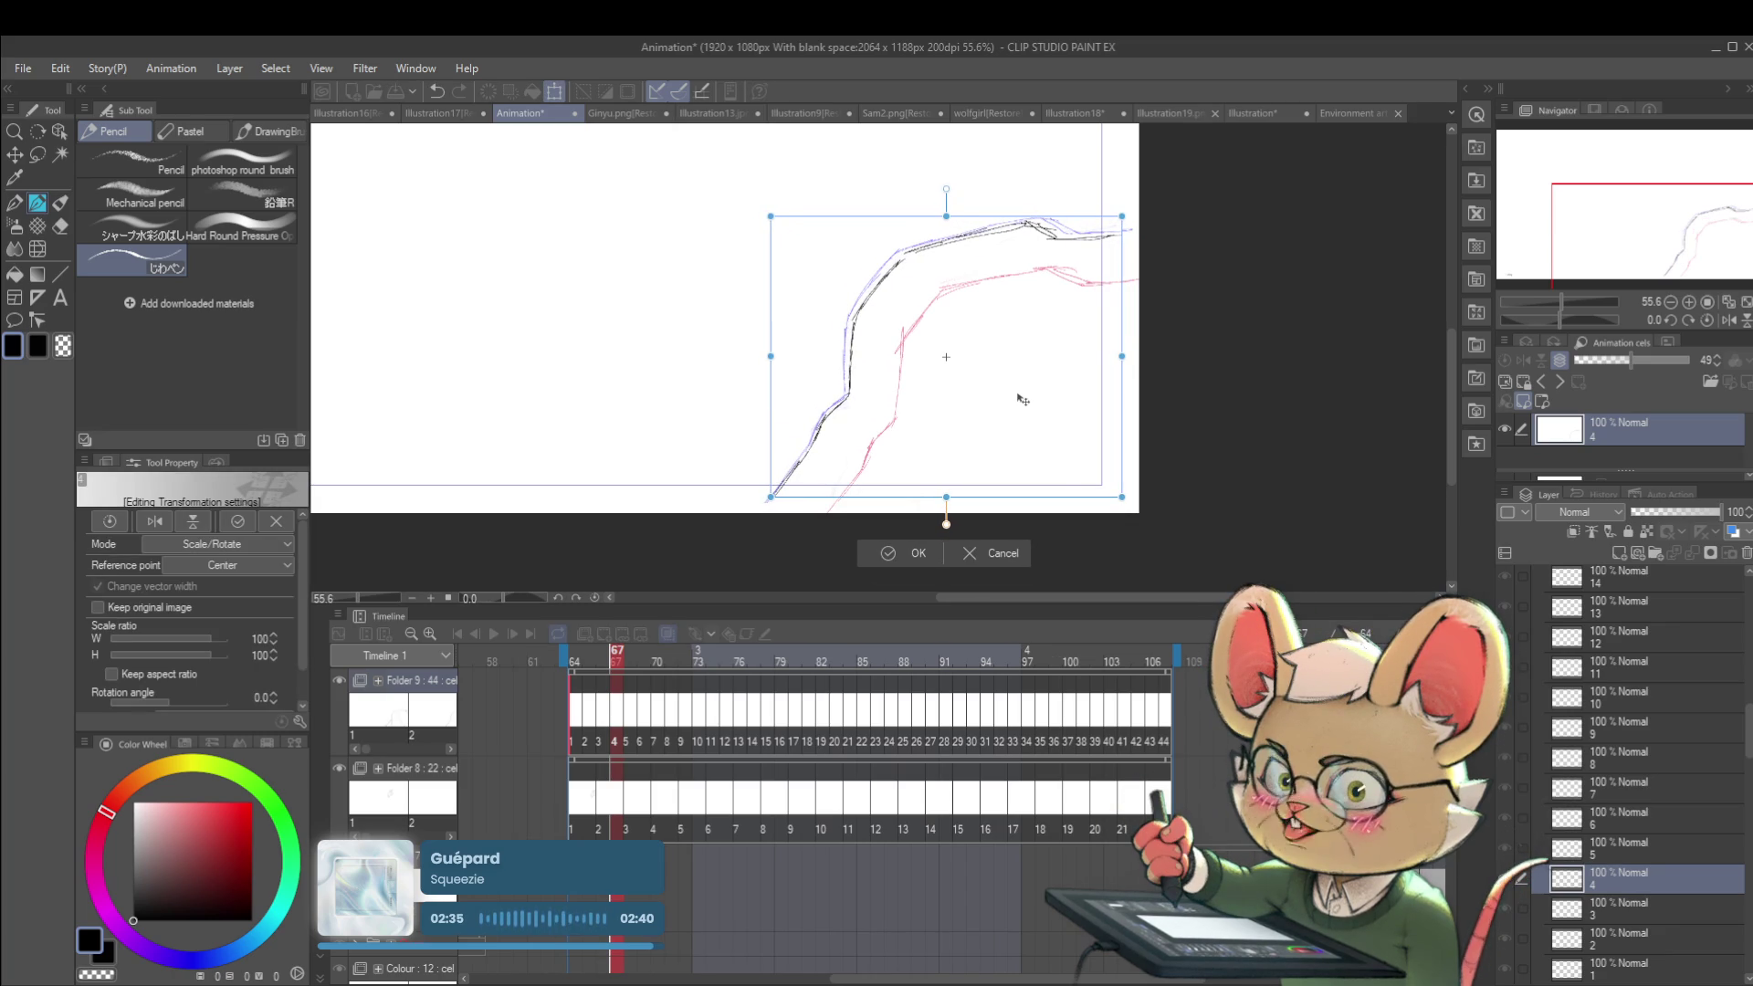
{"action": "key", "text": "Return"}
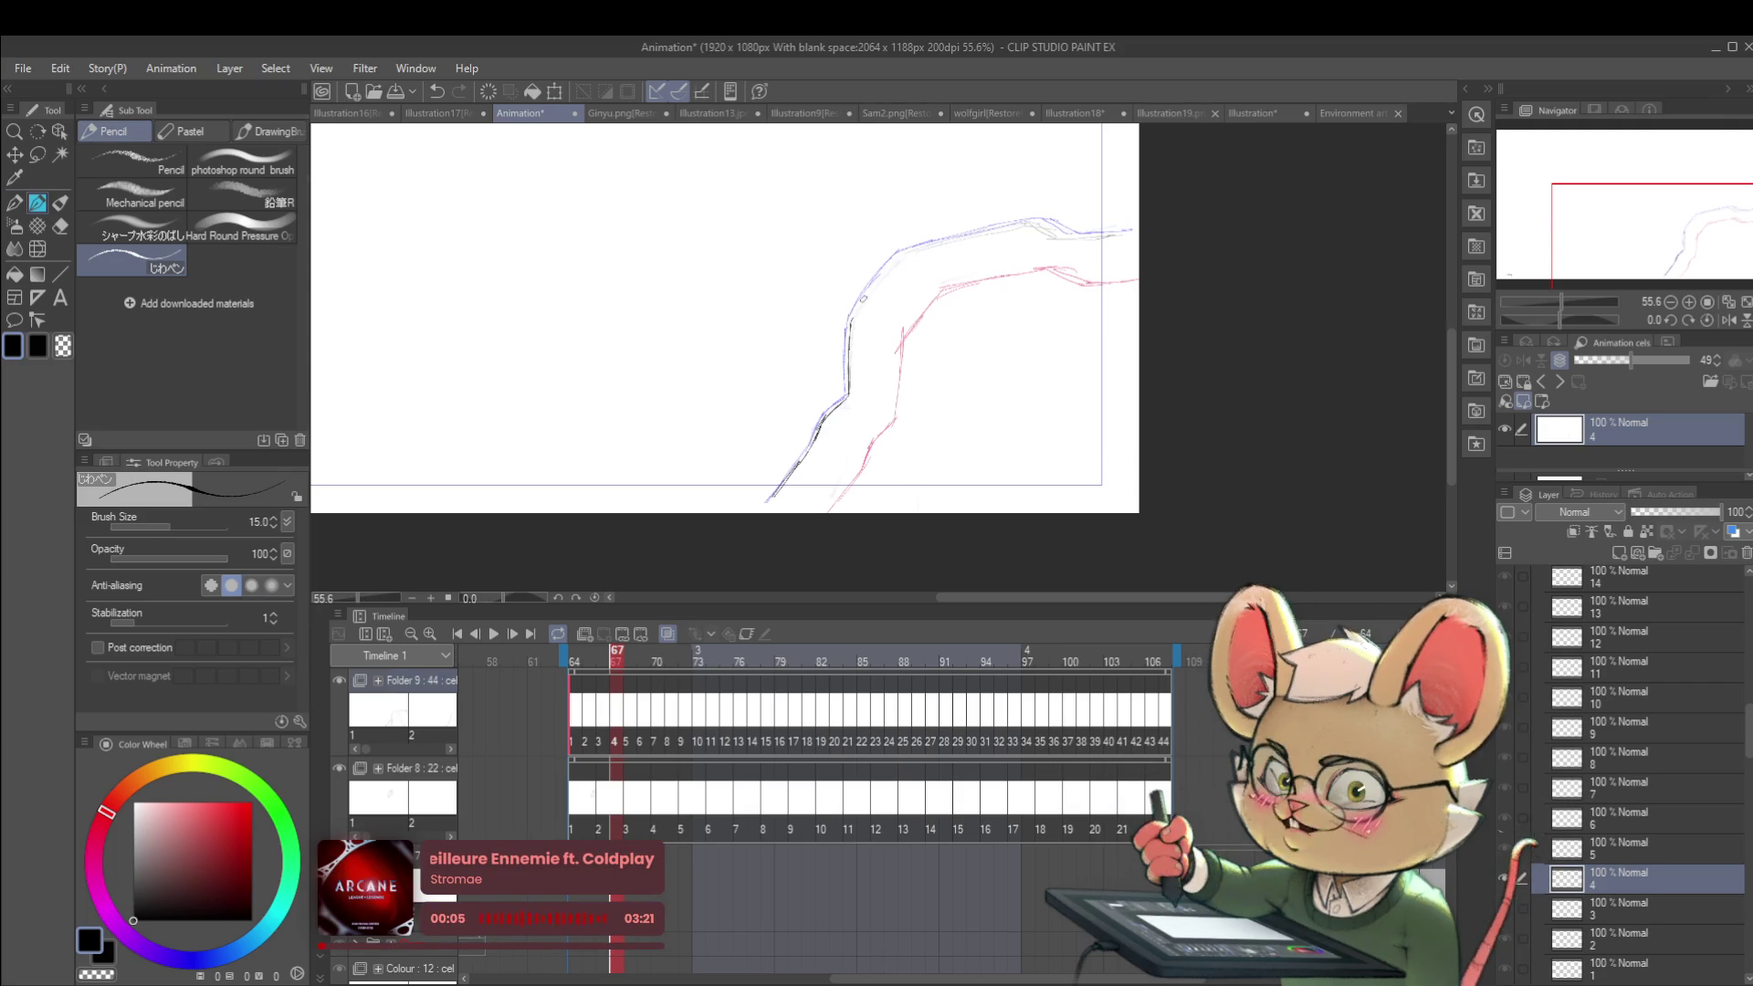
Step: Trace a clean black line along cel 4's upper blue sketch and around the cliff's top bend
{"action": "scroll", "coordinate": [951, 213], "scroll_direction": "up", "scroll_amount": 3}
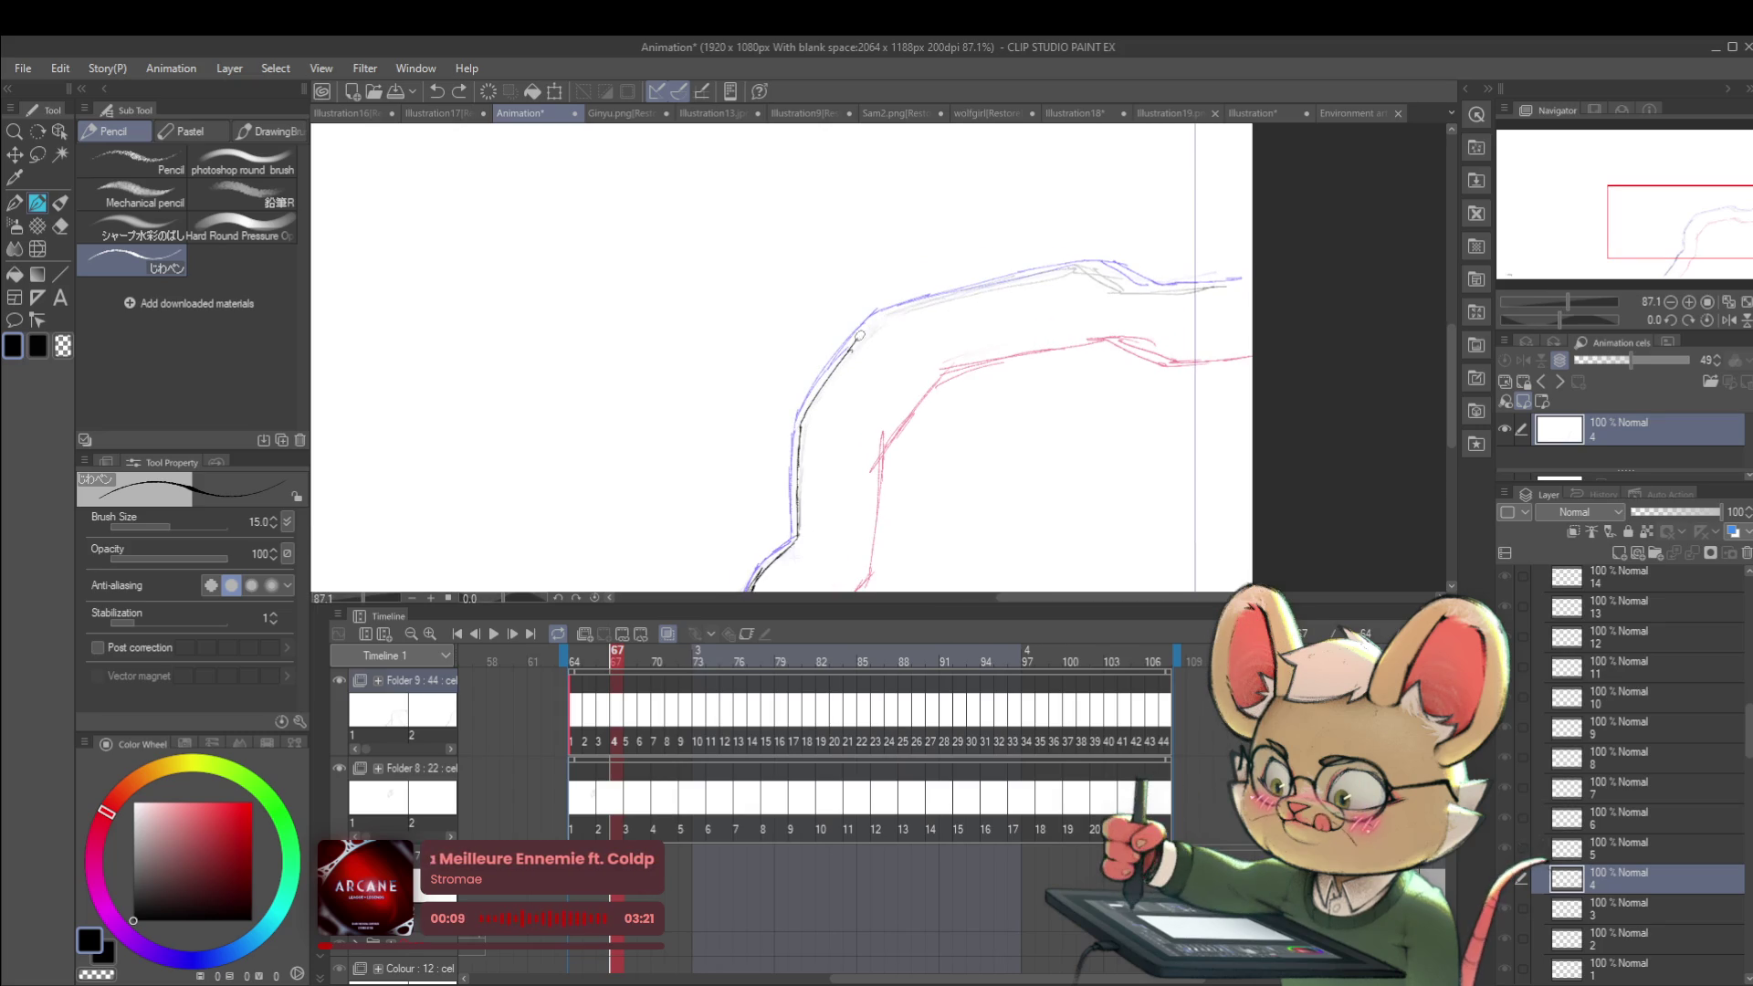
{"action": "mouse_move", "coordinate": [878, 314]}
{"action": "left_mouse_down"}
{"action": "mouse_move", "coordinate": [1102, 267]}
{"action": "mouse_move", "coordinate": [827, 247]}
{"action": "left_mouse_up"}
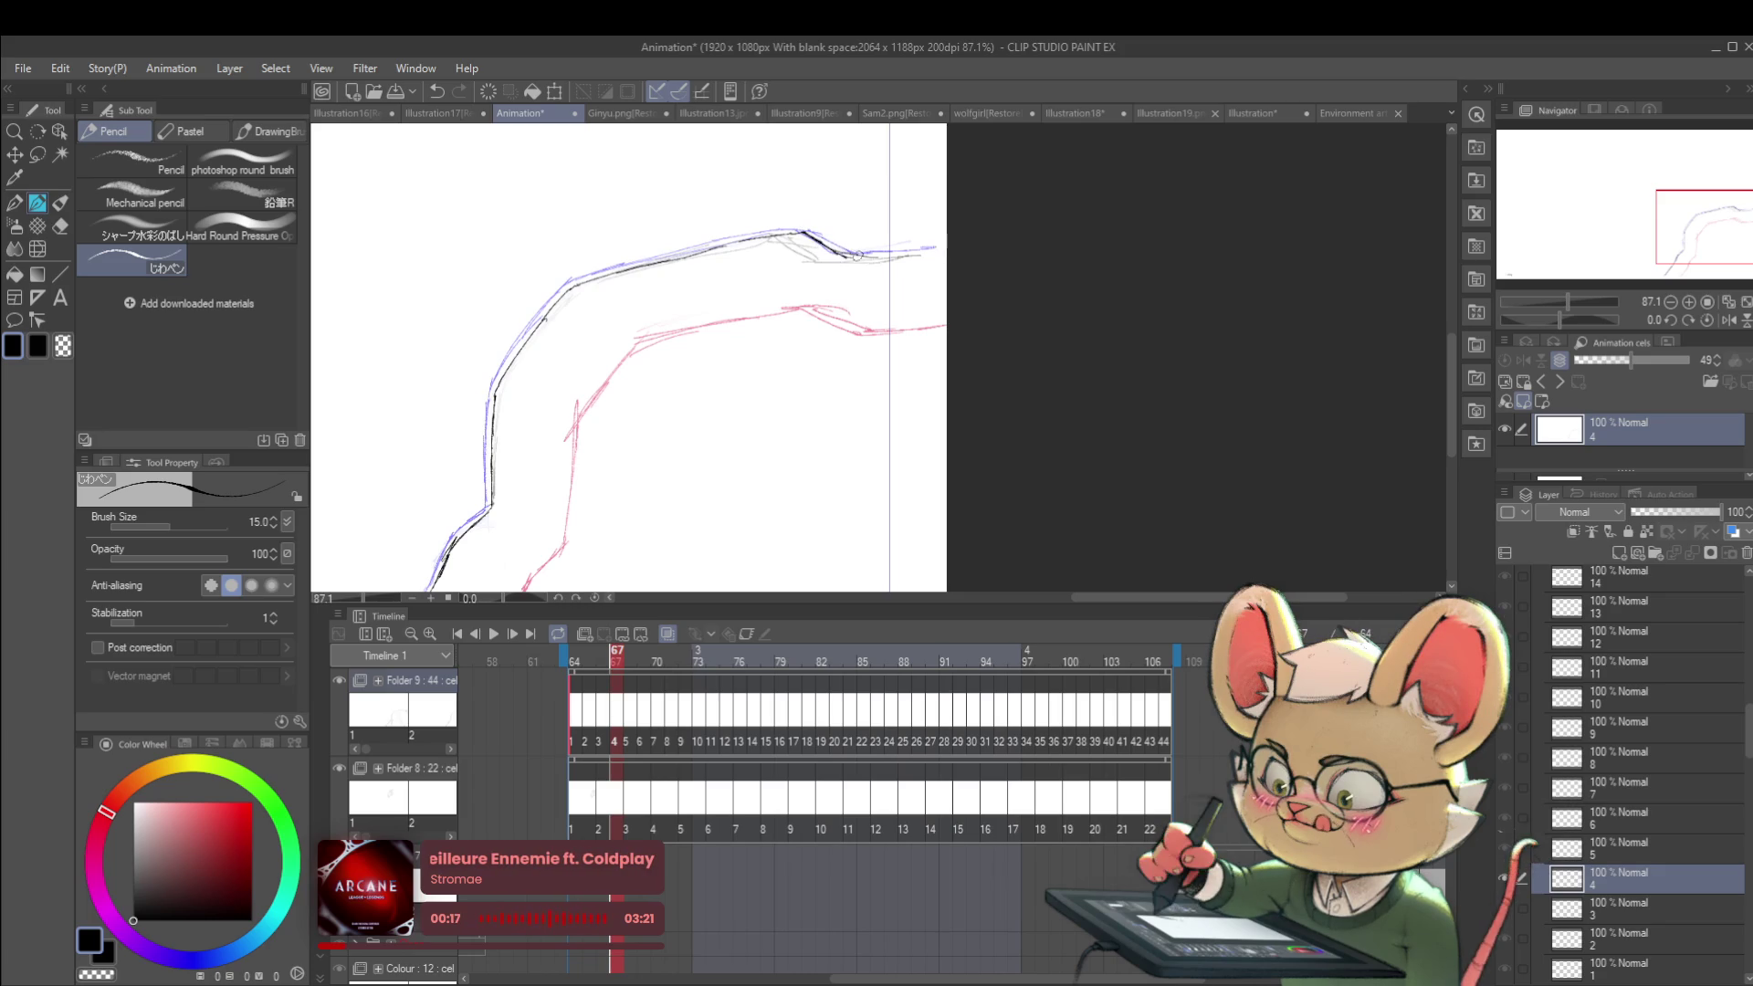
{"action": "left_click_drag", "start_coordinate": [821, 239], "coordinate": [894, 256]}
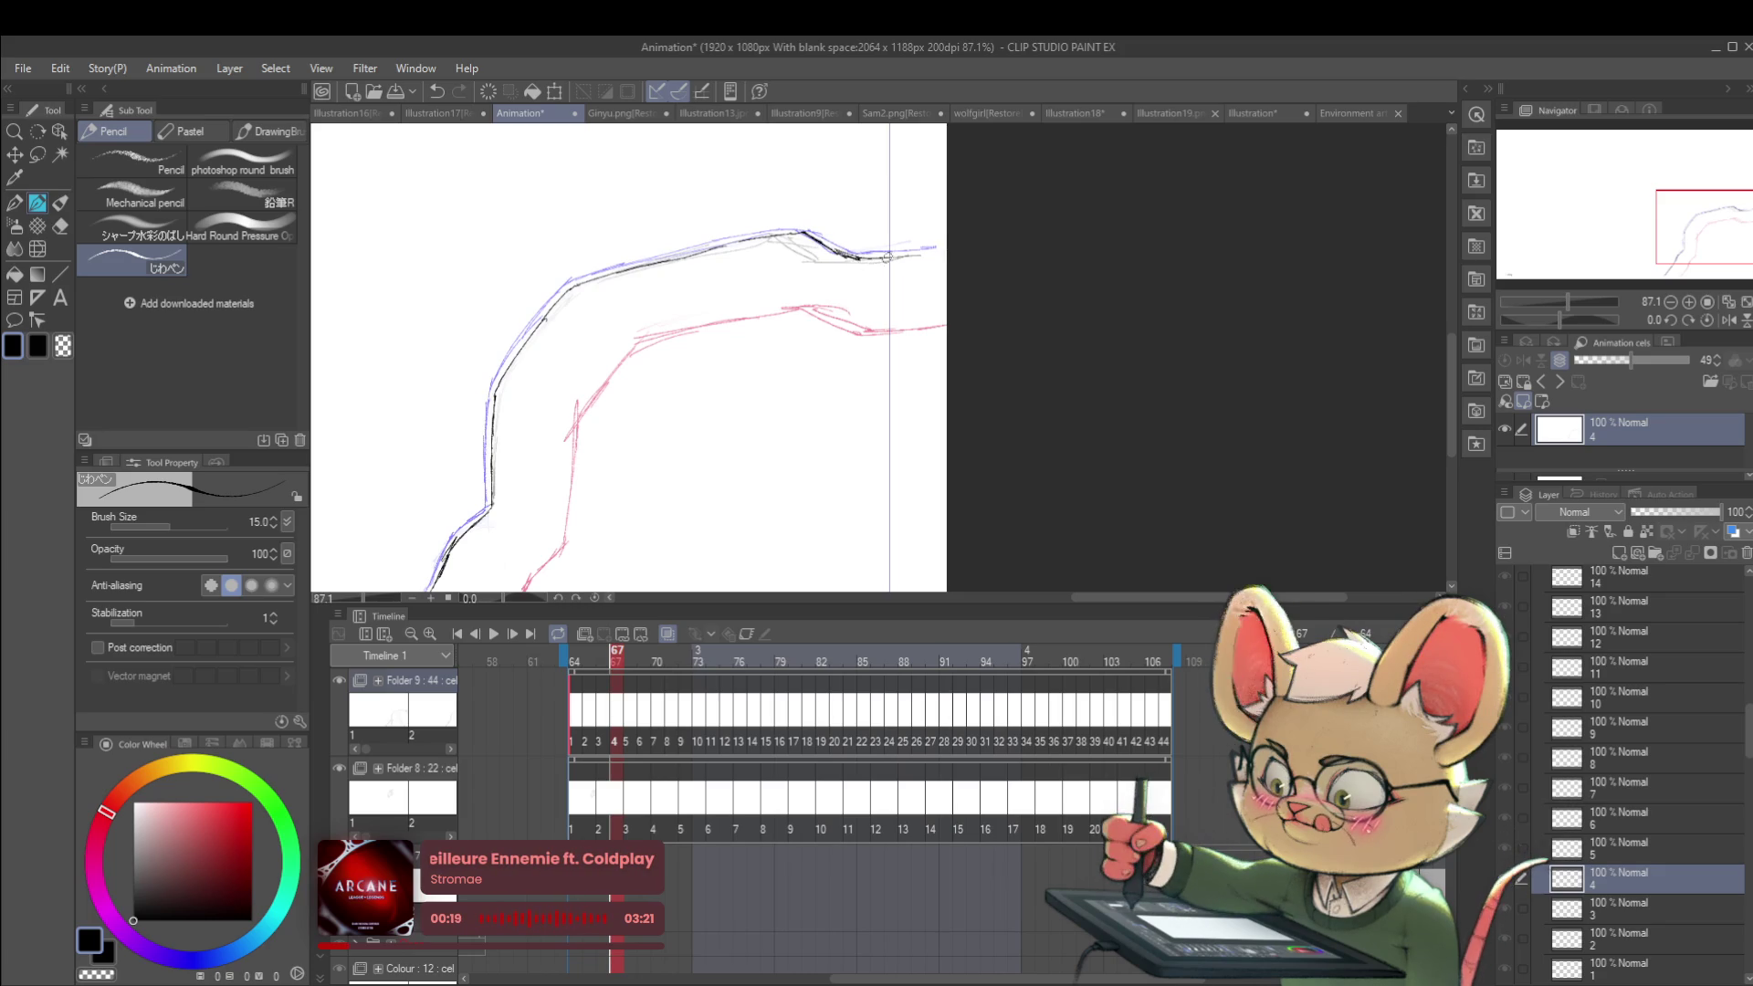
{"action": "scroll", "coordinate": [945, 258], "scroll_direction": "down", "scroll_amount": 3}
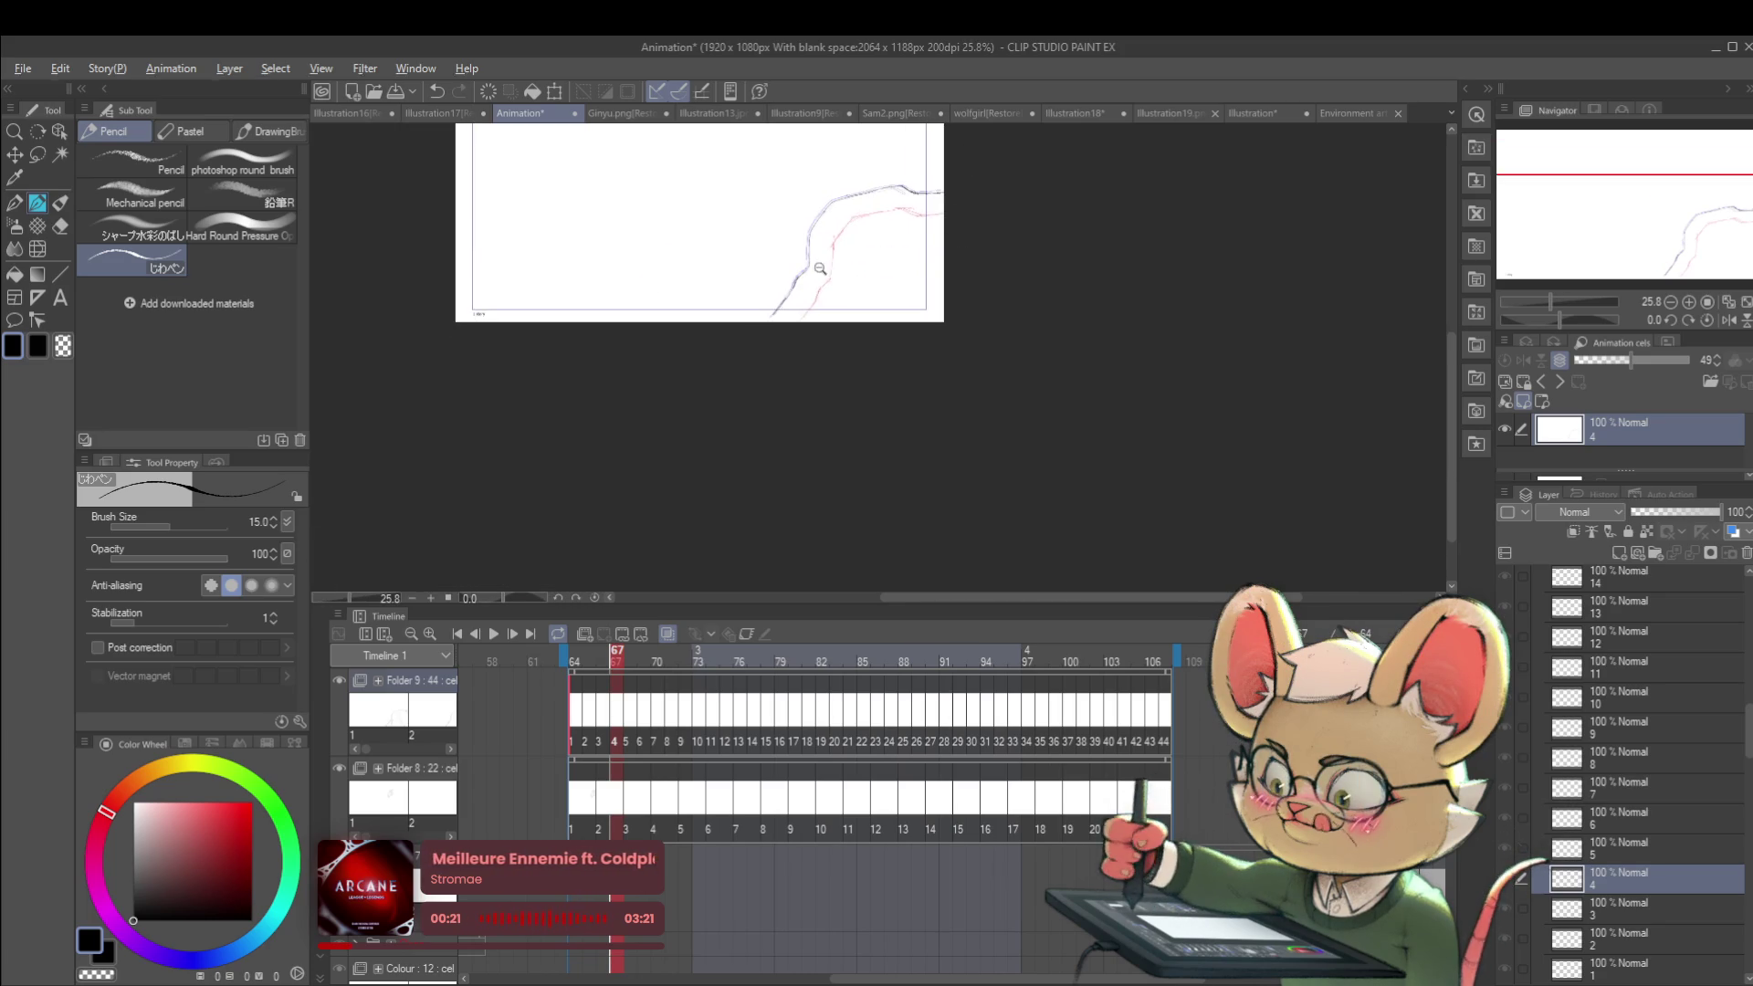
{"action": "scroll", "coordinate": [833, 317], "scroll_direction": "up", "scroll_amount": 1}
{"action": "key", "text": "Right"}
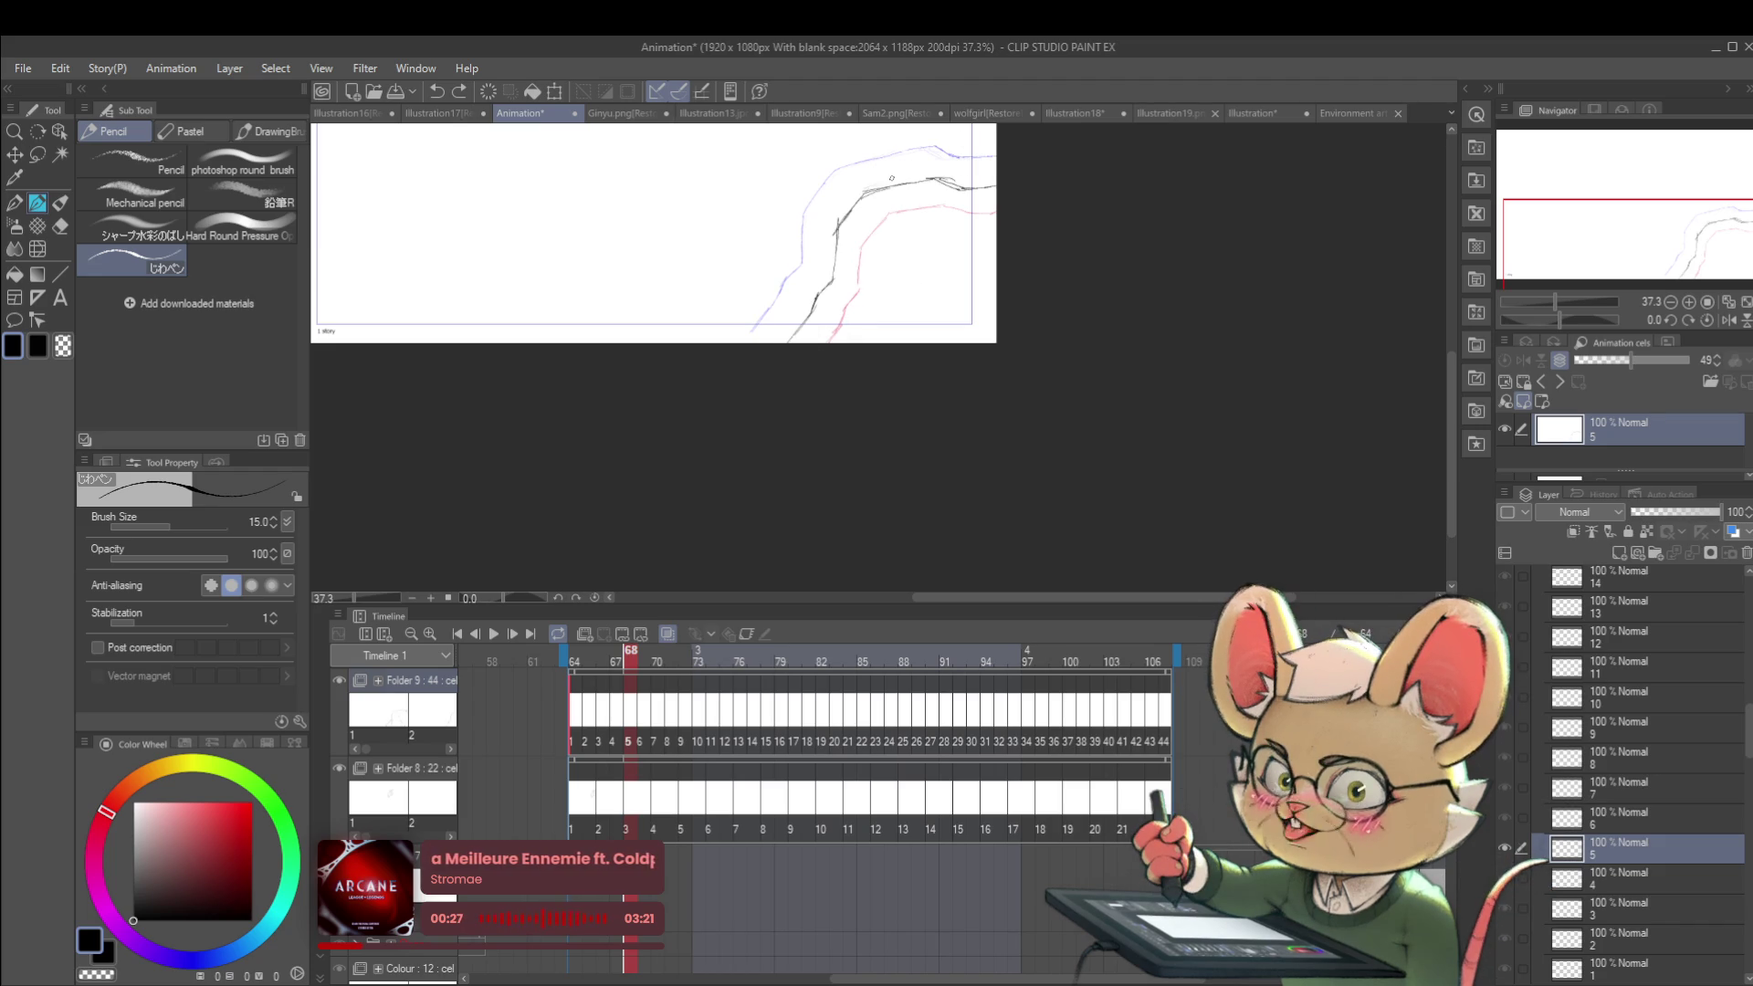
Step: Shift cel 5's sketch slightly up and left into place
{"action": "key", "text": "ctrl+t"}
{"action": "mouse_move", "coordinate": [910, 278]}
{"action": "left_mouse_down"}
{"action": "mouse_move", "coordinate": [884, 274]}
{"action": "mouse_move", "coordinate": [903, 271]}
{"action": "left_mouse_up"}
{"action": "key", "text": "Return"}
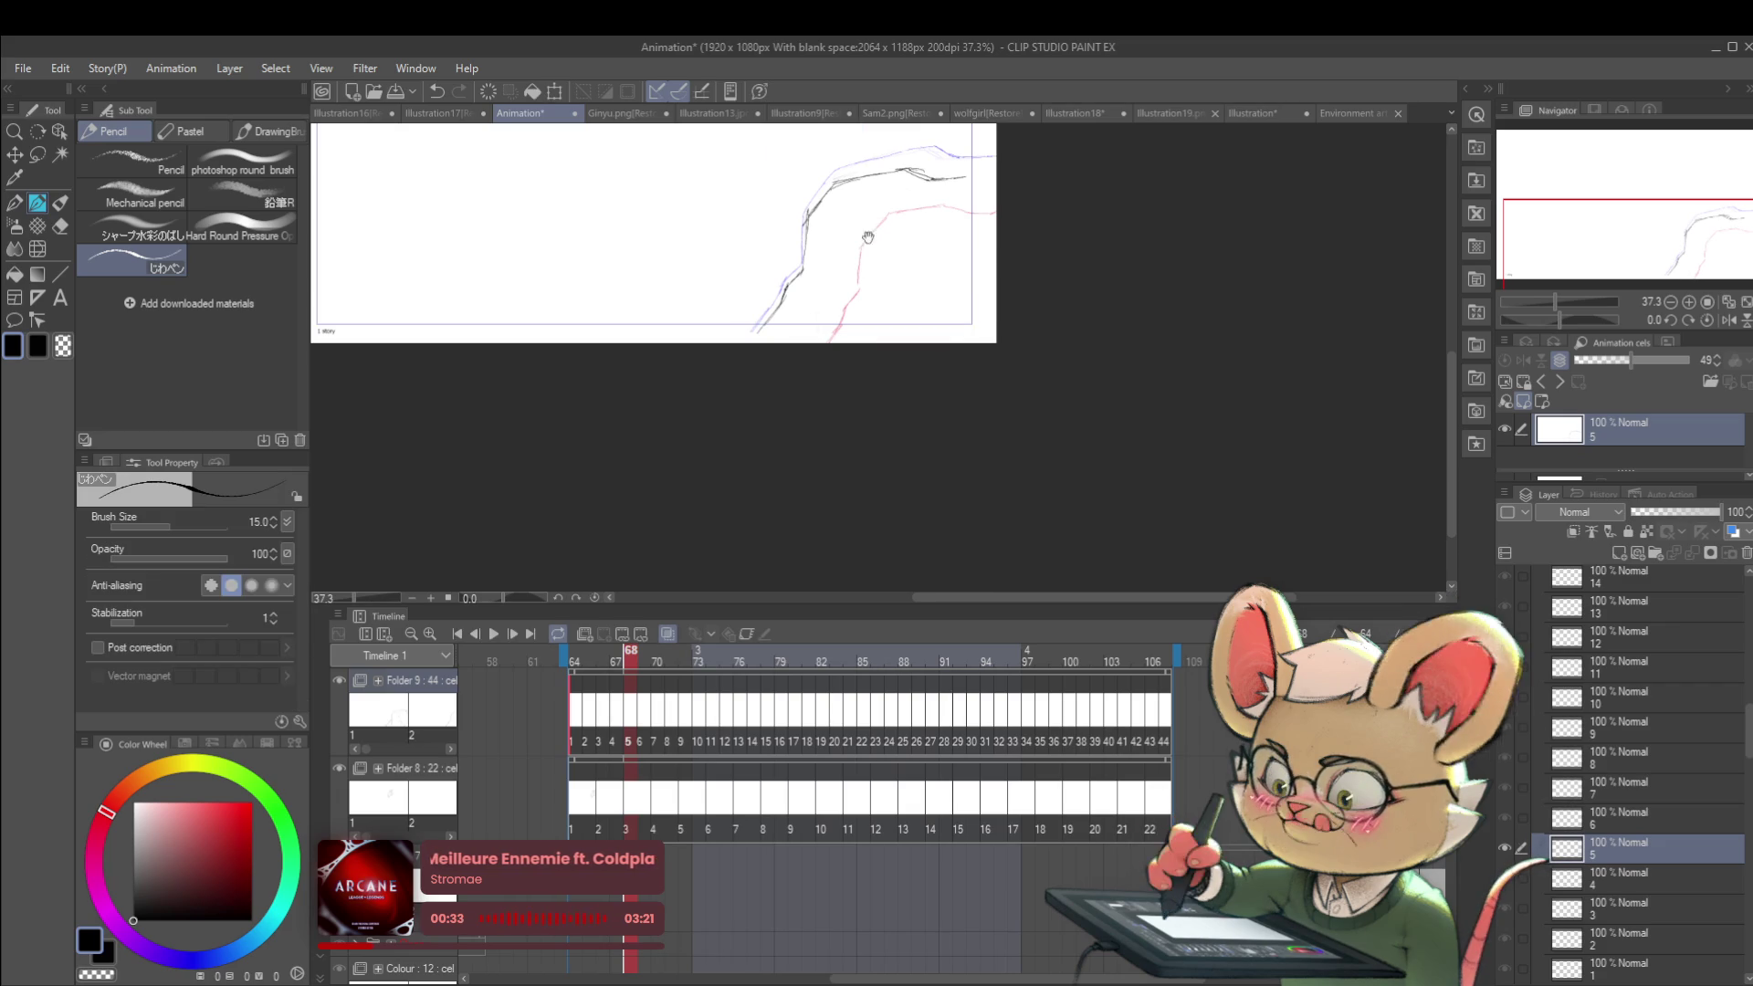
{"action": "left_click_drag", "start_coordinate": [835, 173], "coordinate": [809, 256]}
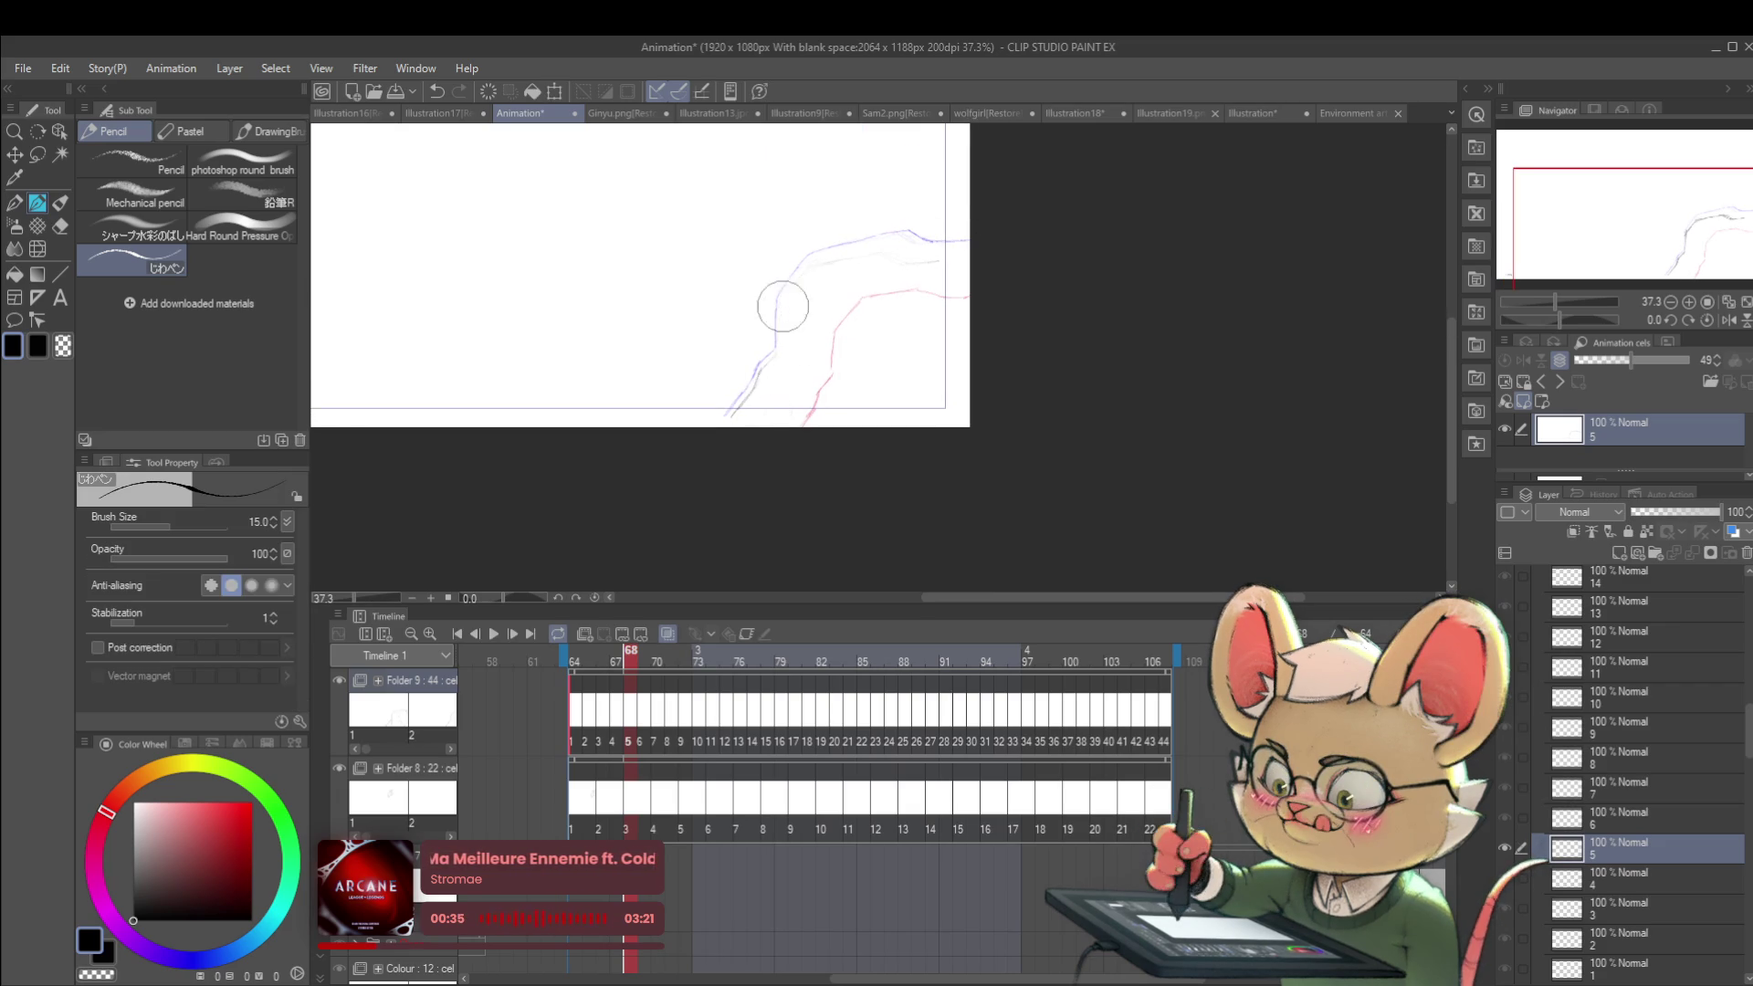
{"action": "scroll", "coordinate": [817, 405], "scroll_direction": "up", "scroll_amount": 2}
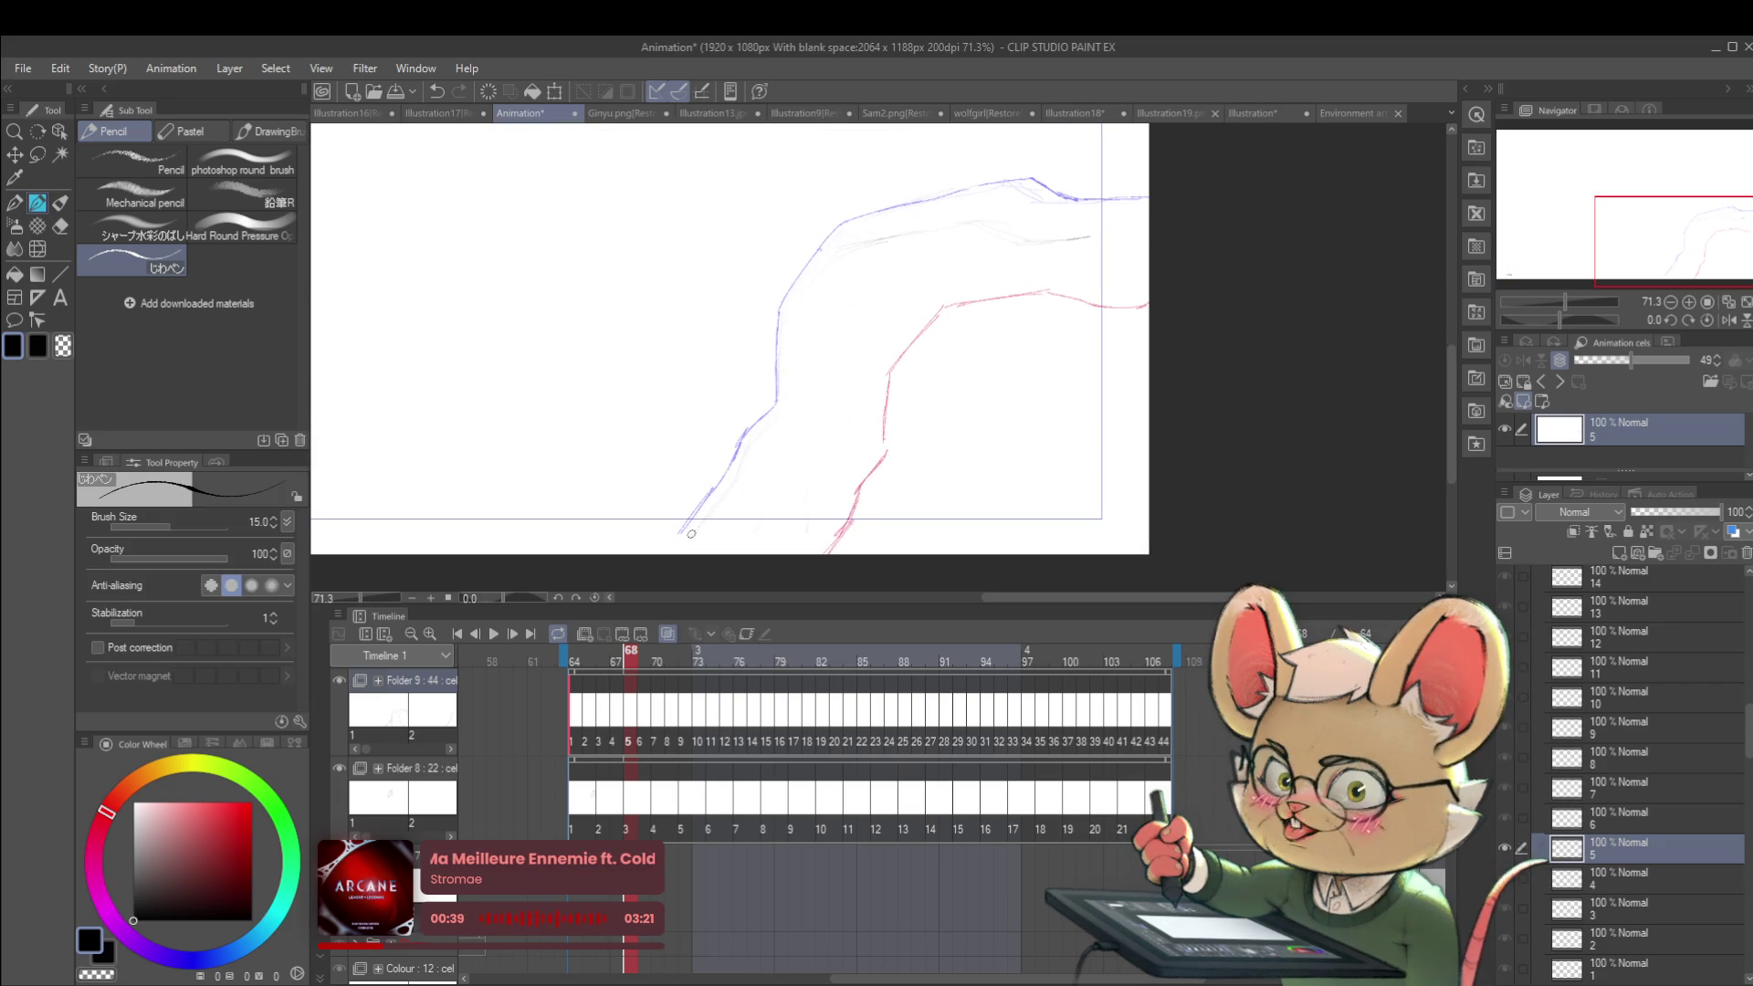
Step: Ink cel 5's cliff base and left contour in black, undoing and redrawing short strokes
{"action": "key", "text": "ctrl+z"}
{"action": "left_click_drag", "start_coordinate": [716, 501], "coordinate": [688, 535]}
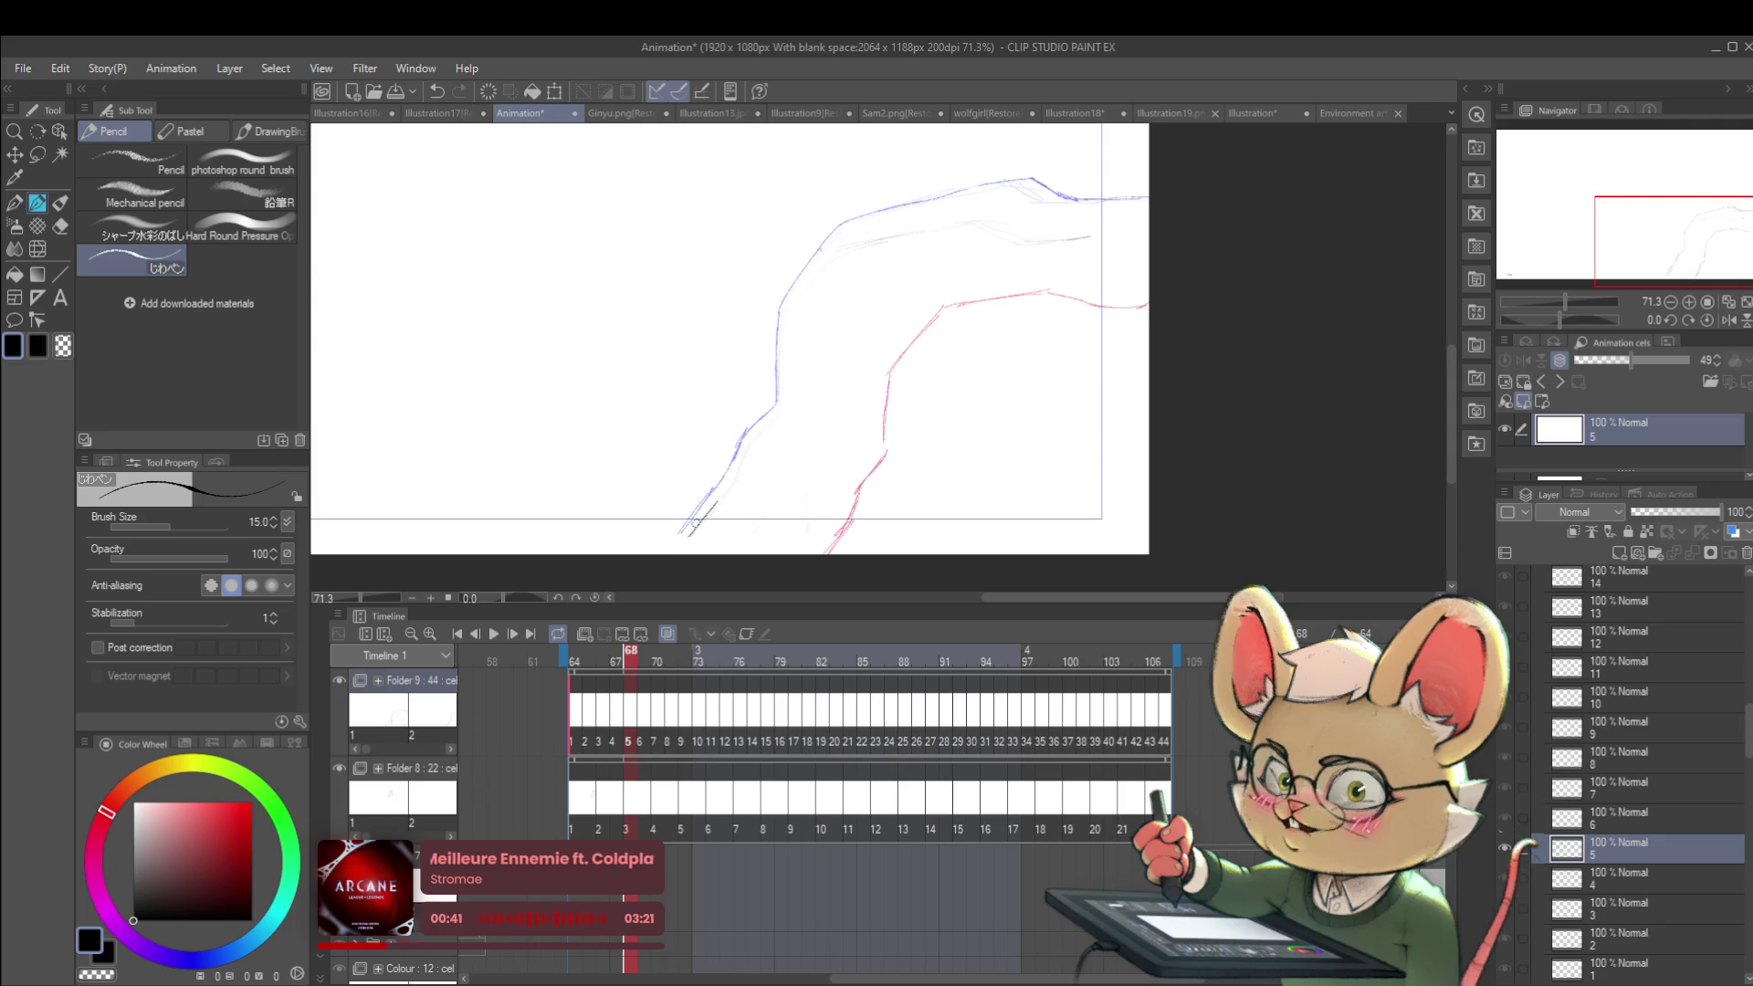
{"action": "mouse_move", "coordinate": [745, 451]}
{"action": "left_mouse_down"}
{"action": "mouse_move", "coordinate": [755, 434]}
{"action": "mouse_move", "coordinate": [803, 457]}
{"action": "mouse_move", "coordinate": [828, 491]}
{"action": "left_mouse_up"}
{"action": "key", "text": "ctrl+z"}
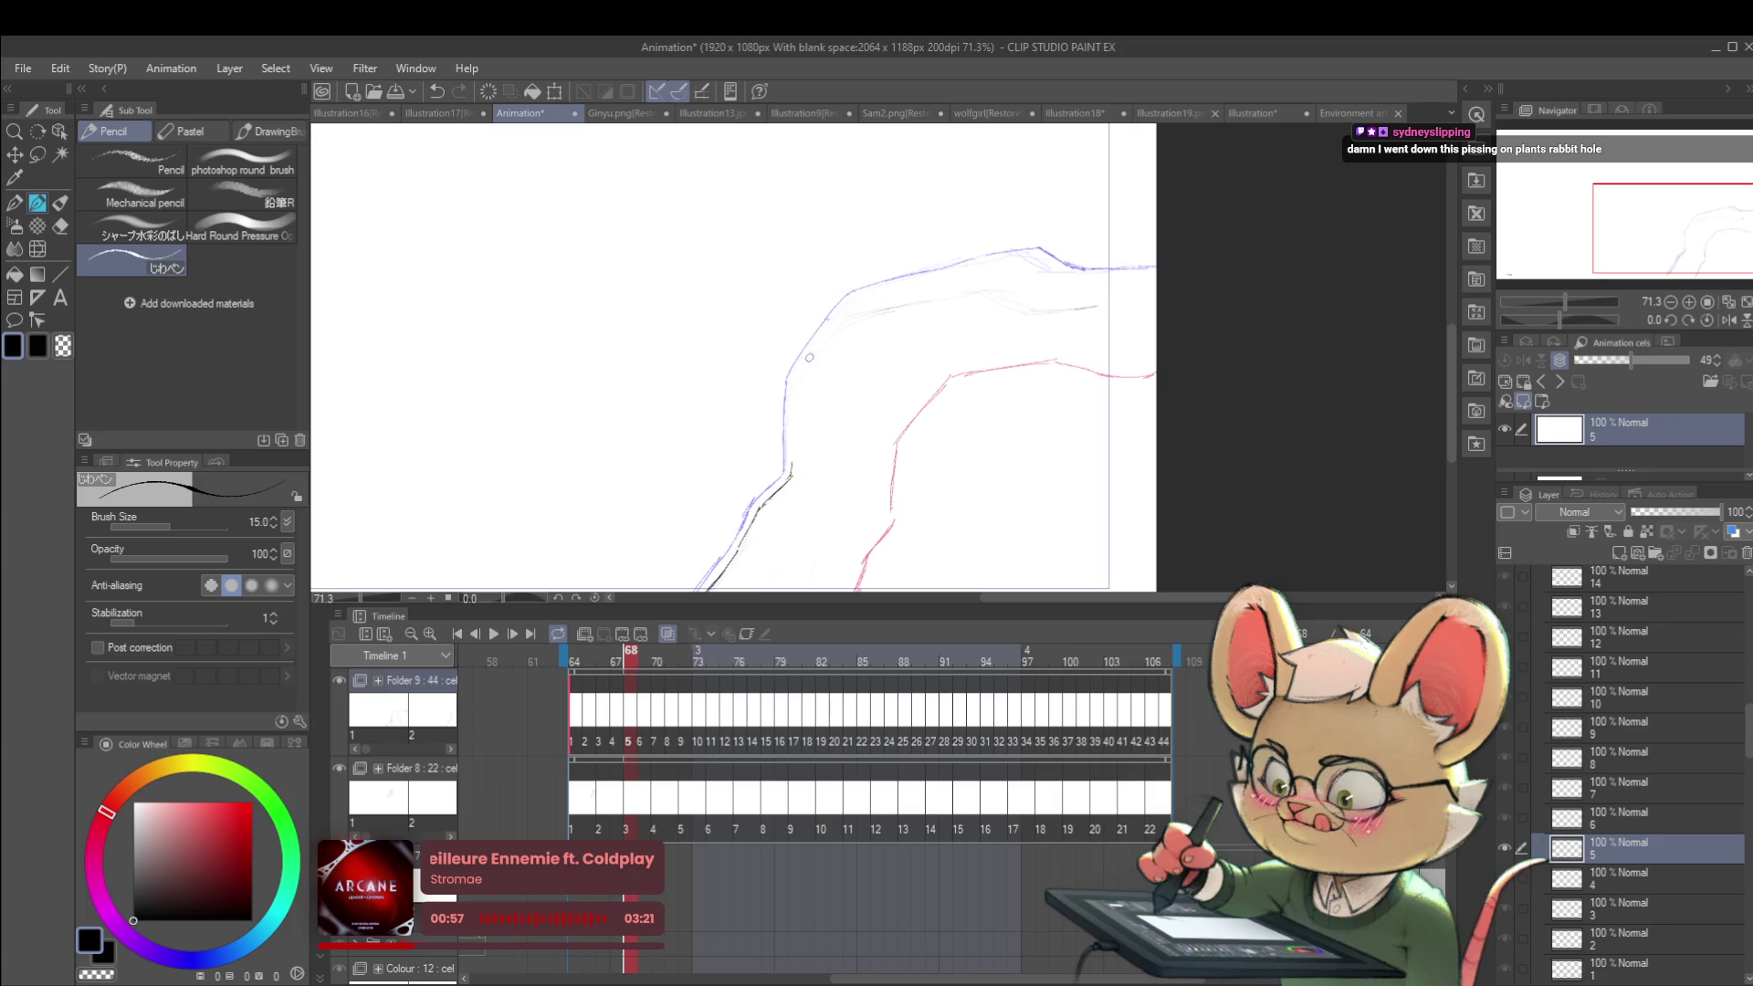
{"action": "left_click_drag", "start_coordinate": [791, 470], "coordinate": [789, 376]}
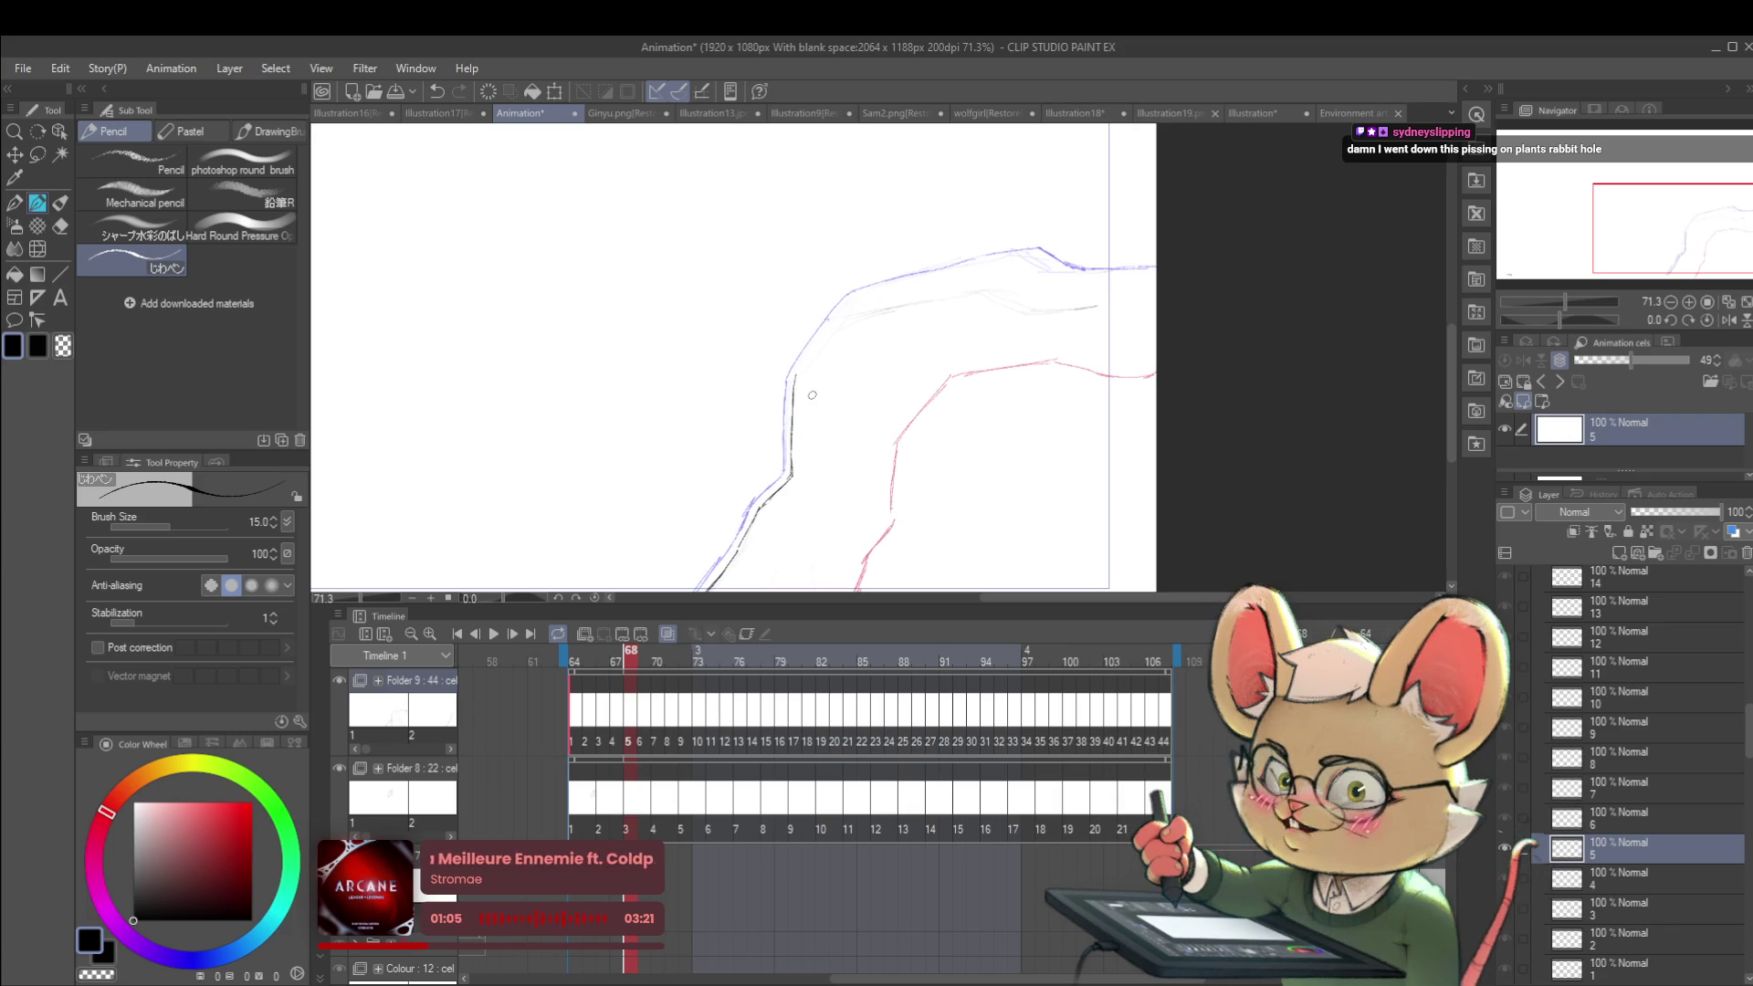
{"action": "scroll", "coordinate": [867, 466], "scroll_direction": "up", "scroll_amount": 1}
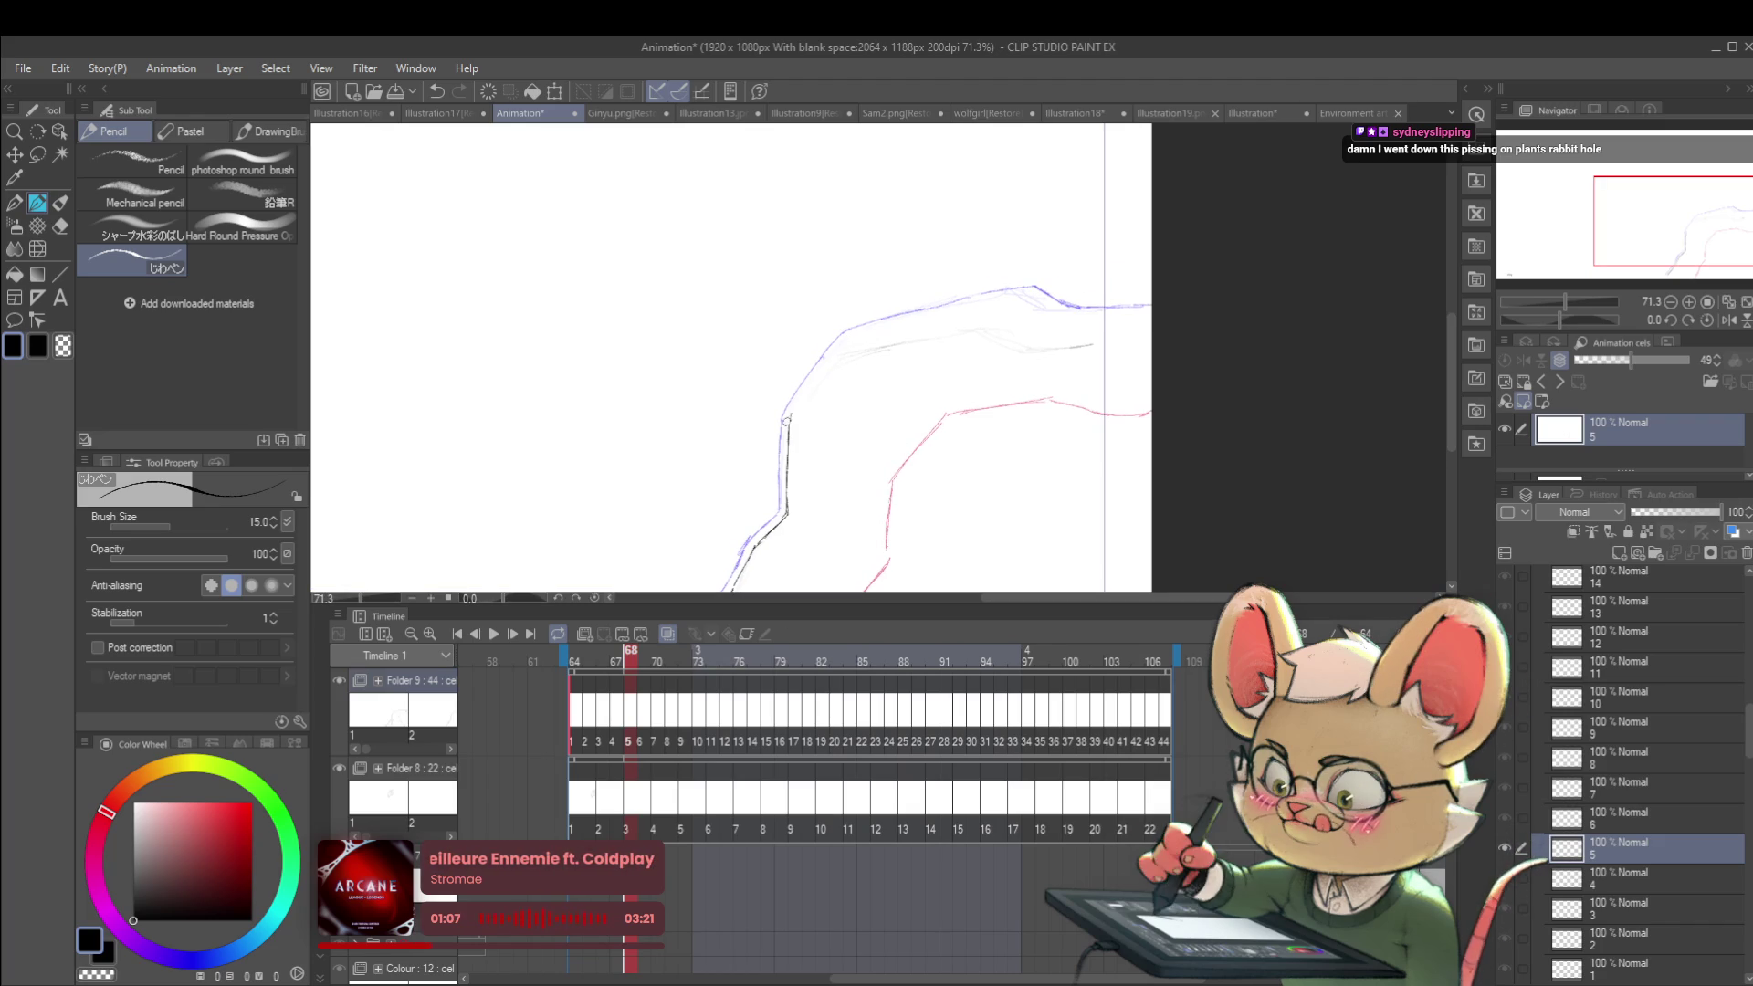
{"action": "key", "text": "ctrl+z"}
{"action": "left_click_drag", "start_coordinate": [787, 415], "coordinate": [835, 352]}
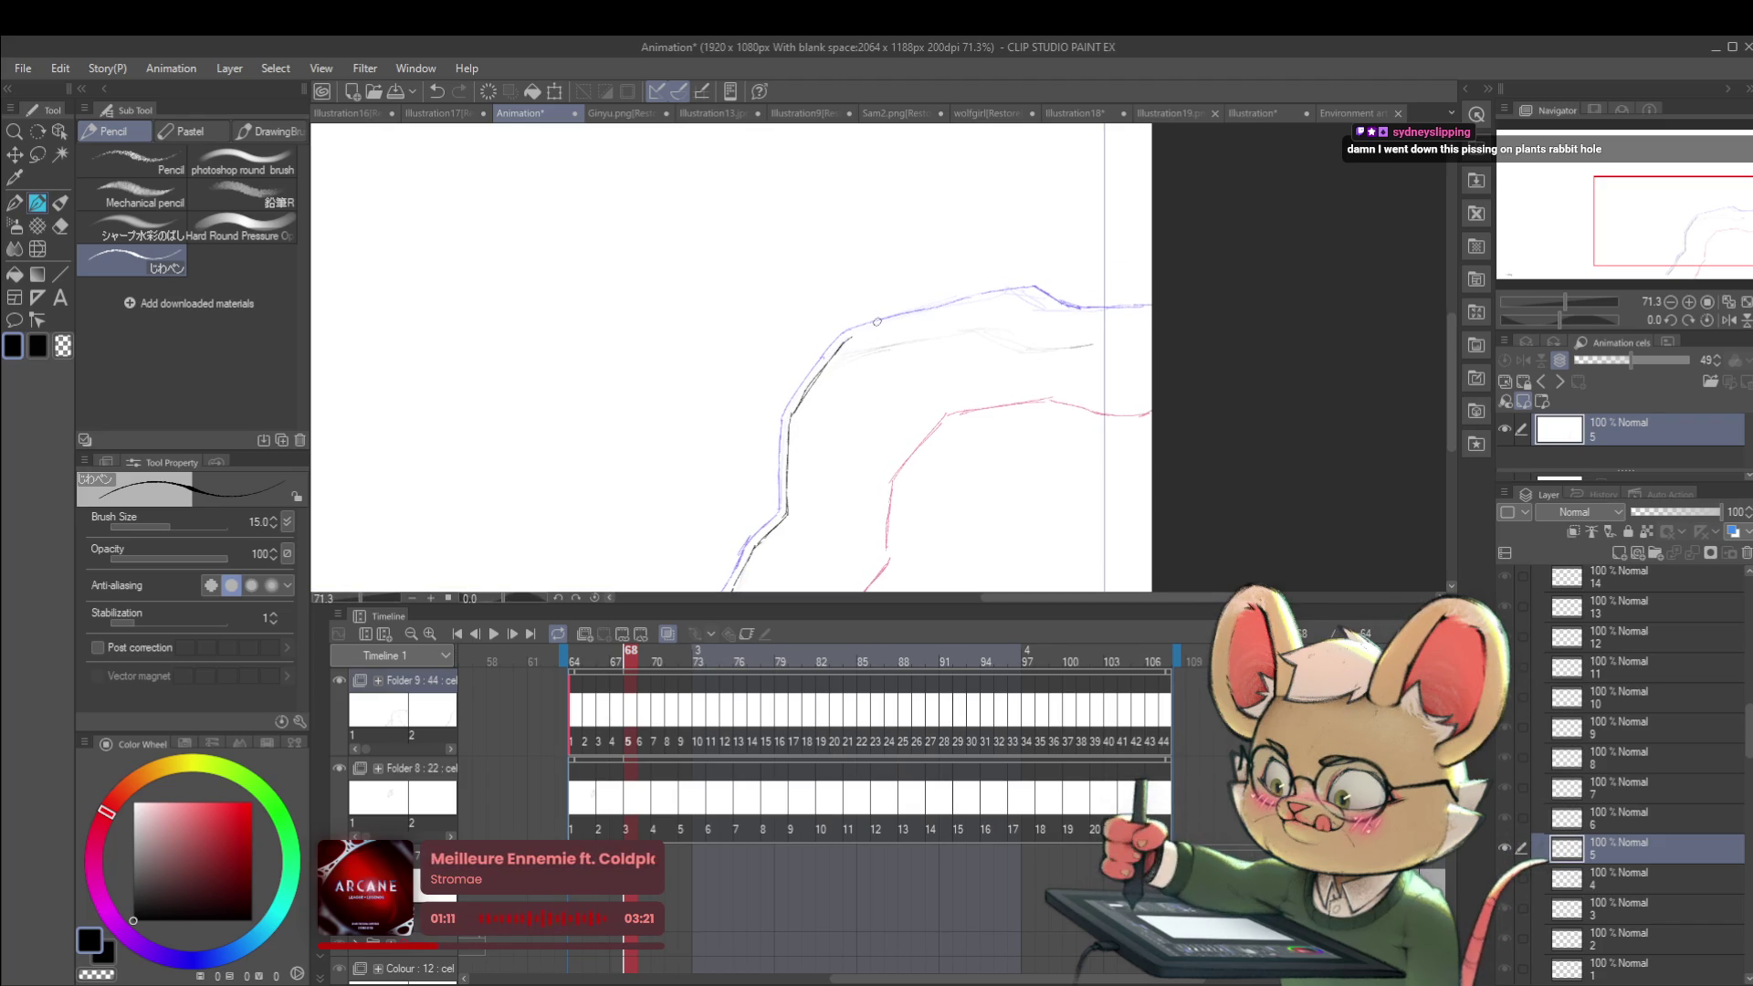
Step: Try a stroke along the top contour, undo it, and move on to frame 69's cel 6
{"action": "left_click_drag", "start_coordinate": [854, 334], "coordinate": [1036, 290]}
{"action": "key", "text": "ctrl+z"}
{"action": "key", "text": "ctrl+z"}
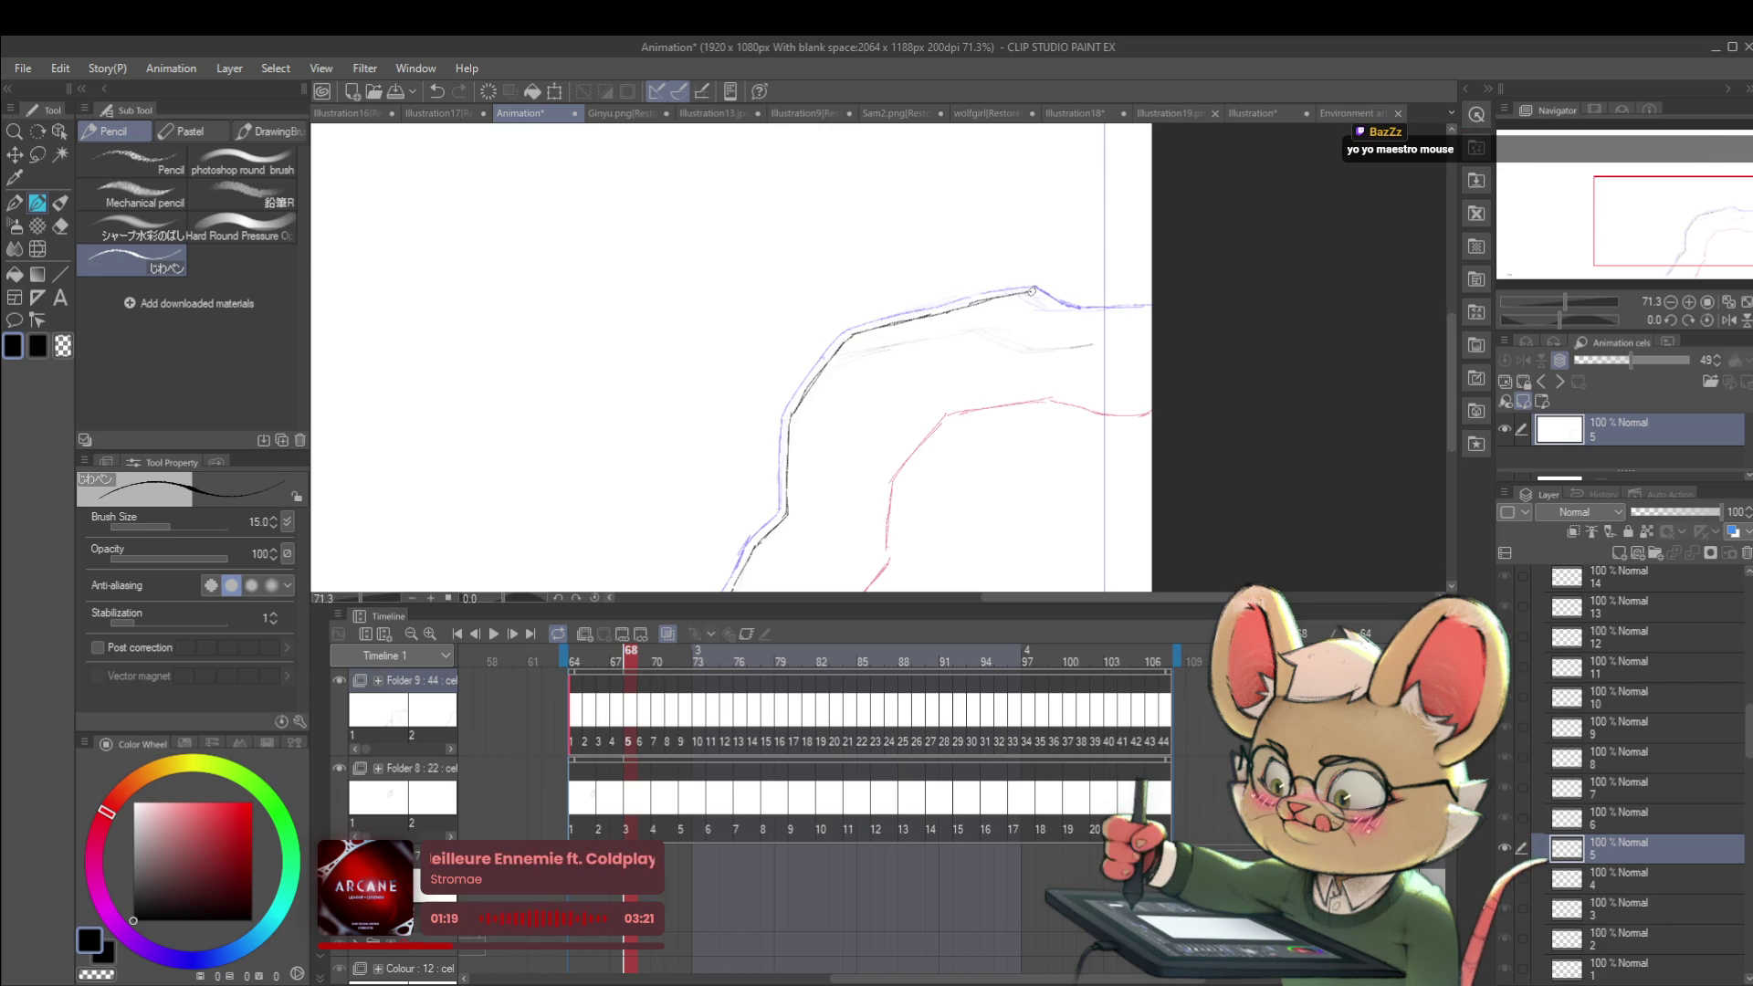
{"action": "mouse_move", "coordinate": [1031, 275]}
{"action": "left_mouse_down"}
{"action": "mouse_move", "coordinate": [693, 259]}
{"action": "mouse_move", "coordinate": [712, 291]}
{"action": "mouse_move", "coordinate": [798, 336]}
{"action": "mouse_move", "coordinate": [1003, 382]}
{"action": "left_mouse_up"}
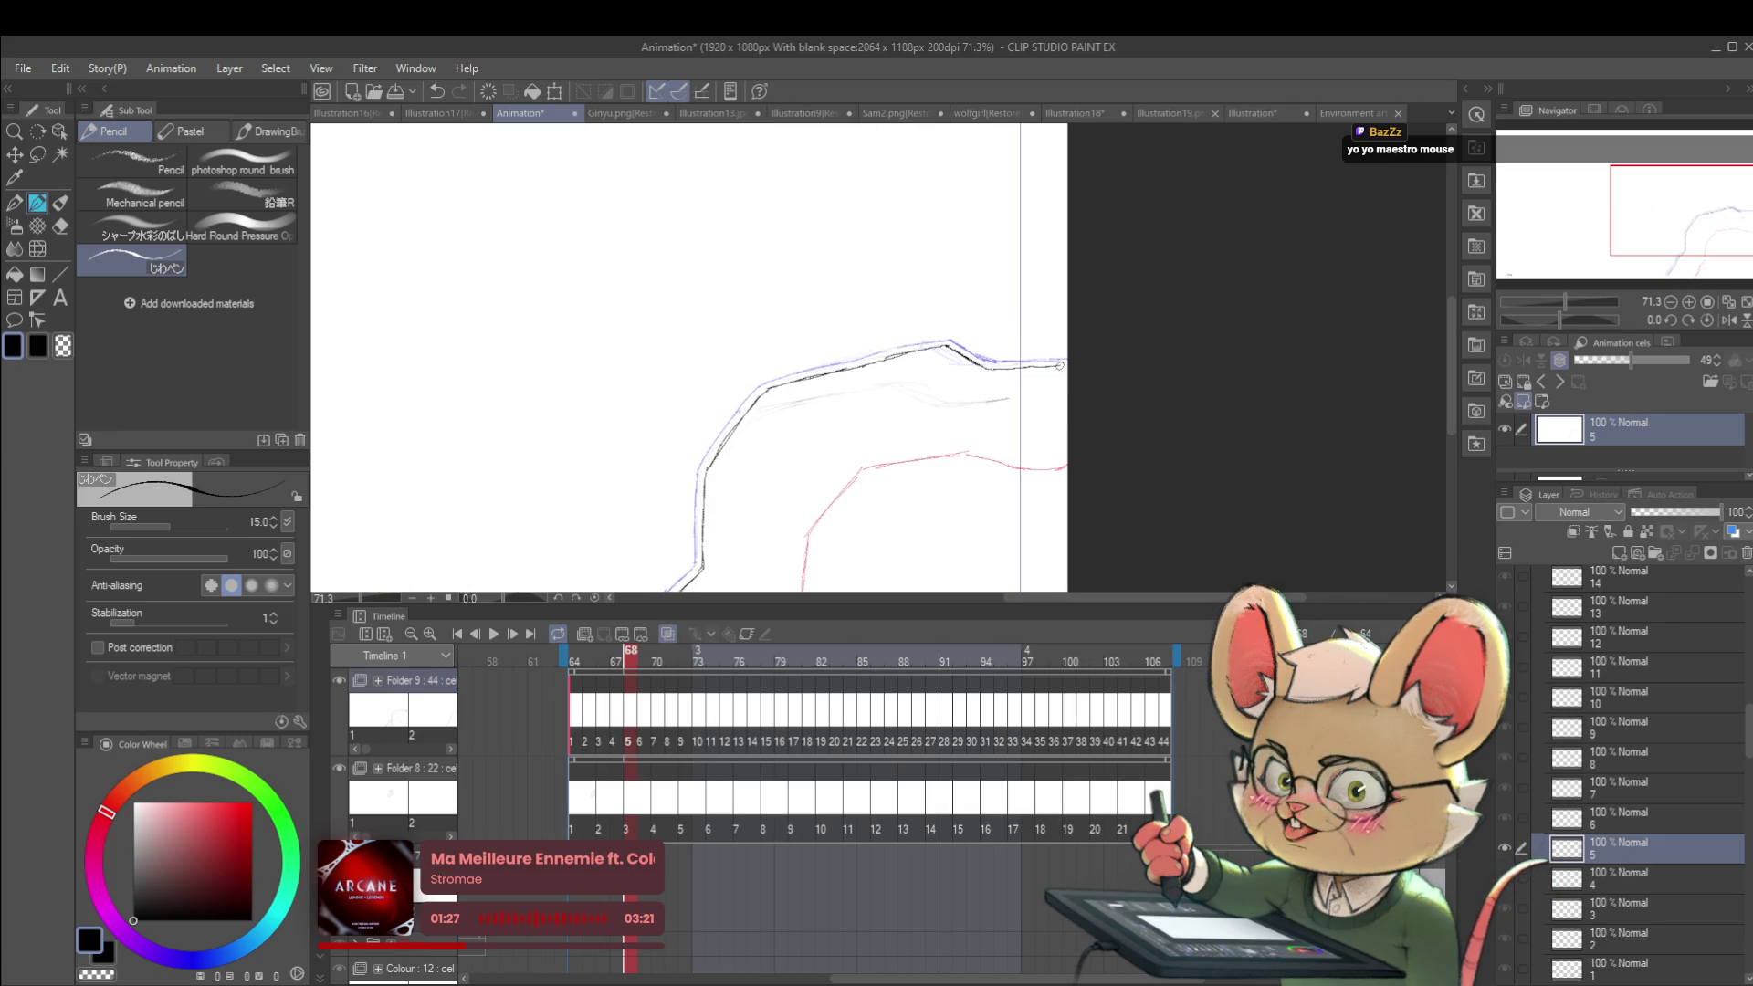
{"action": "scroll", "coordinate": [1063, 372], "scroll_direction": "down", "scroll_amount": 1}
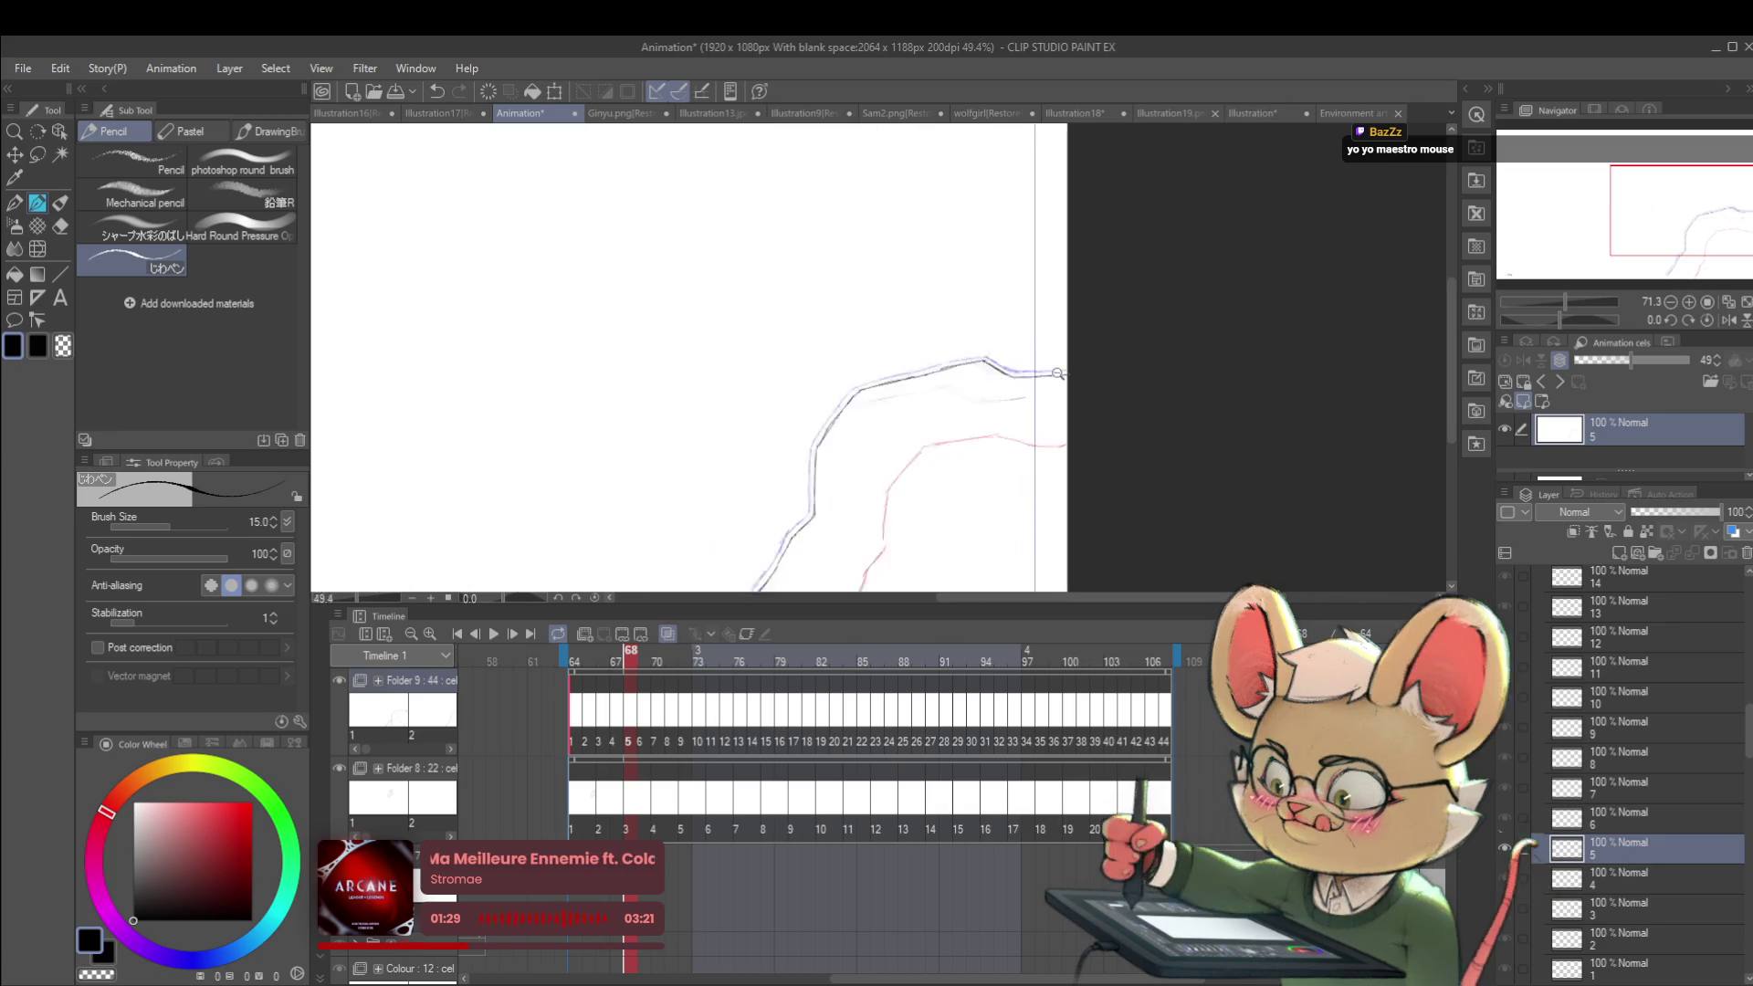
{"action": "scroll", "coordinate": [1025, 247], "scroll_direction": "down", "scroll_amount": 1}
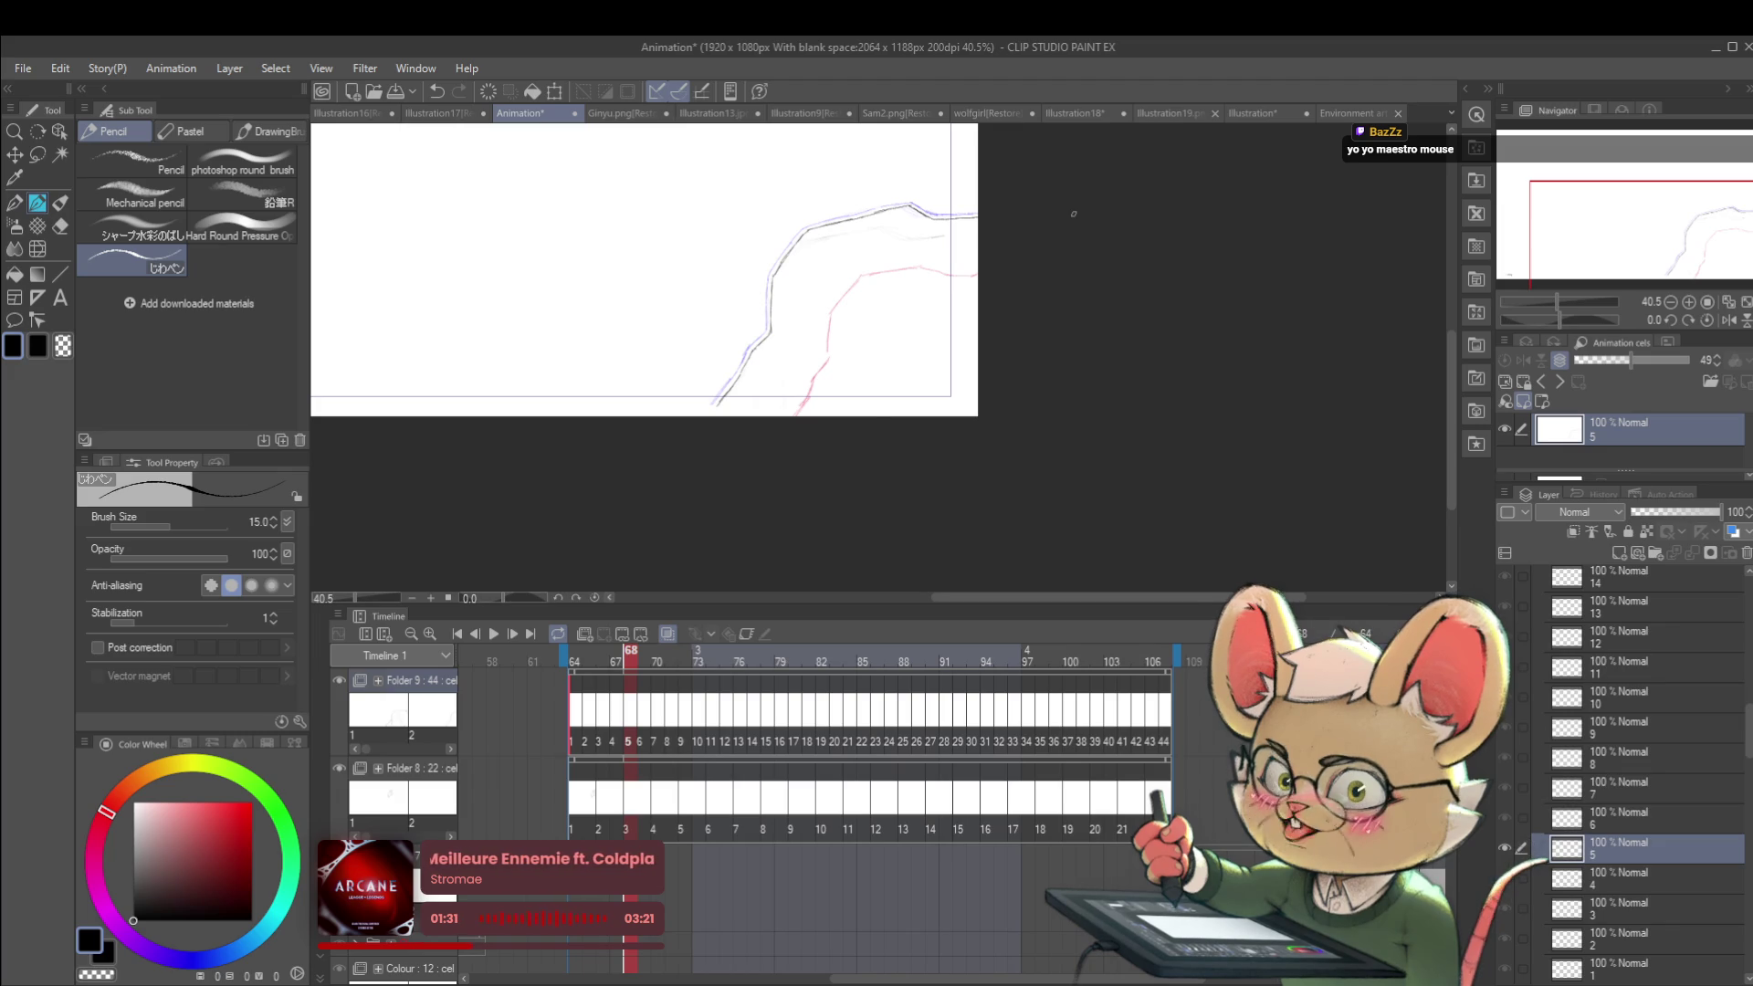
{"action": "key", "text": "Right"}
{"action": "left_click_drag", "start_coordinate": [831, 402], "coordinate": [795, 480]}
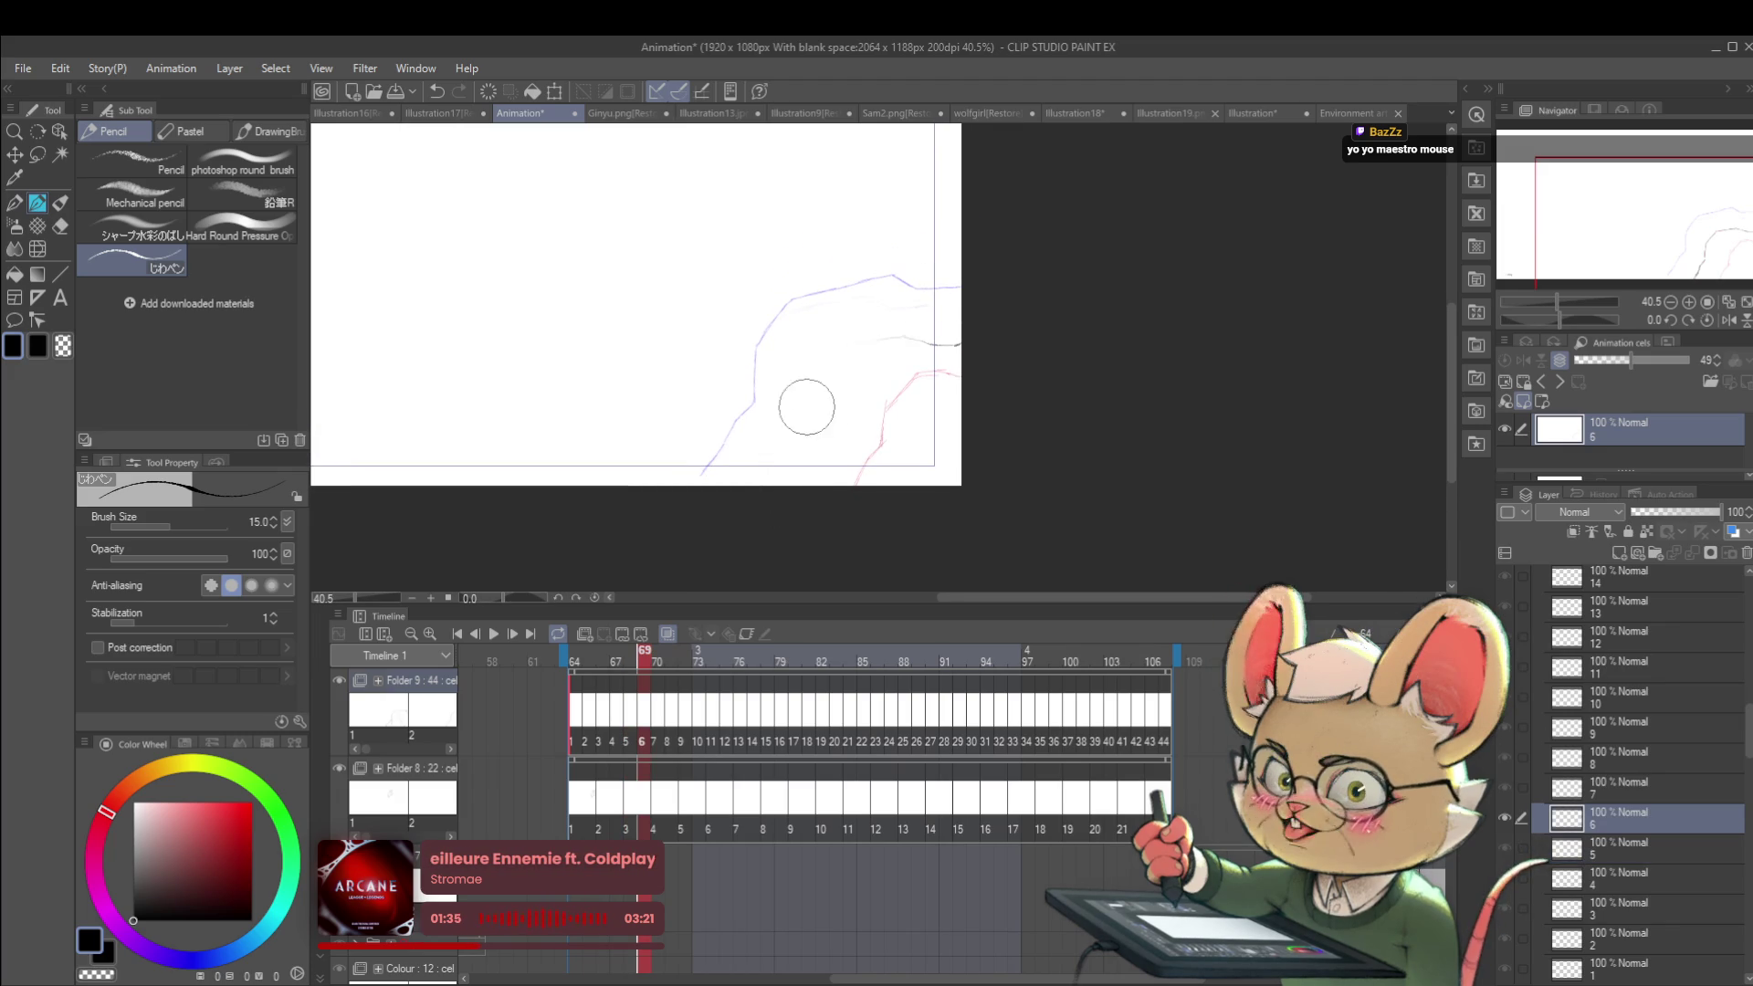
Step: Undo a stray stroke and ink cel 6's left contour from its base upward
{"action": "key", "text": "ctrl+z"}
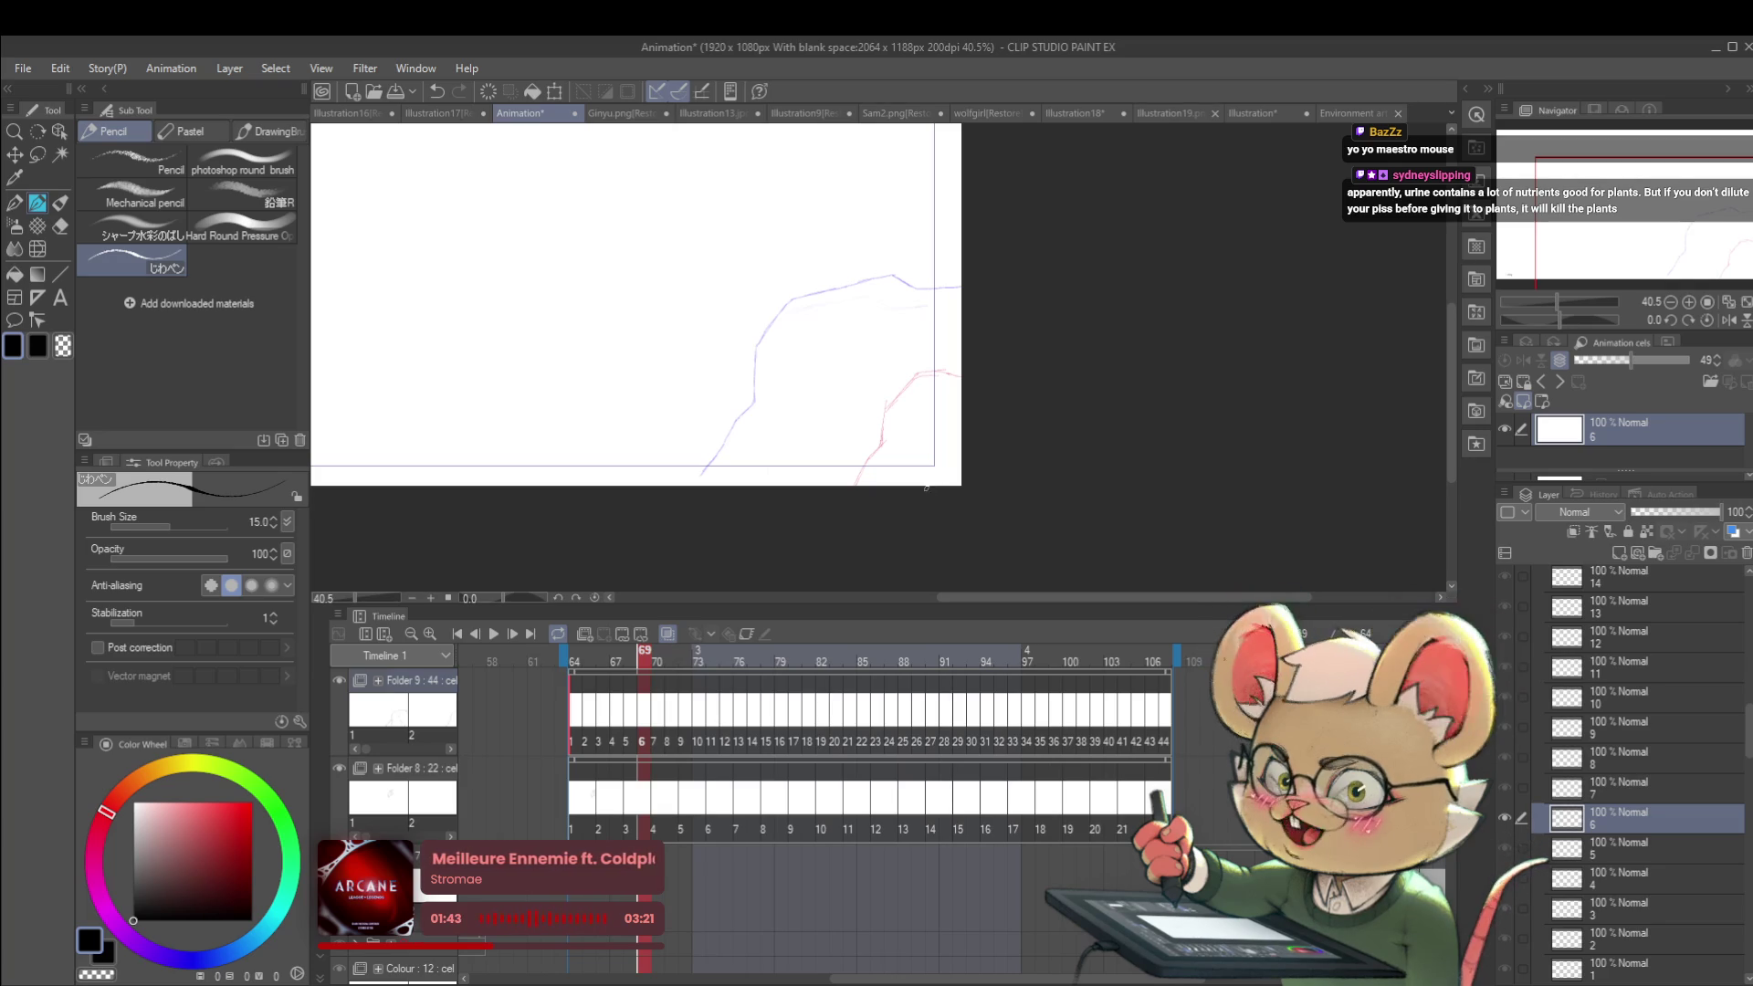
{"action": "scroll", "coordinate": [741, 443], "scroll_direction": "up", "scroll_amount": 3}
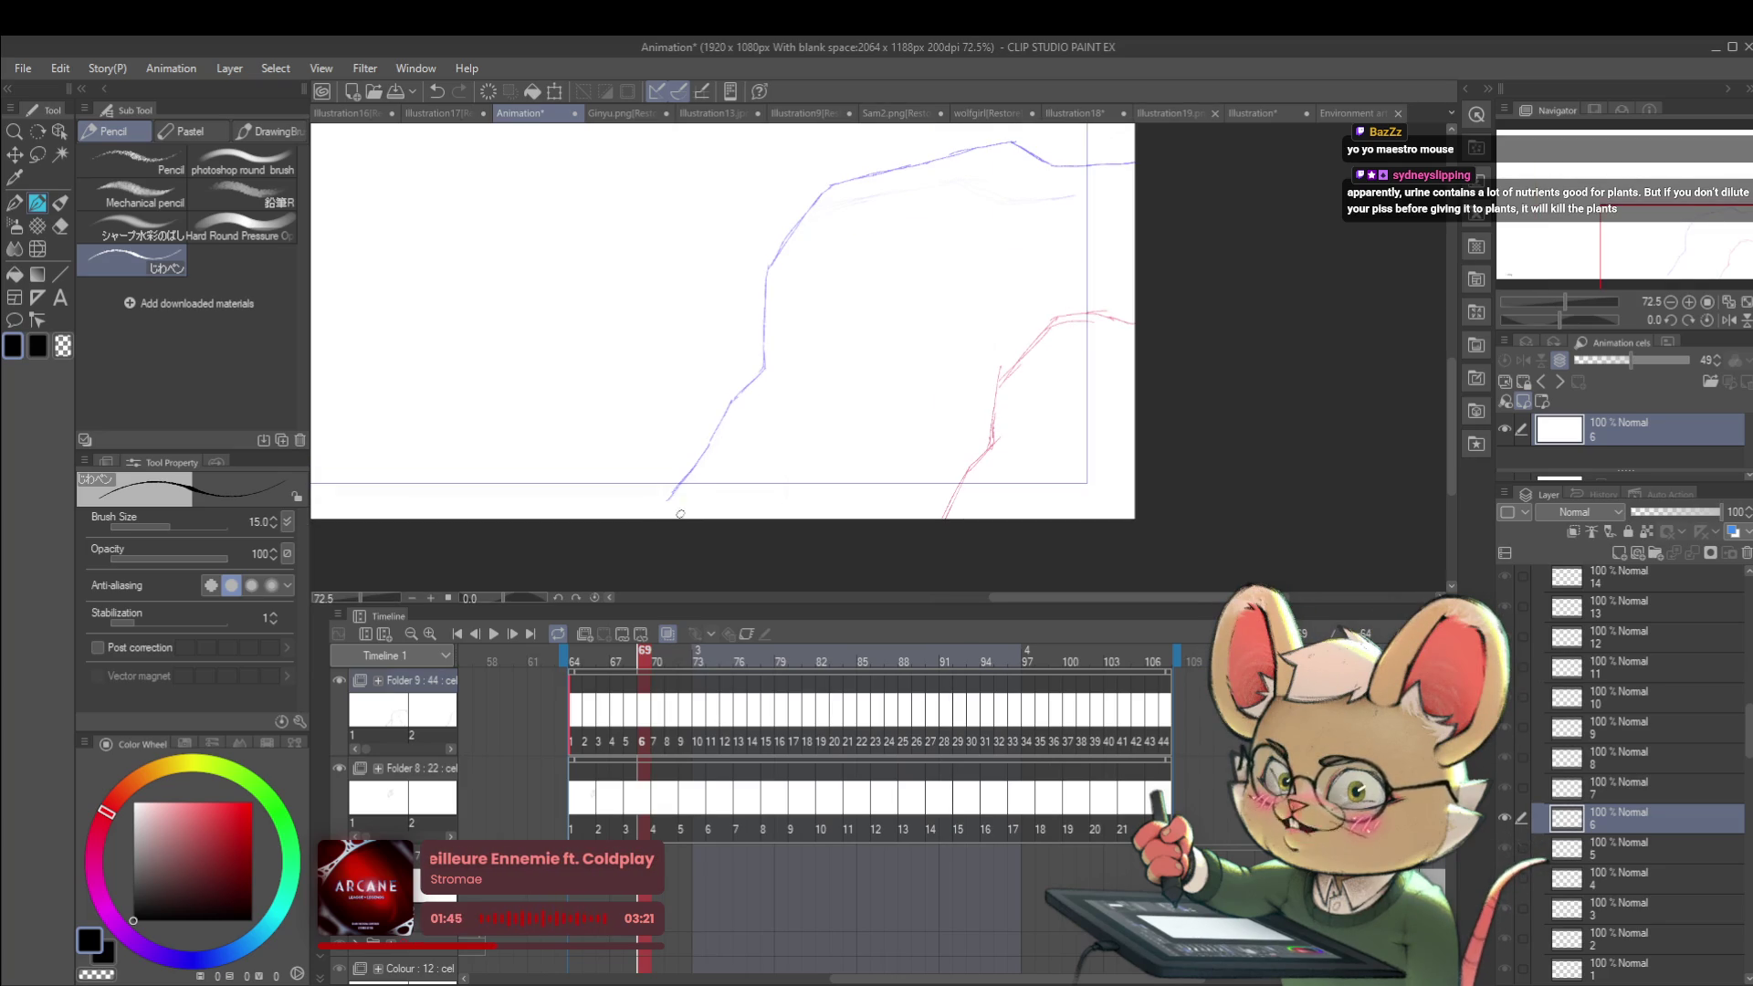
{"action": "left_click_drag", "start_coordinate": [678, 514], "coordinate": [721, 456]}
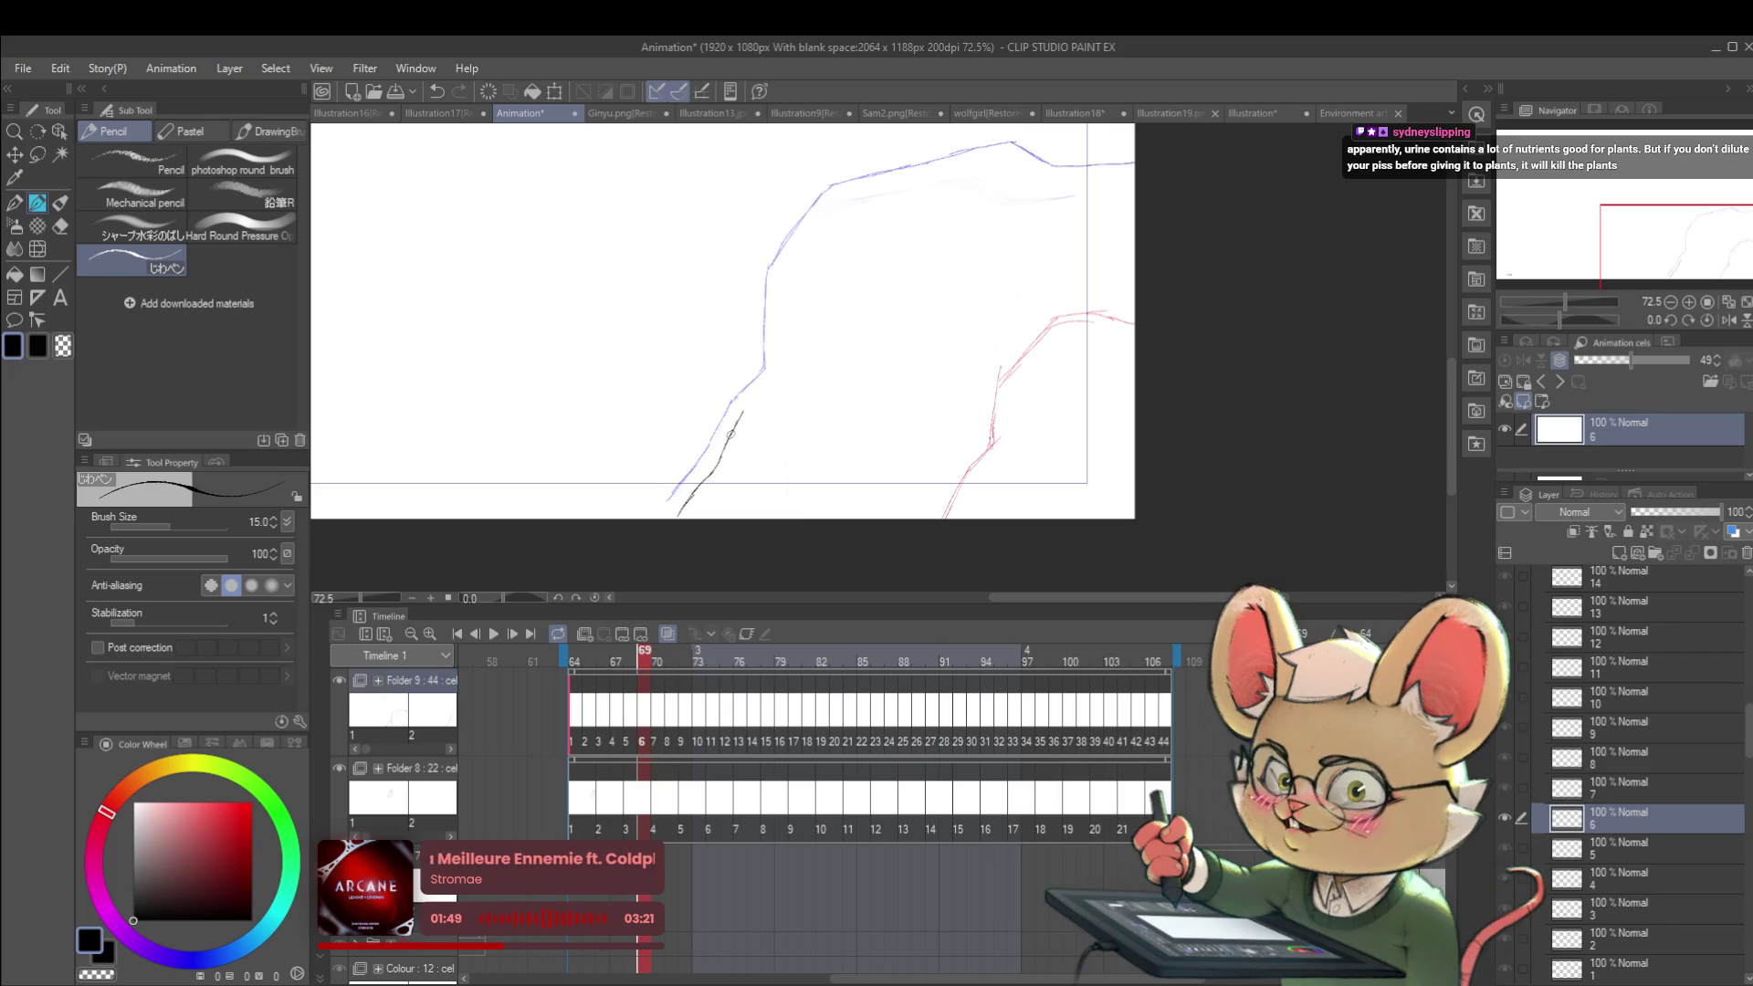
{"action": "mouse_move", "coordinate": [721, 456]}
{"action": "left_mouse_down"}
{"action": "mouse_move", "coordinate": [783, 376]}
{"action": "mouse_move", "coordinate": [787, 331]}
{"action": "left_mouse_up"}
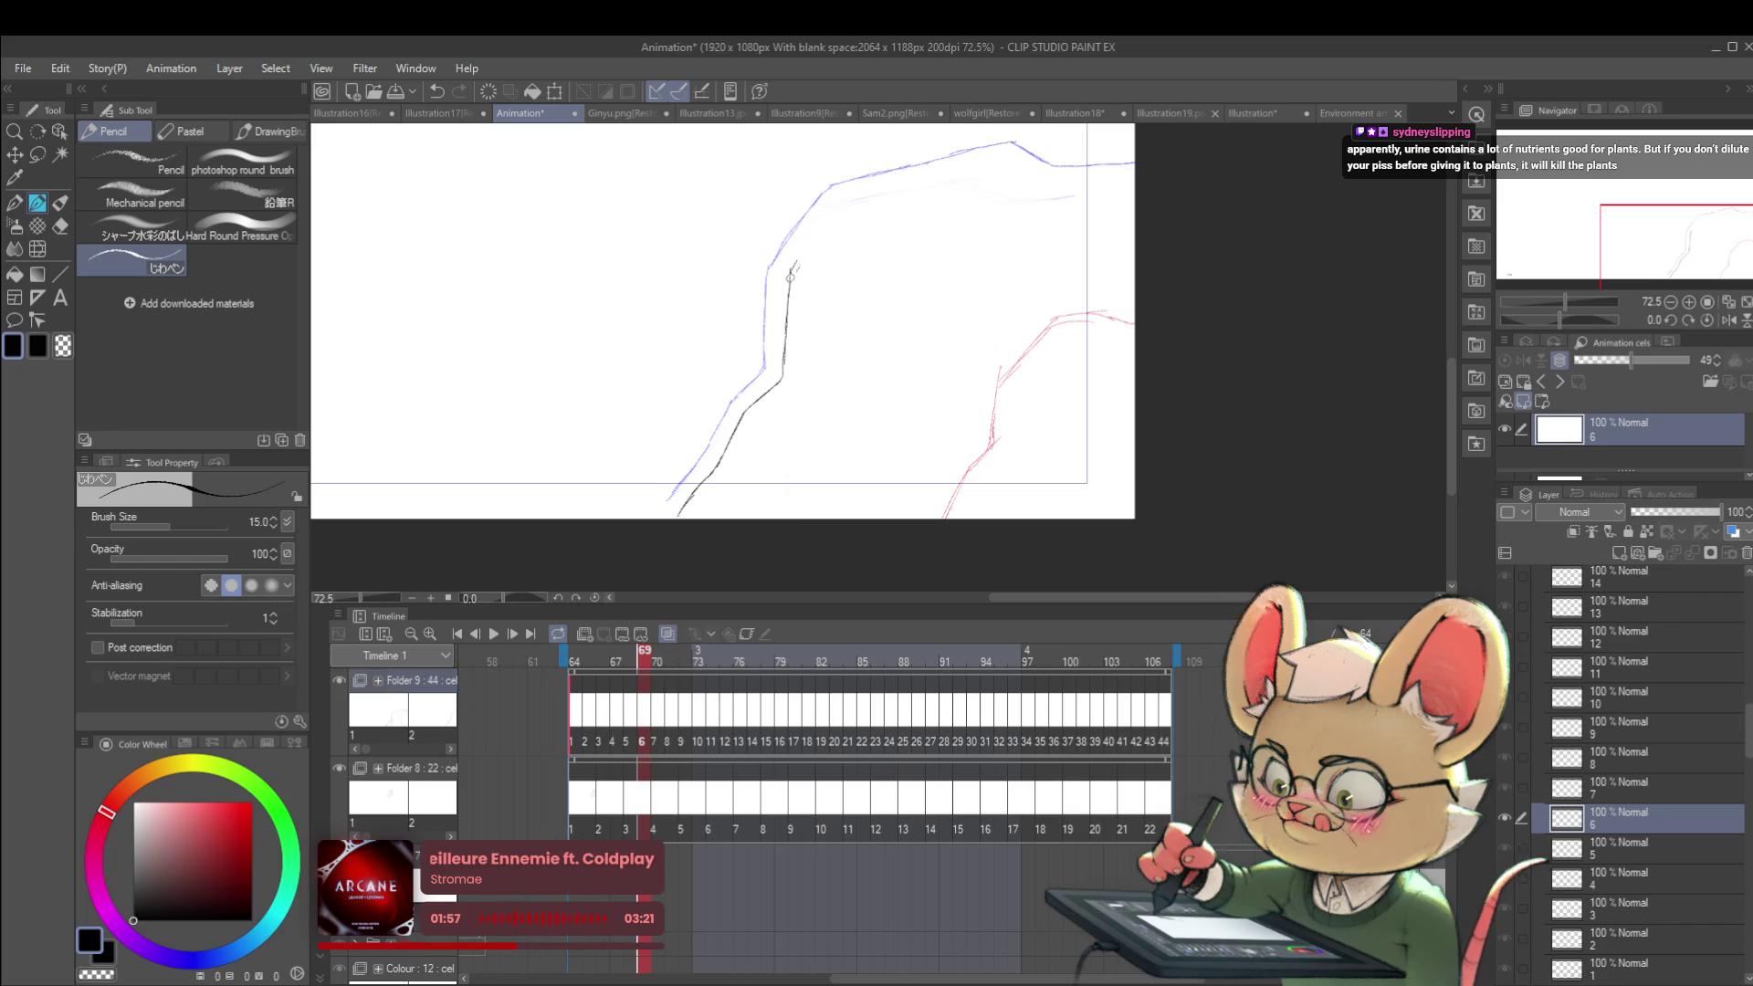
Step: Ink the line along the blue guide's top to the cliff's top-right corner, redoing two strokes
{"action": "mouse_move", "coordinate": [789, 272]}
{"action": "left_mouse_down"}
{"action": "mouse_move", "coordinate": [844, 196]}
{"action": "mouse_move", "coordinate": [1011, 156]}
{"action": "left_mouse_up"}
{"action": "key", "text": "ctrl+z"}
{"action": "key", "text": "ctrl+z"}
{"action": "mouse_move", "coordinate": [843, 194]}
{"action": "left_mouse_down"}
{"action": "mouse_move", "coordinate": [1011, 158]}
{"action": "mouse_move", "coordinate": [879, 192]}
{"action": "left_mouse_up"}
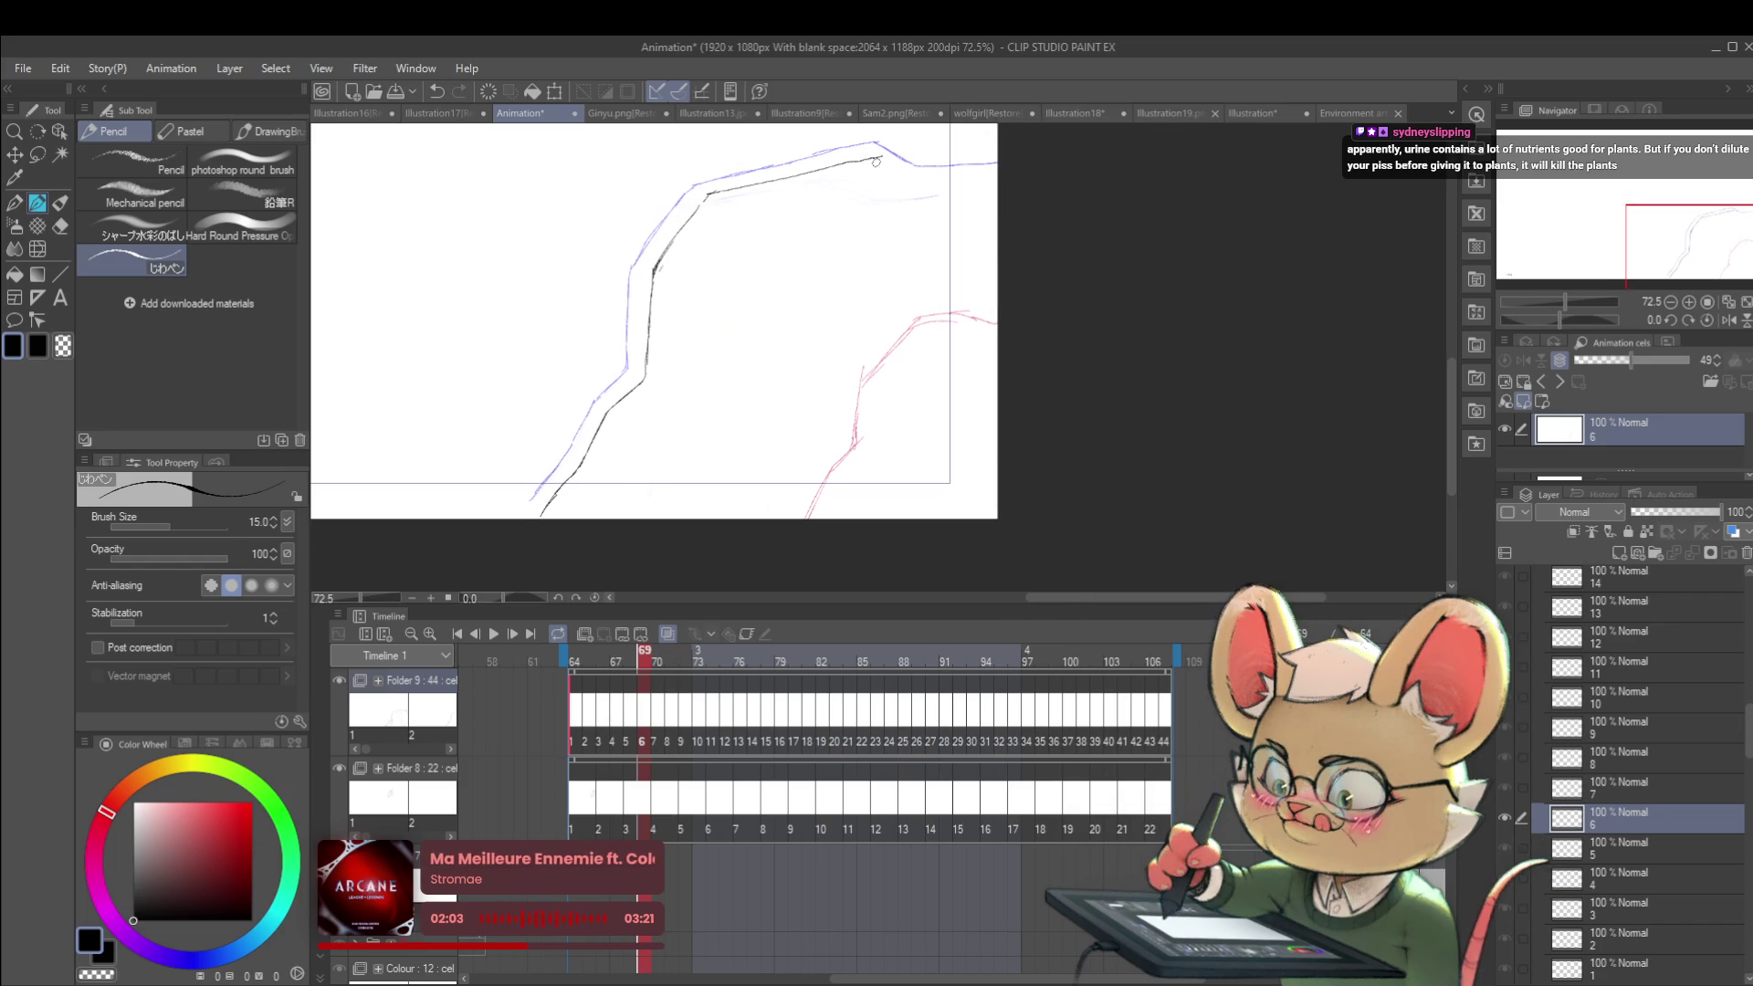
{"action": "key", "text": "ctrl+z"}
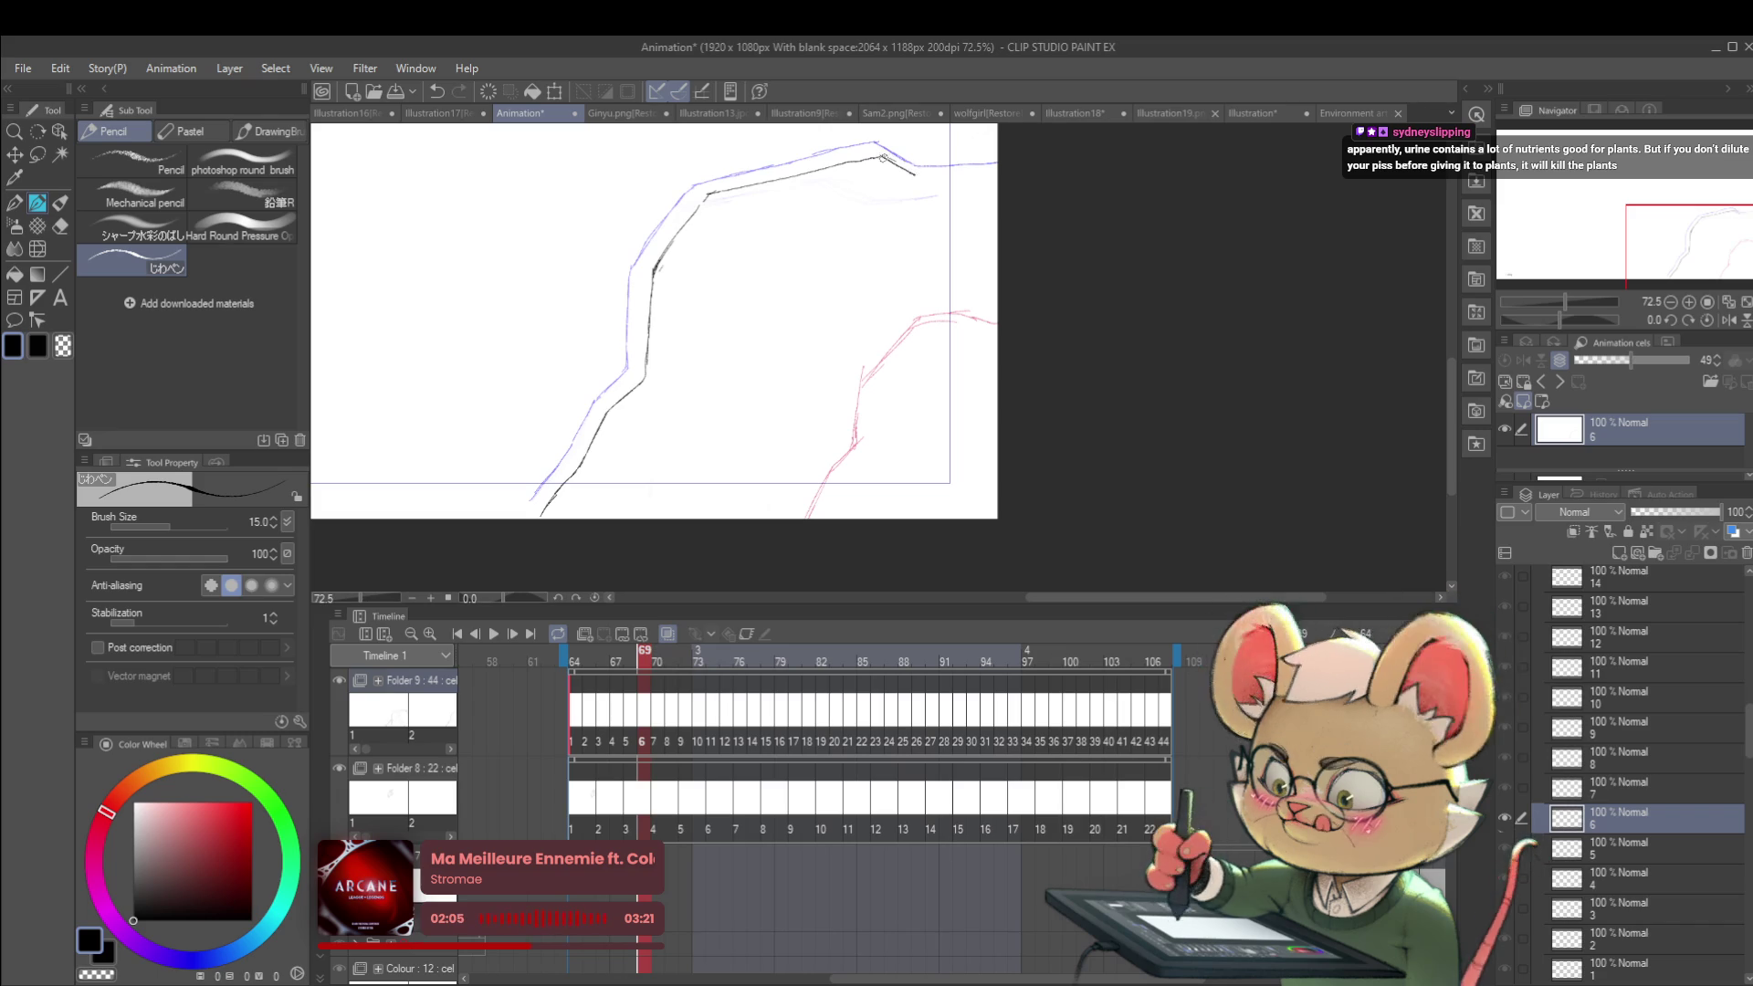
{"action": "left_click_drag", "start_coordinate": [881, 161], "coordinate": [924, 179]}
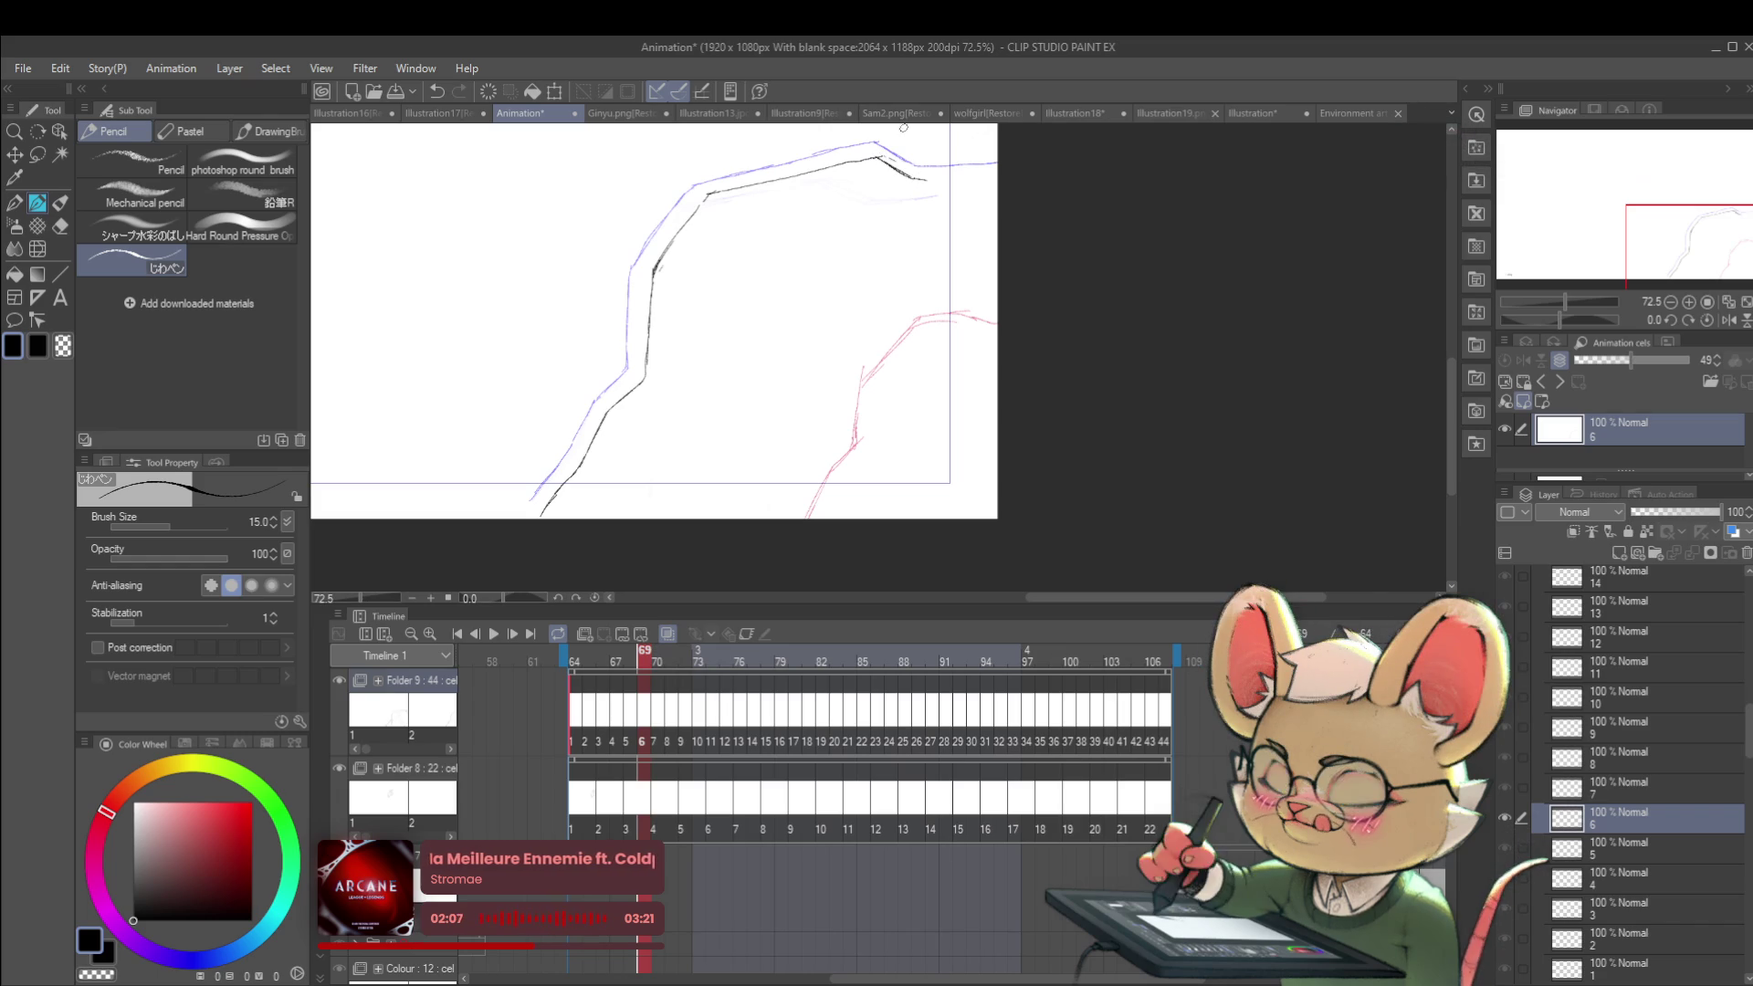
{"action": "left_click_drag", "start_coordinate": [971, 265], "coordinate": [988, 358]}
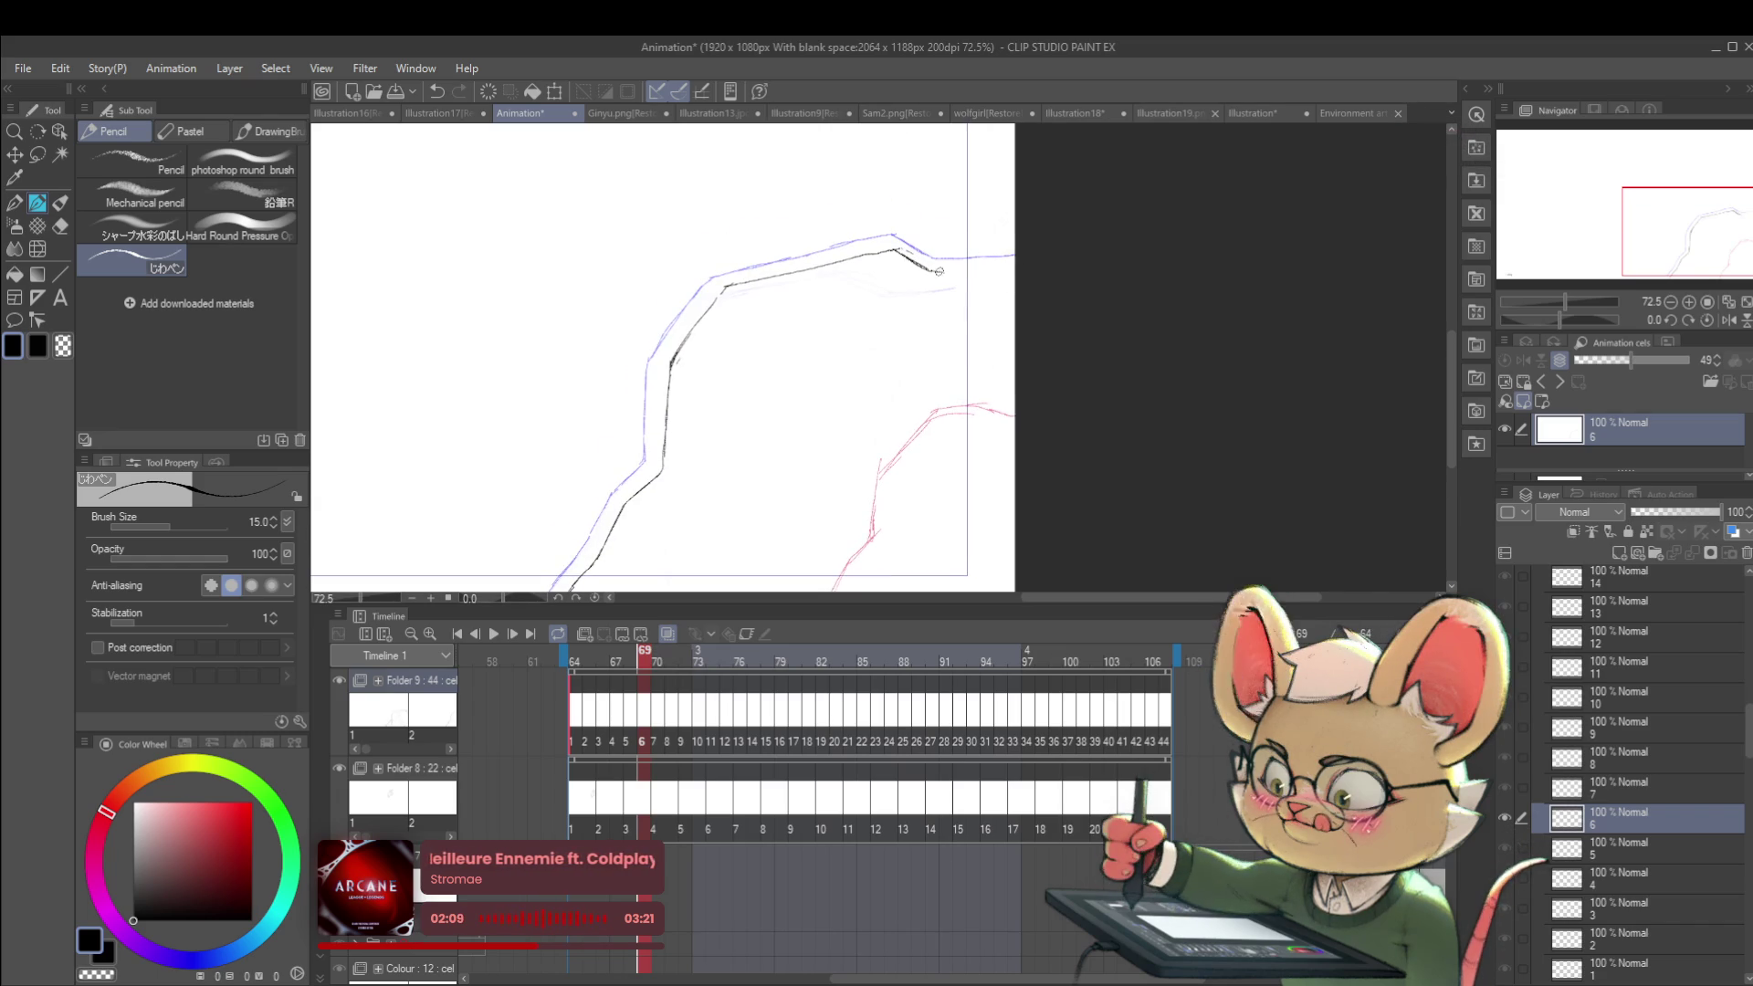
{"action": "scroll", "coordinate": [957, 247], "scroll_direction": "down", "scroll_amount": 5}
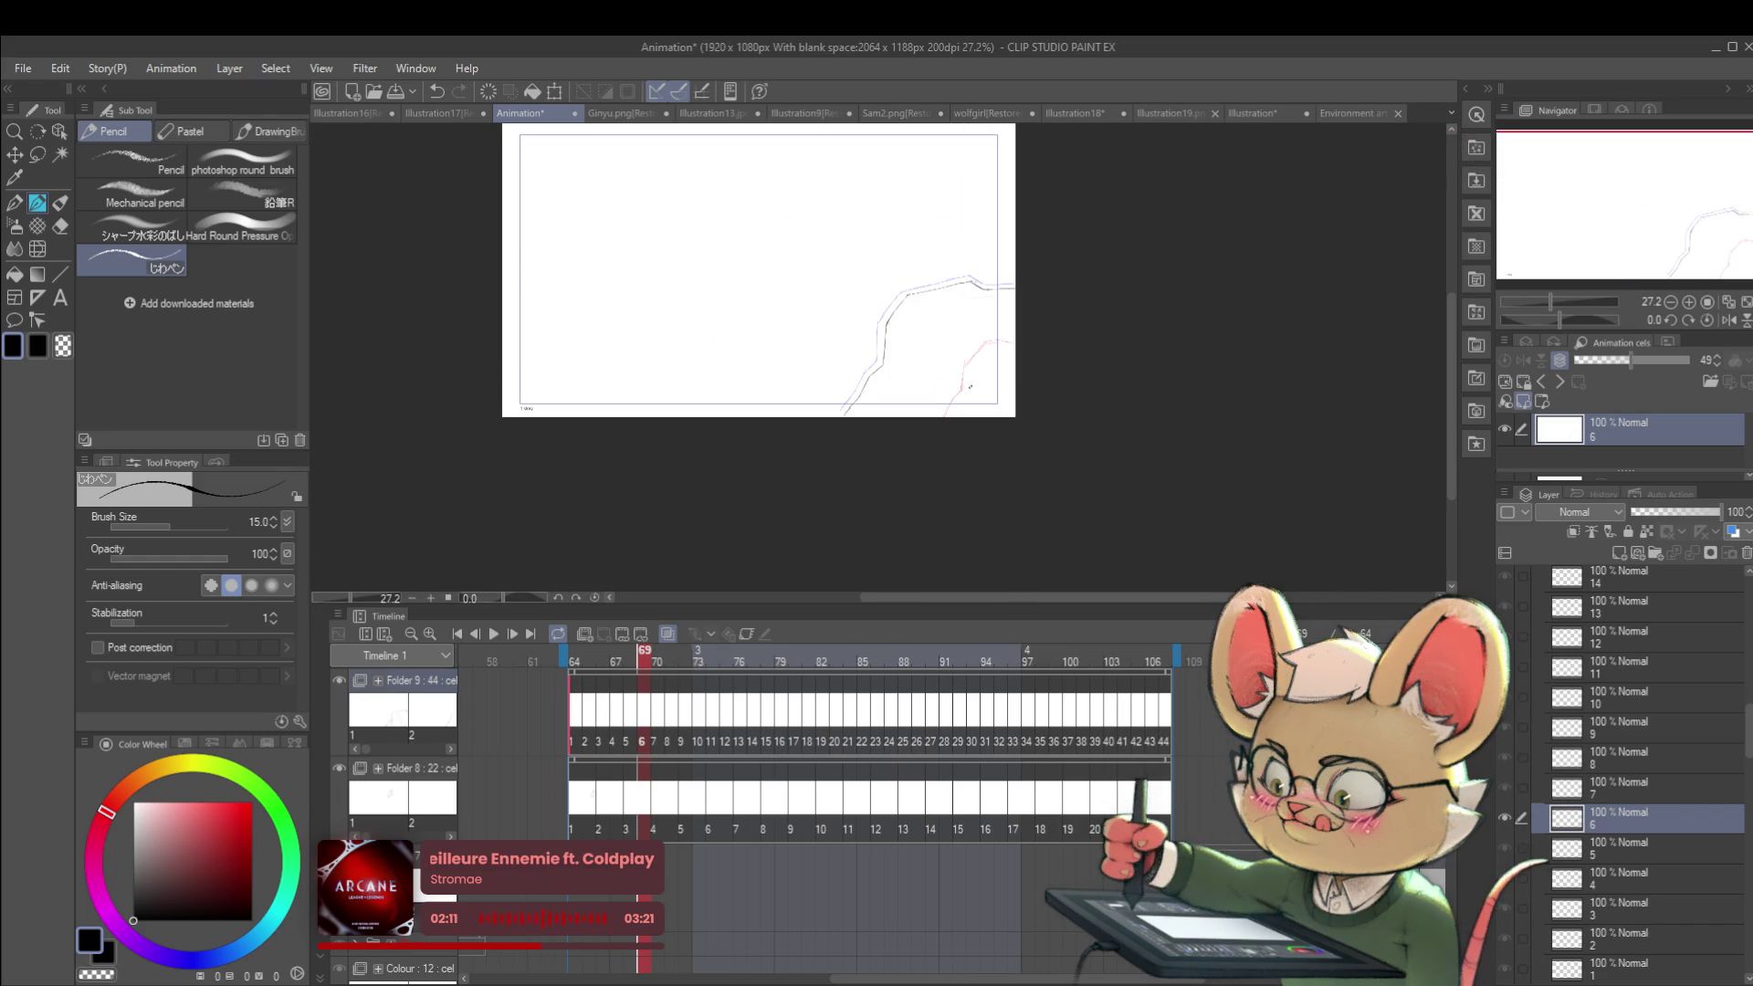
{"action": "key", "text": "ctrl+Right"}
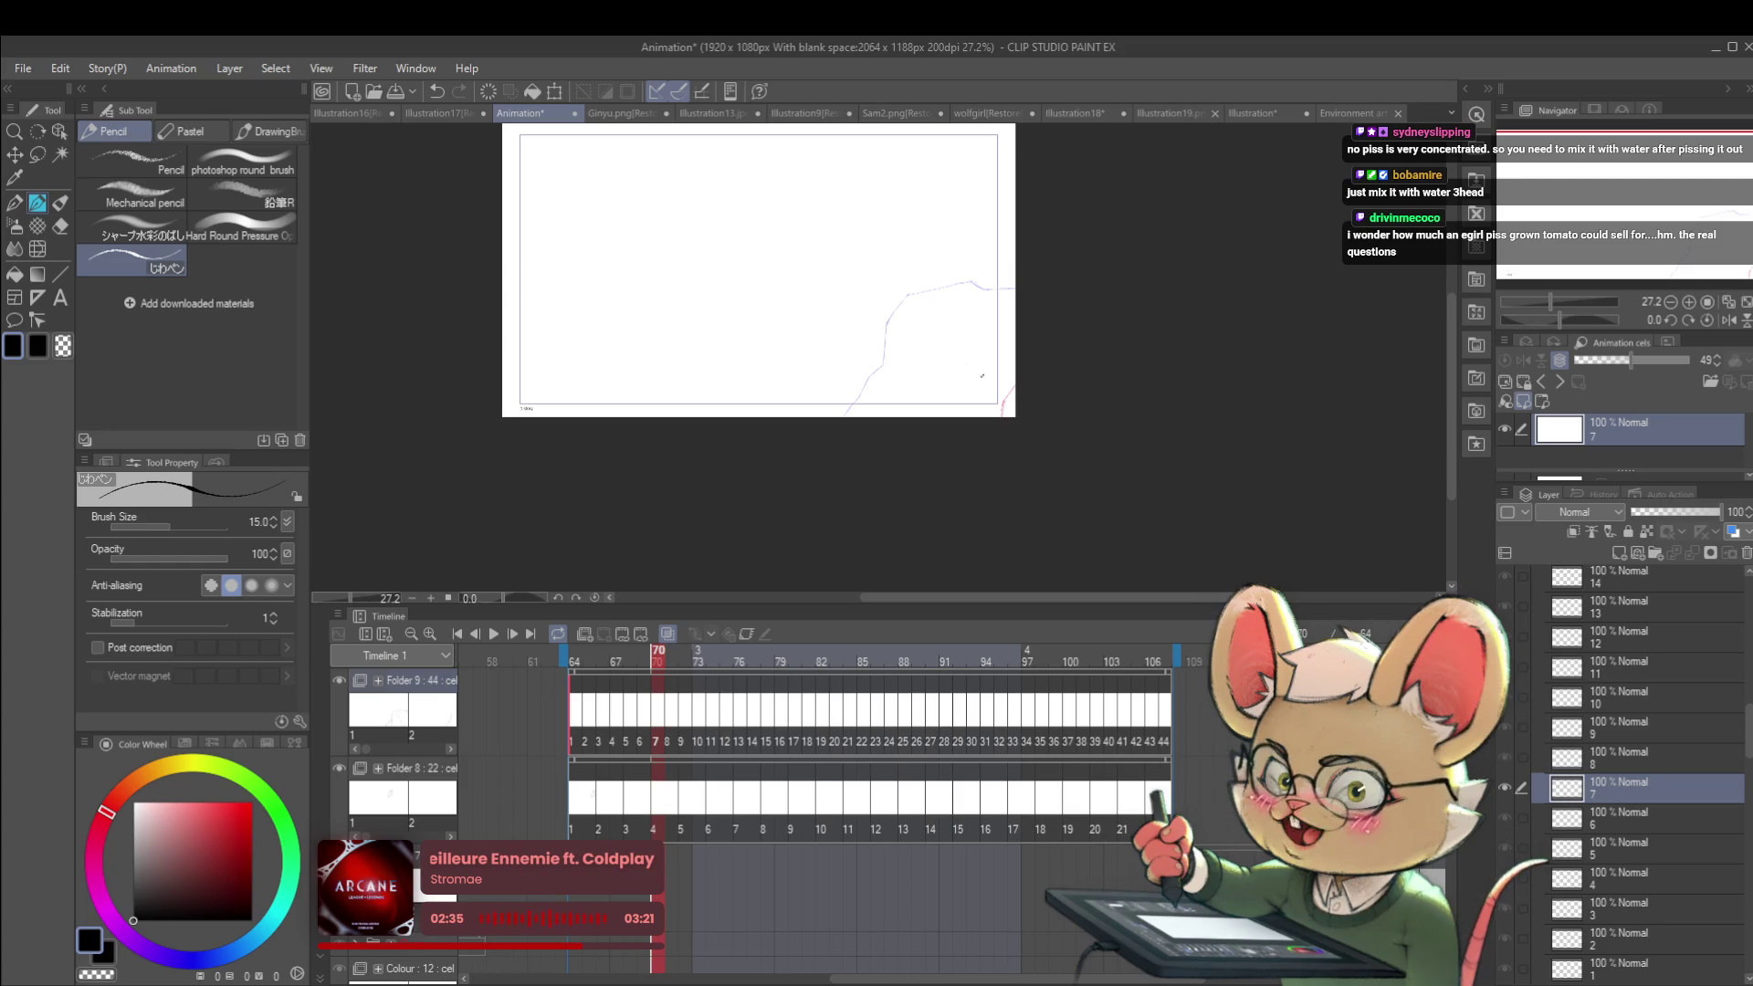
Step: Ink cel 7's cliff edge from the lower part along the top sketch to its short downward end
{"action": "scroll", "coordinate": [888, 398], "scroll_direction": "up", "scroll_amount": 3}
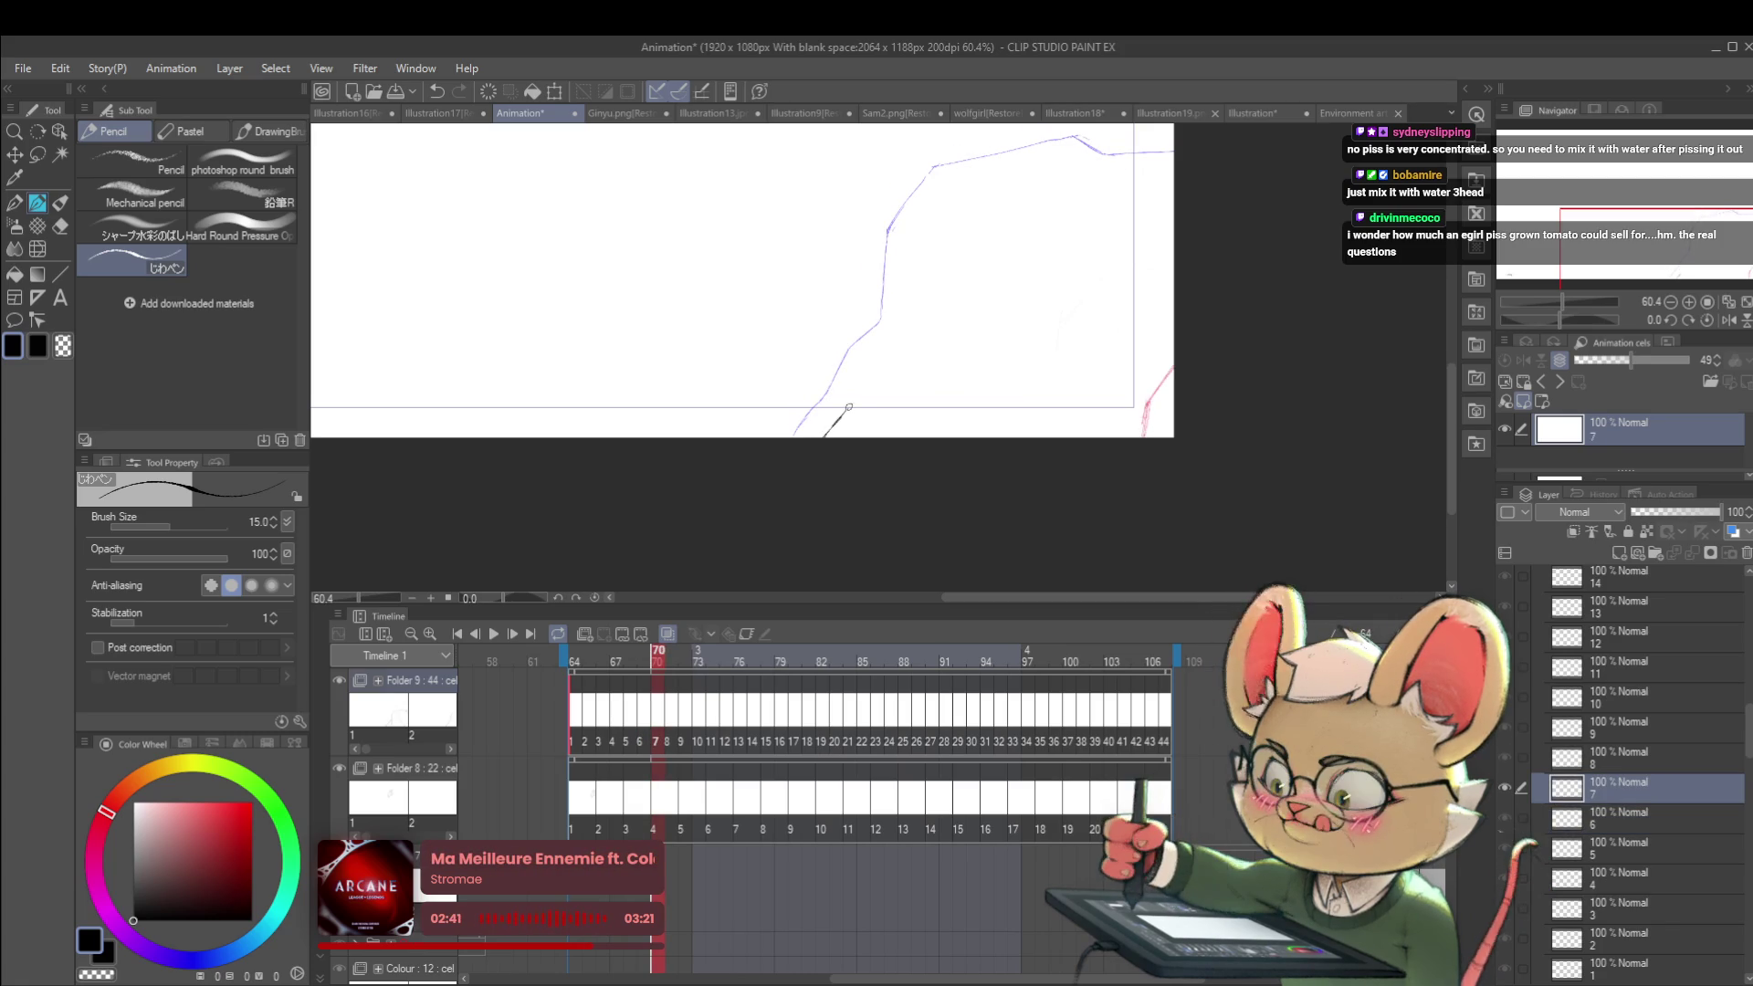
{"action": "mouse_move", "coordinate": [826, 434]}
{"action": "left_mouse_down"}
{"action": "mouse_move", "coordinate": [978, 178]}
{"action": "mouse_move", "coordinate": [1074, 155]}
{"action": "left_mouse_up"}
{"action": "left_click_drag", "start_coordinate": [983, 218], "coordinate": [743, 291]}
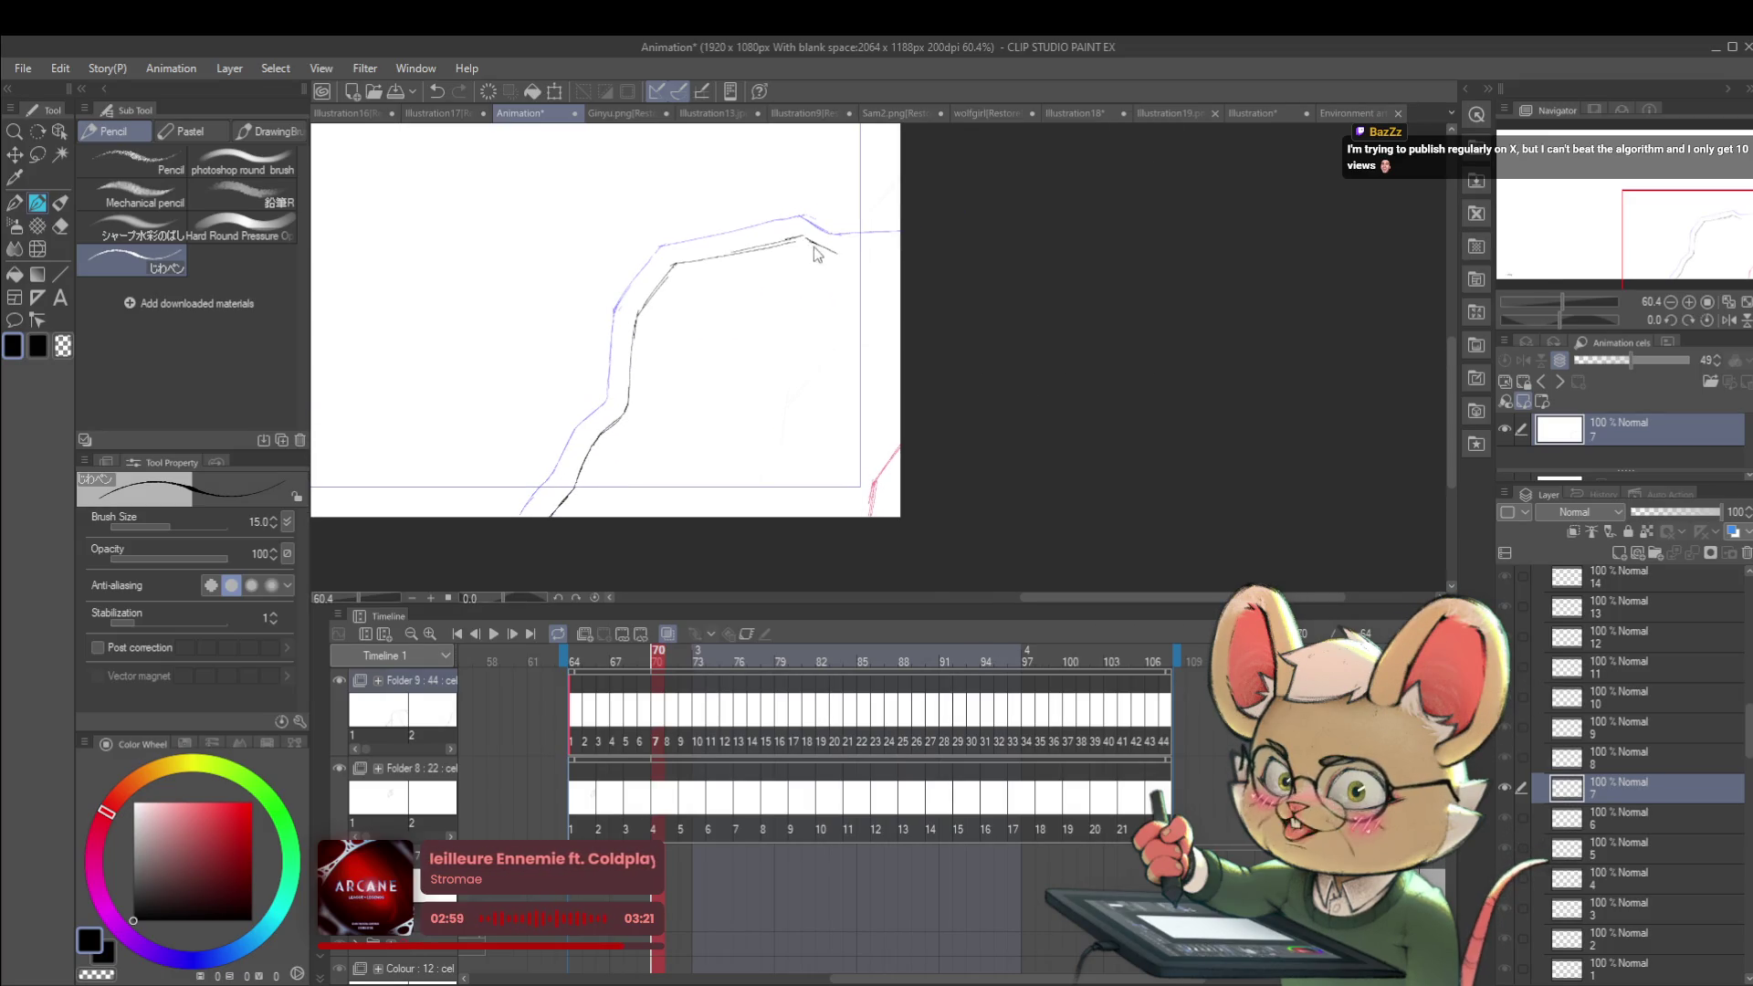
{"action": "left_click_drag", "start_coordinate": [802, 237], "coordinate": [848, 254]}
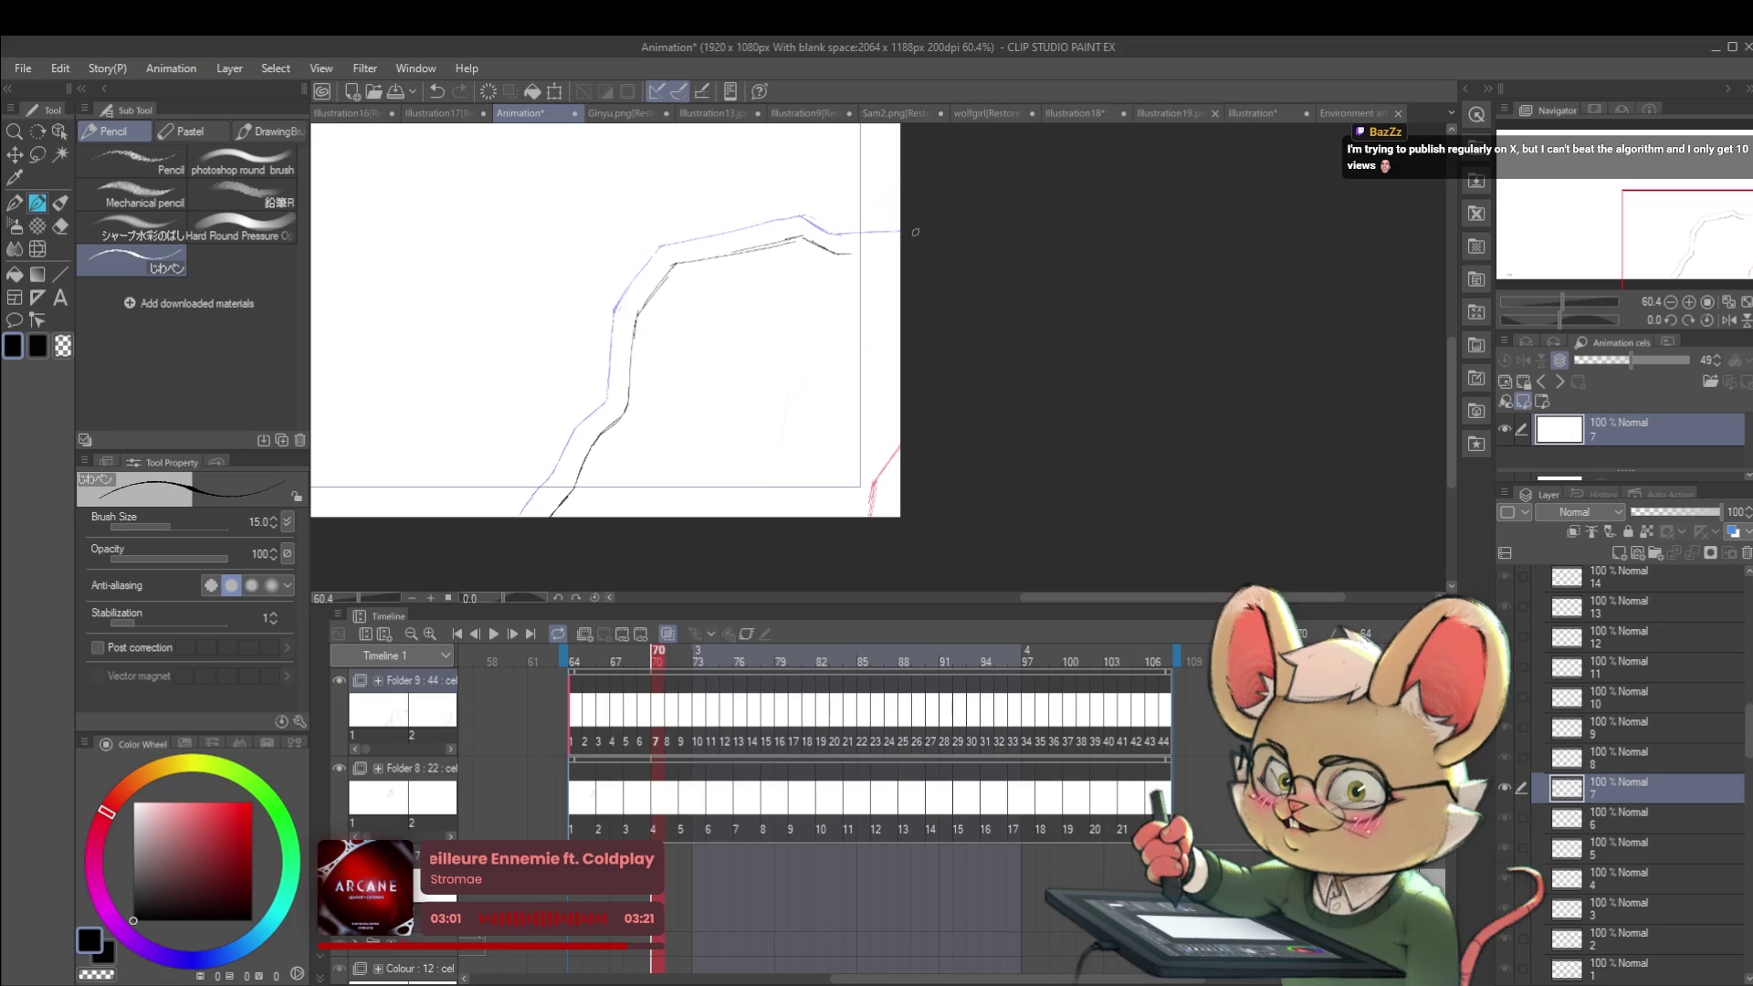
{"action": "scroll", "coordinate": [912, 285], "scroll_direction": "down", "scroll_amount": 2}
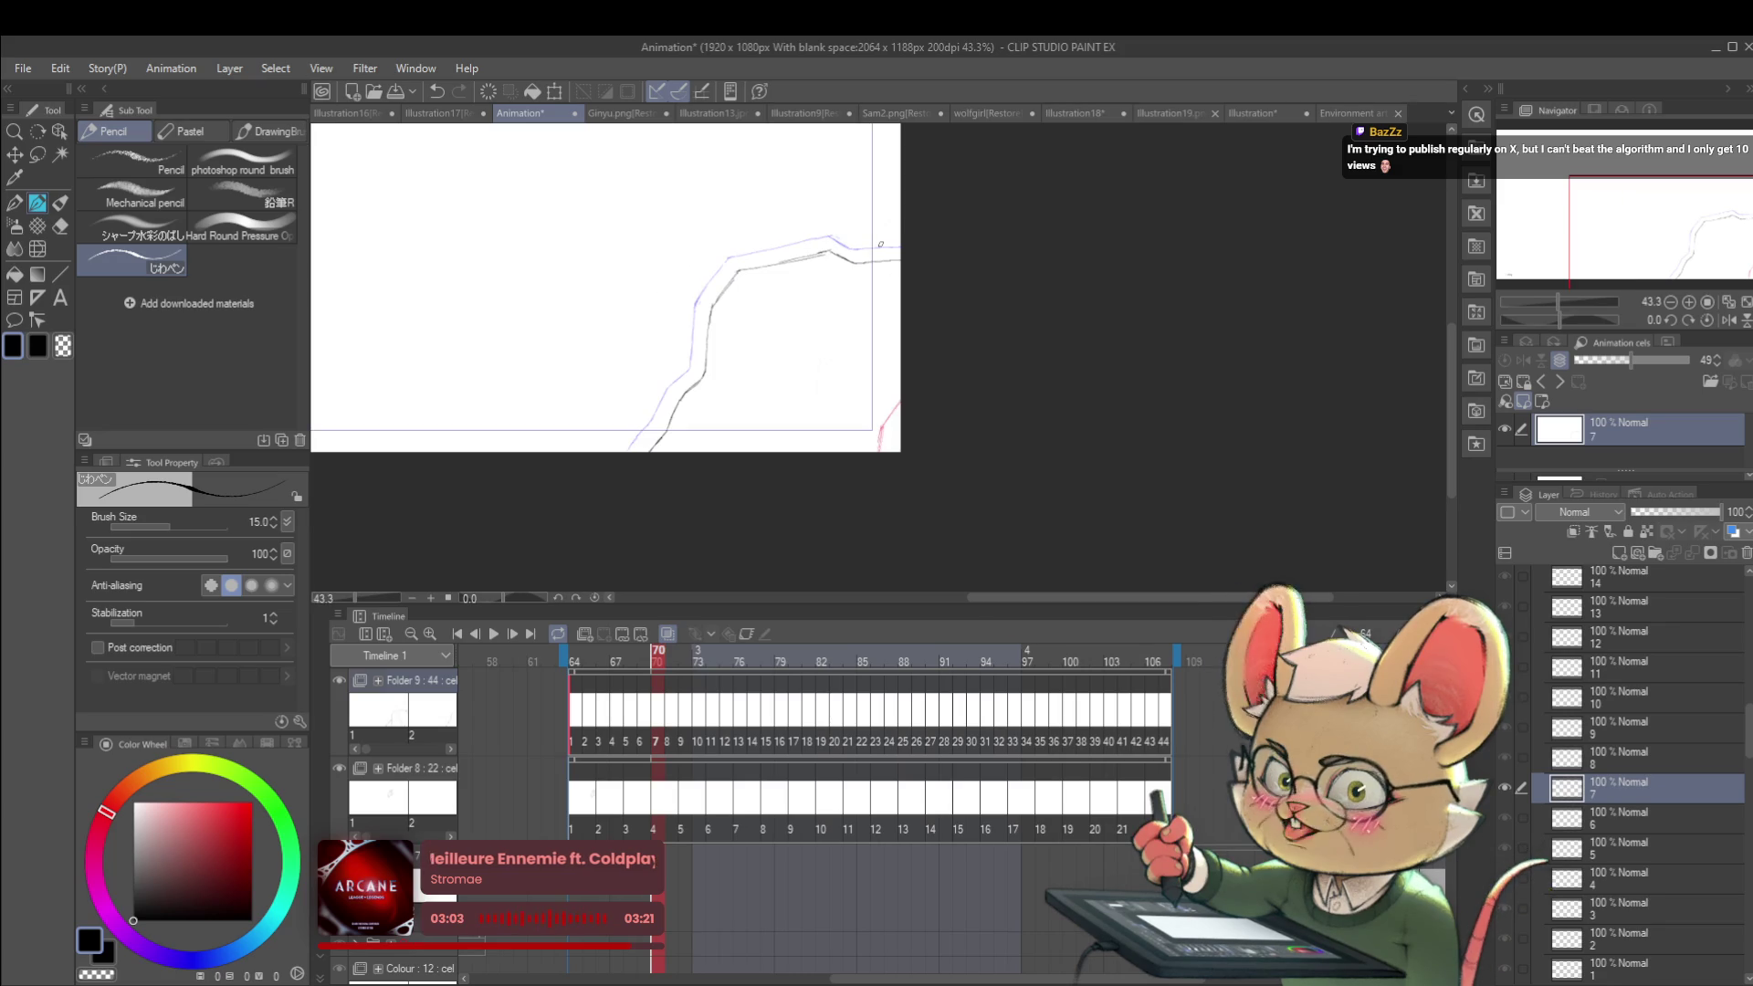
Step: On cel 8, ink the cliff line from bottom to top, redrawing the overlong top stroke shorter
{"action": "key", "text": "Right"}
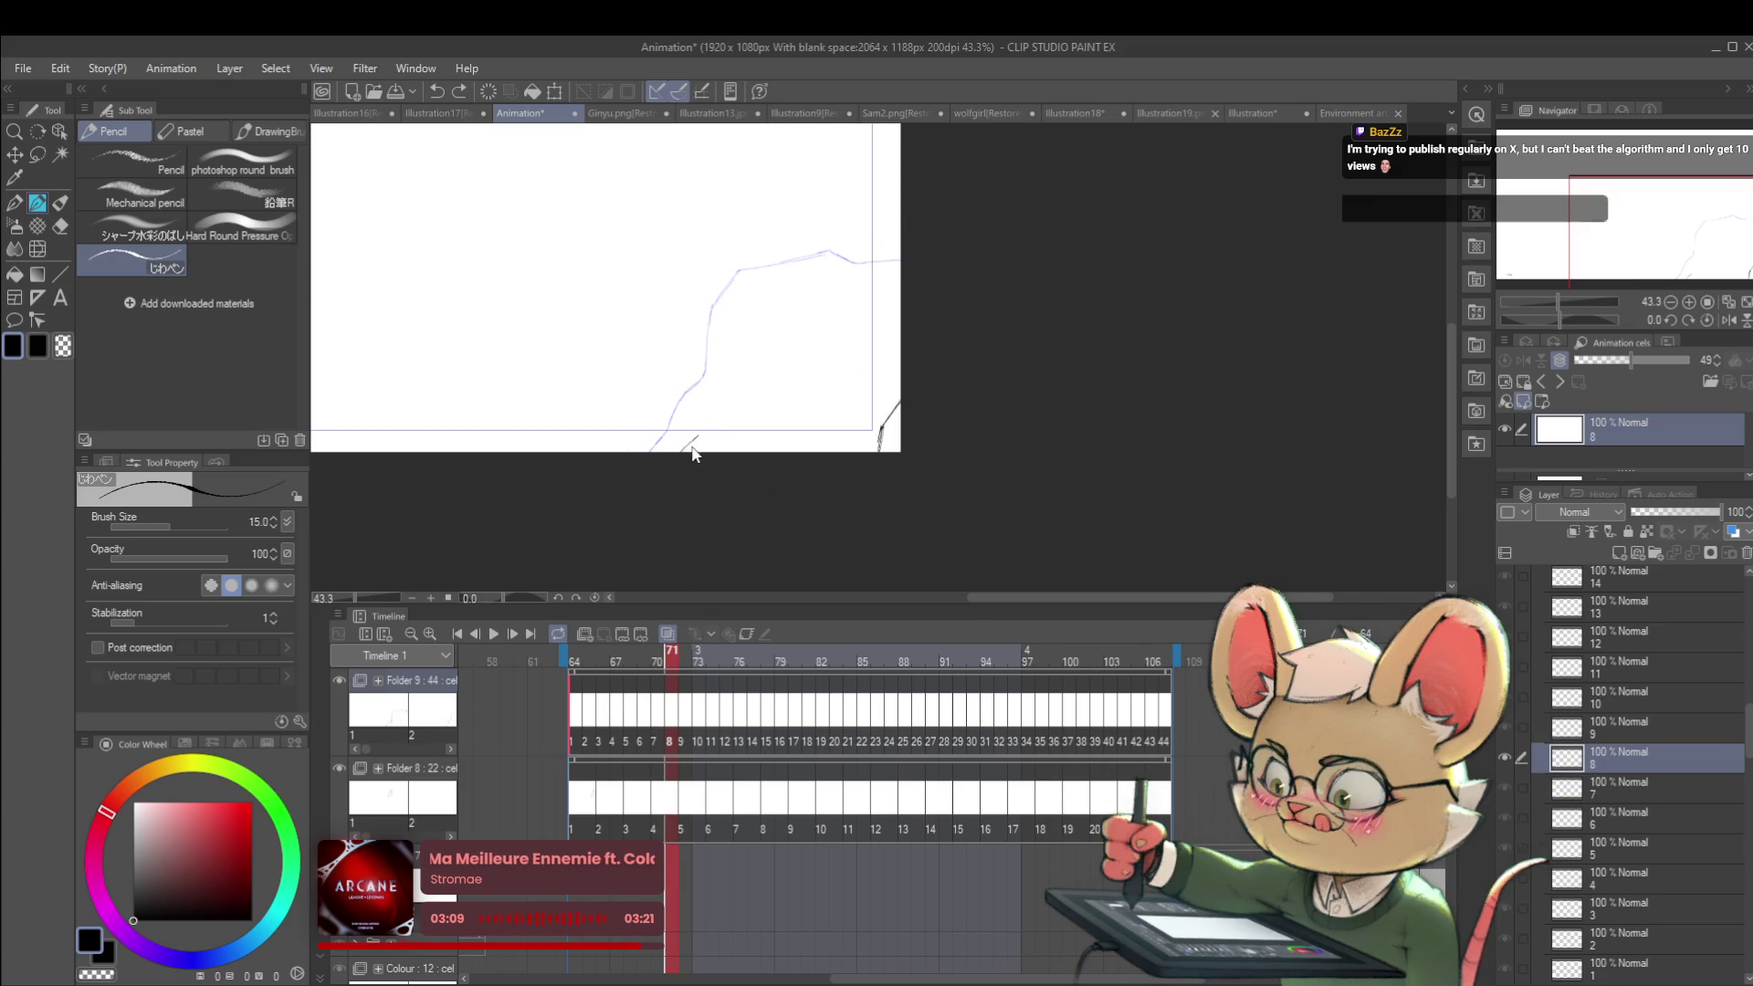
{"action": "left_click_drag", "start_coordinate": [680, 451], "coordinate": [698, 436]}
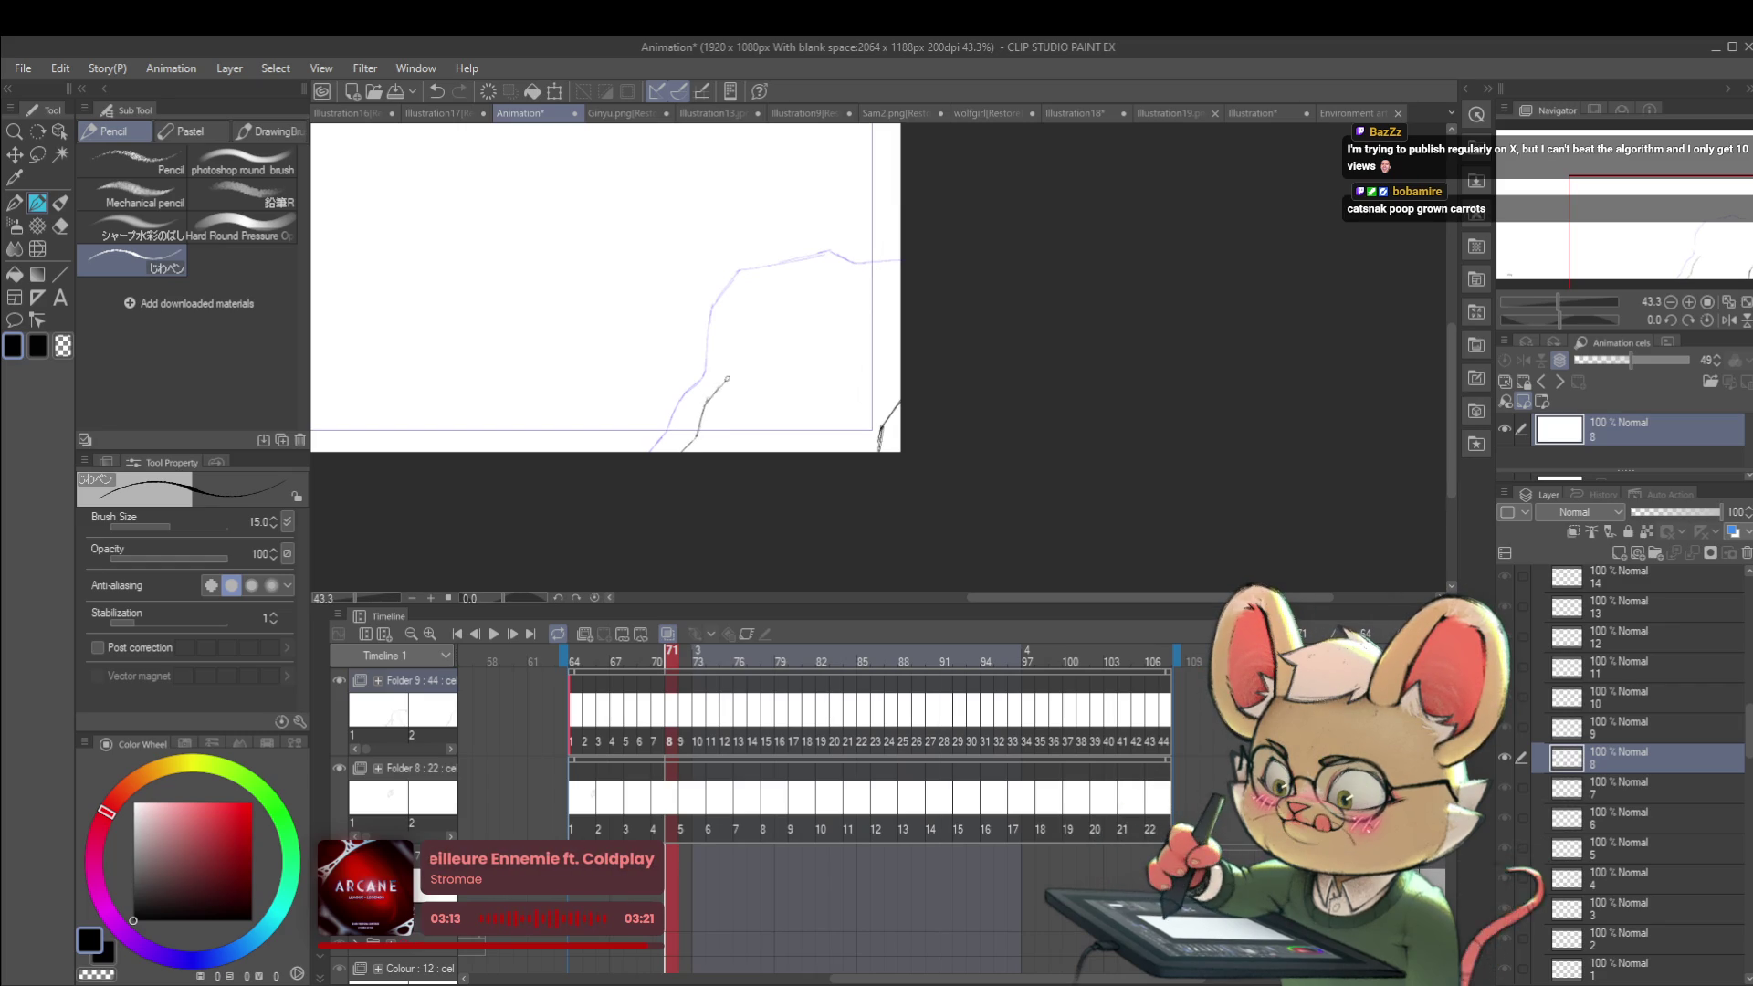
{"action": "left_click_drag", "start_coordinate": [702, 406], "coordinate": [729, 373]}
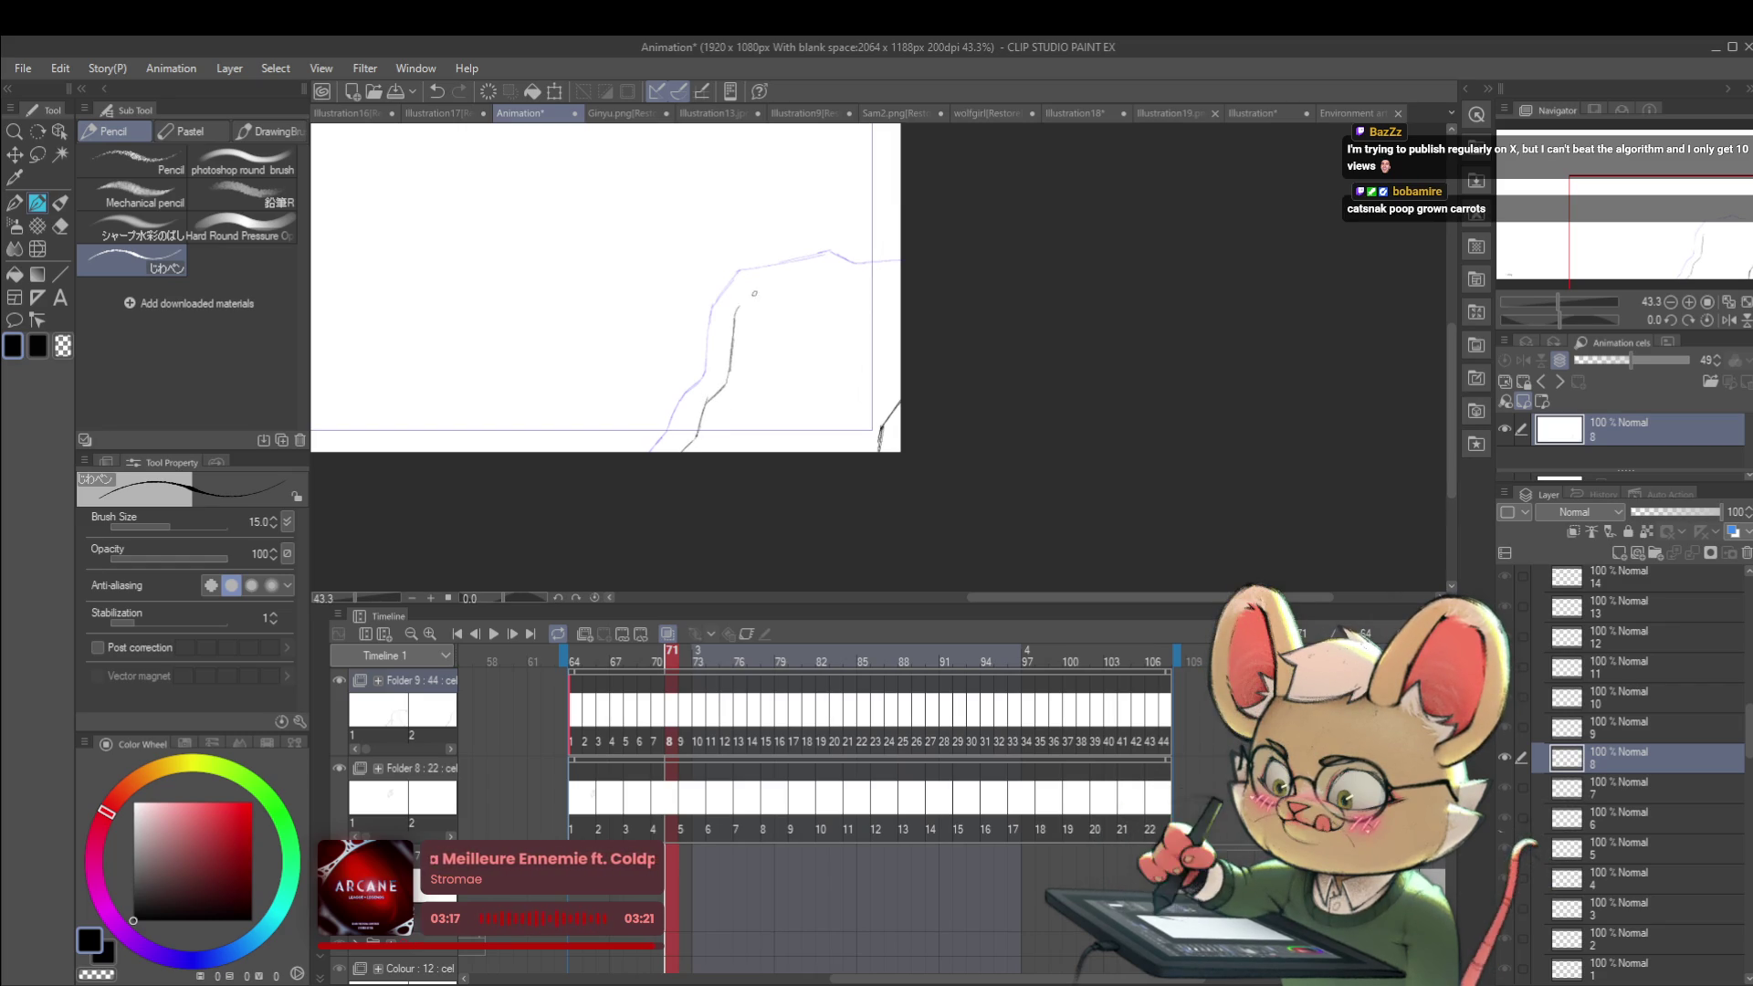
{"action": "mouse_move", "coordinate": [738, 311]}
{"action": "left_mouse_down"}
{"action": "mouse_move", "coordinate": [762, 281]}
{"action": "mouse_move", "coordinate": [838, 267]}
{"action": "mouse_move", "coordinate": [789, 277]}
{"action": "left_mouse_up"}
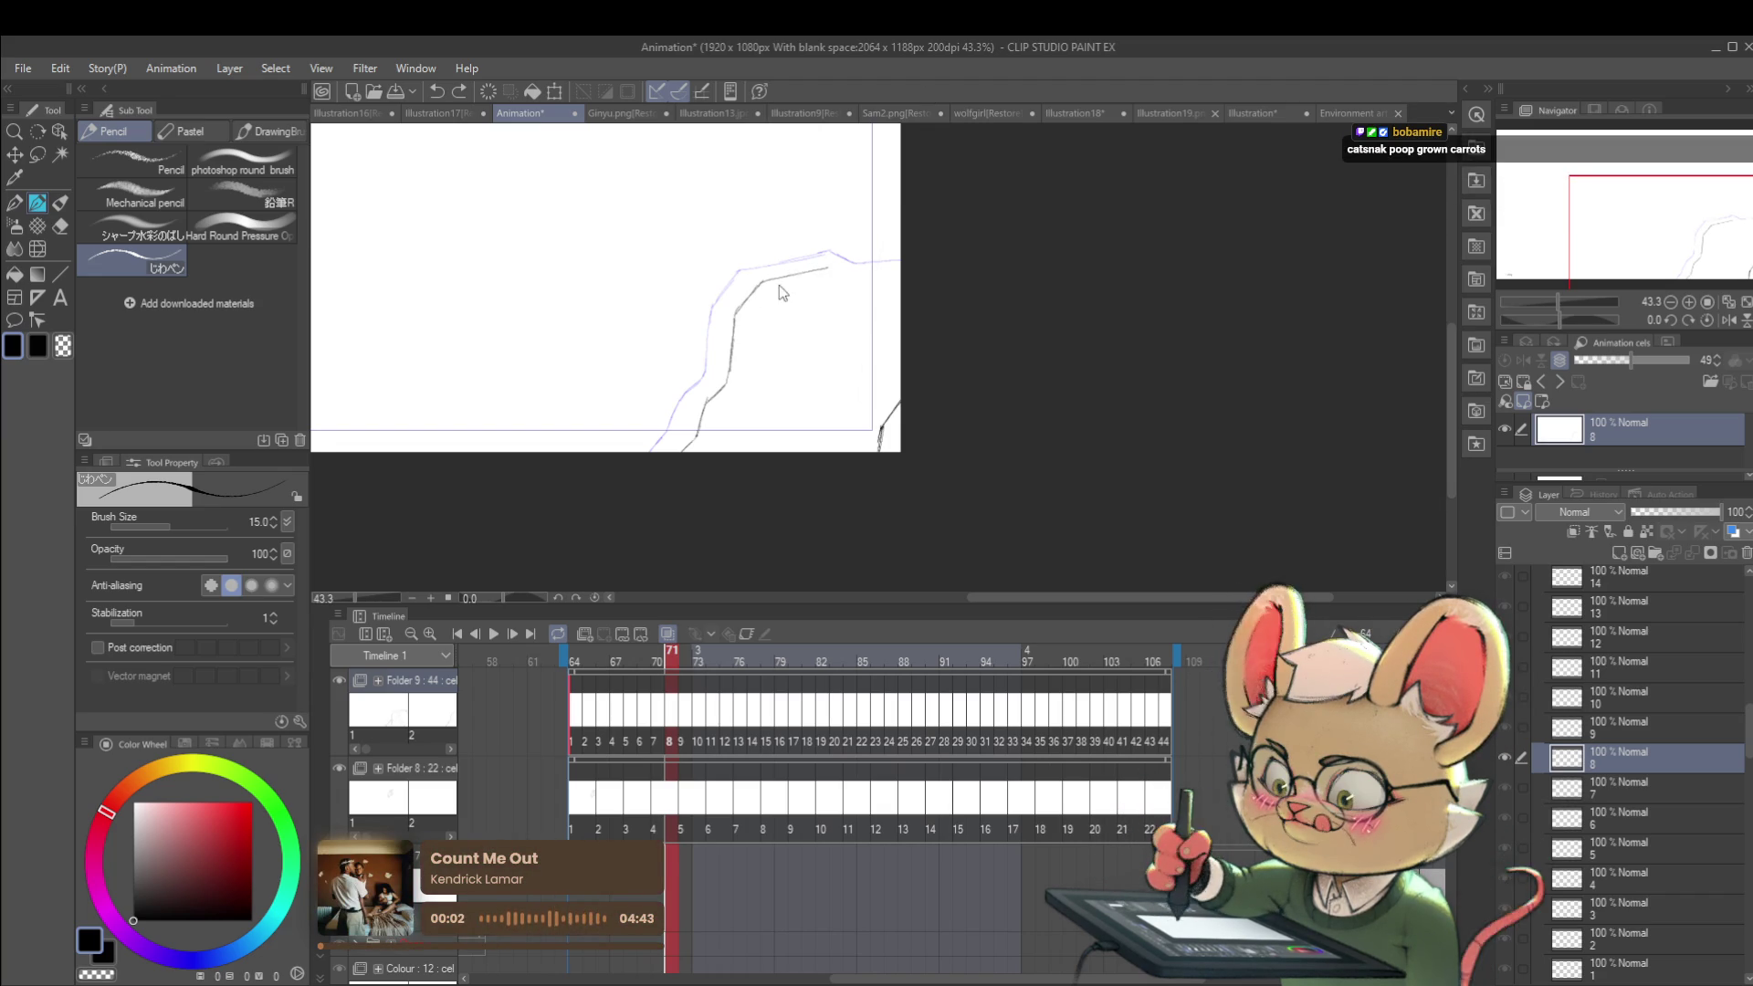
{"action": "key", "text": "ctrl+z"}
{"action": "left_click_drag", "start_coordinate": [759, 287], "coordinate": [874, 284]}
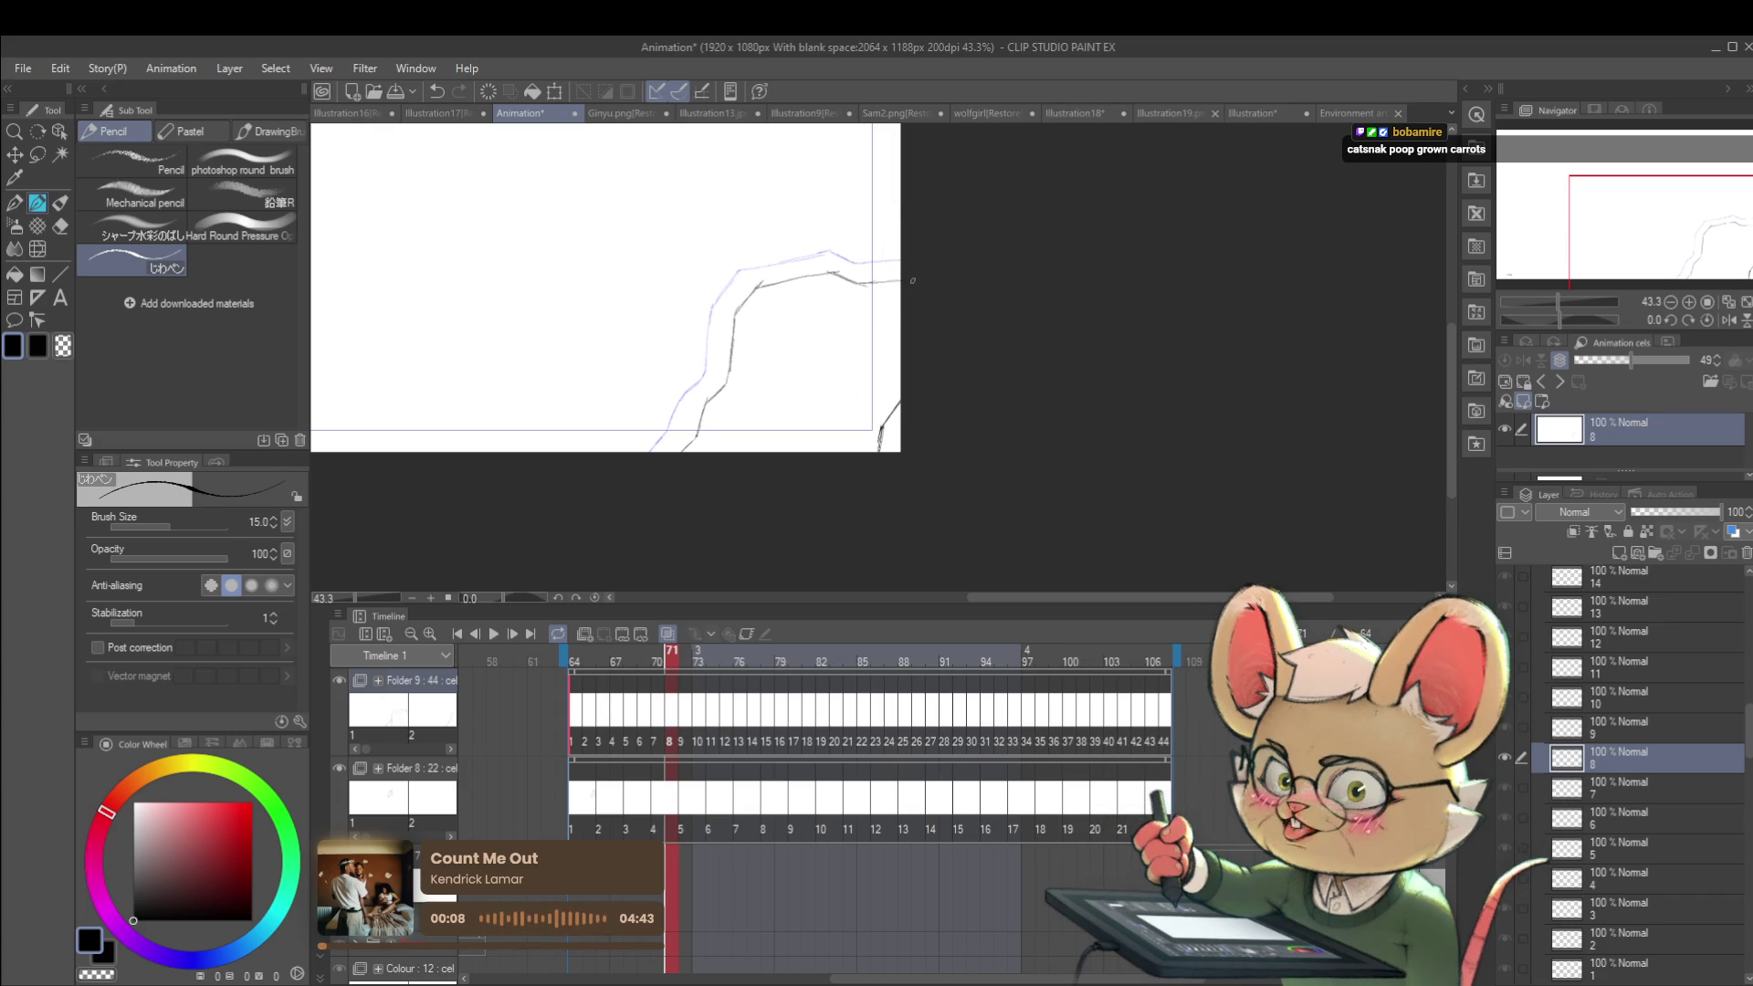
{"action": "scroll", "coordinate": [914, 281], "scroll_direction": "down", "scroll_amount": 3}
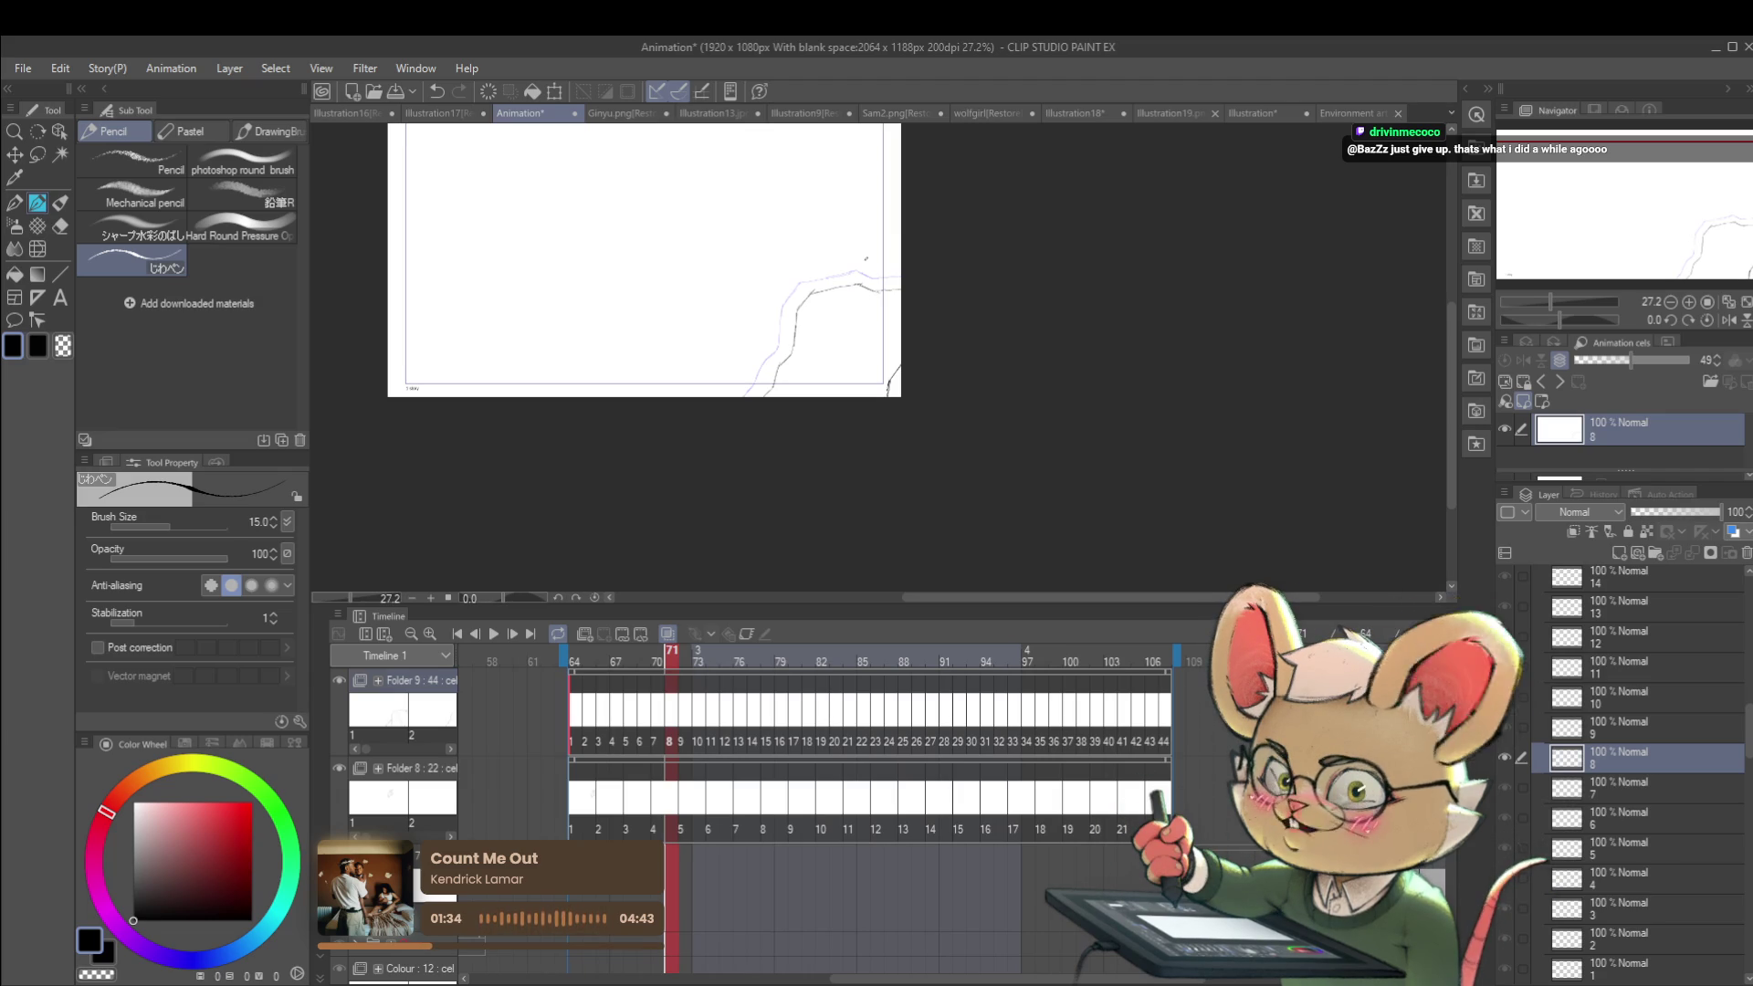
{"action": "scroll", "coordinate": [899, 351], "scroll_direction": "up", "scroll_amount": 3}
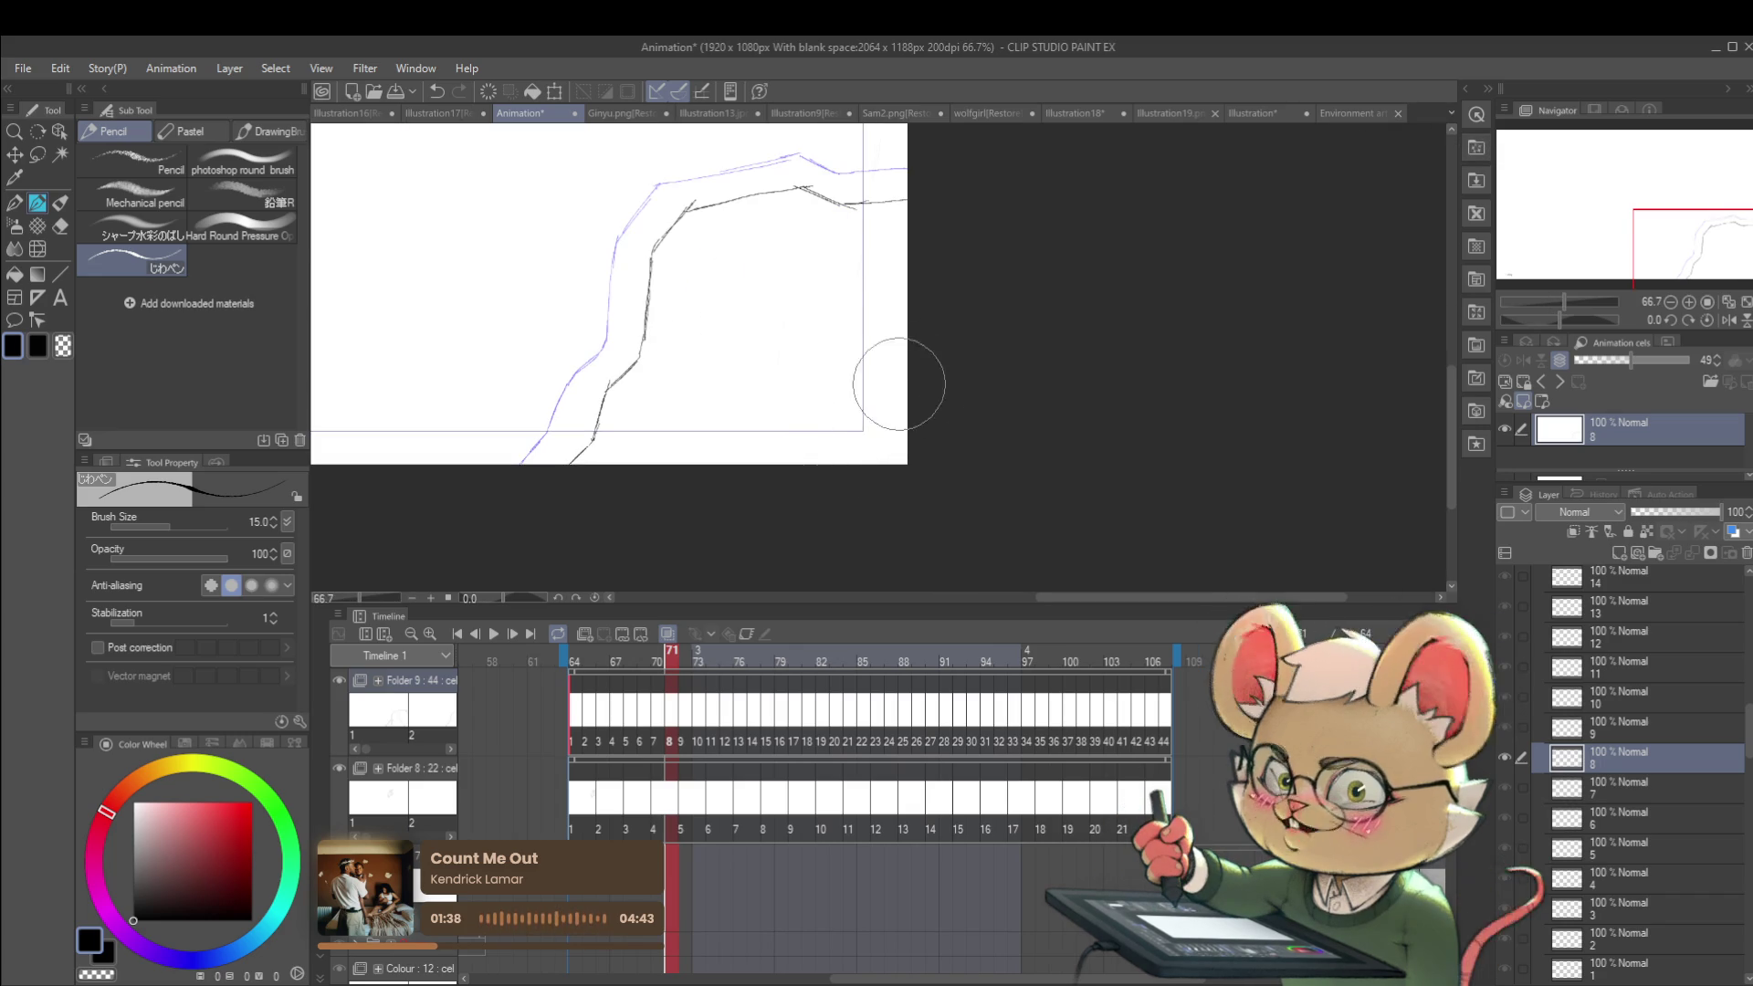
Step: On cel 9, undo two strokes and redraw the cliff line from its lower edge along the top
{"action": "key", "text": "Right"}
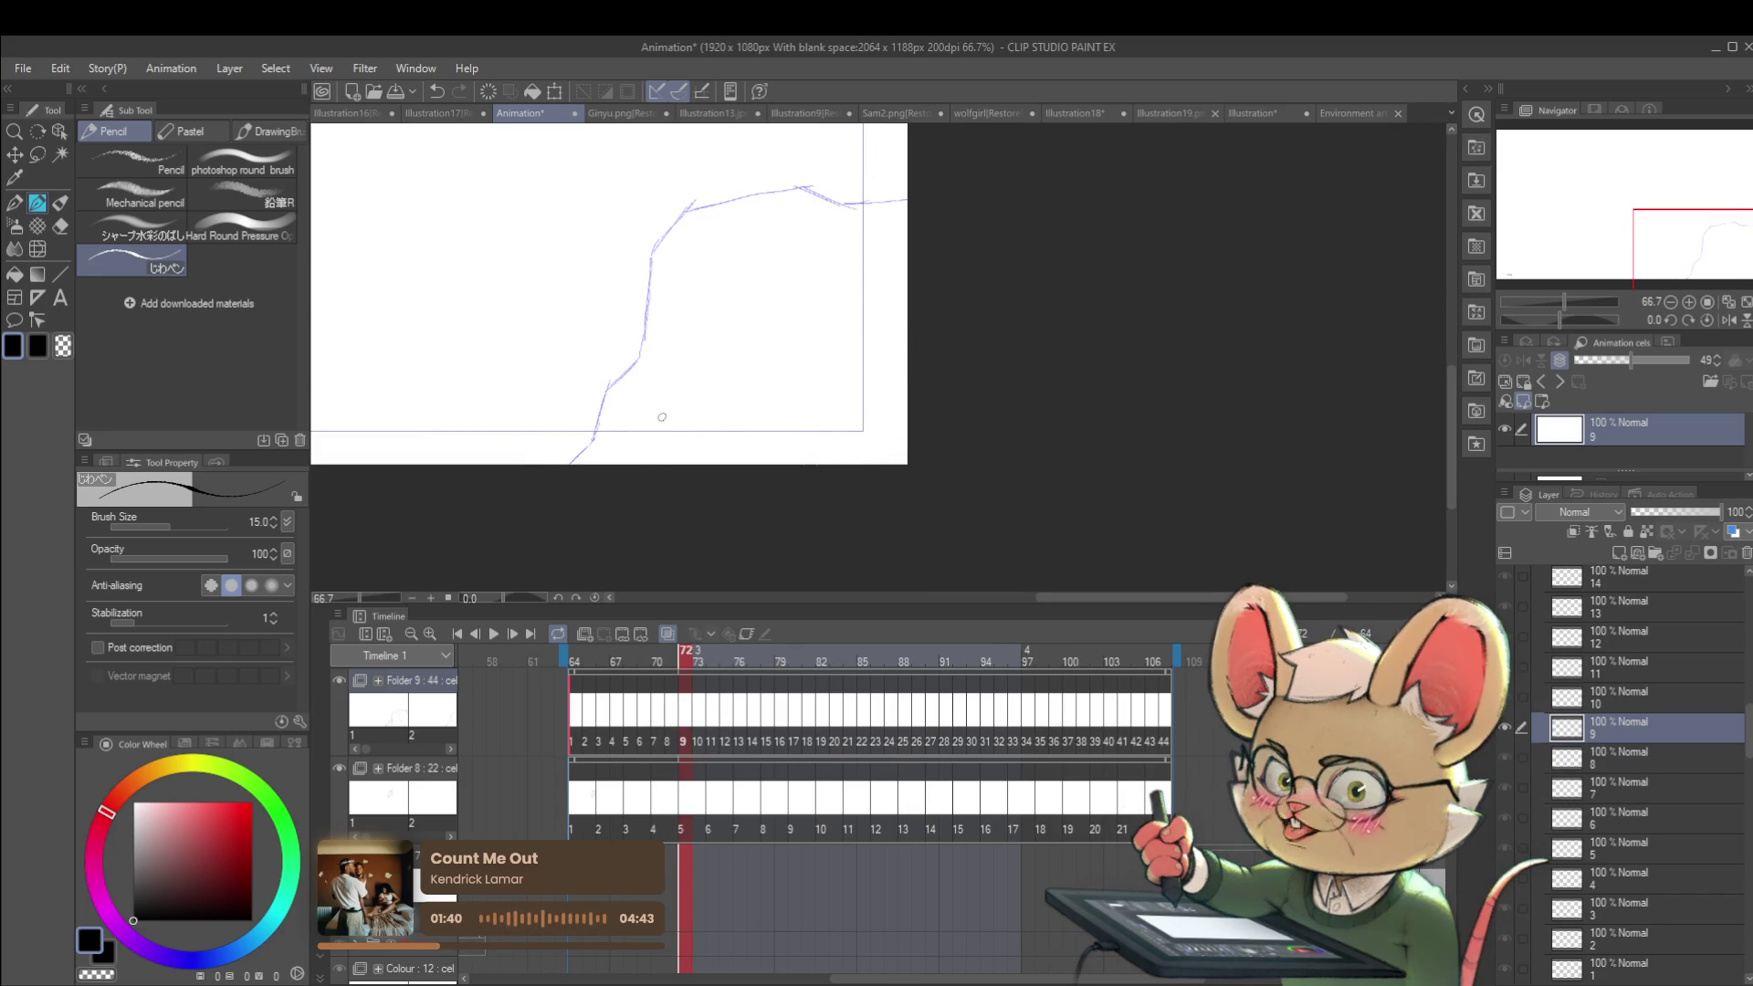
{"action": "key", "text": "ctrl+z"}
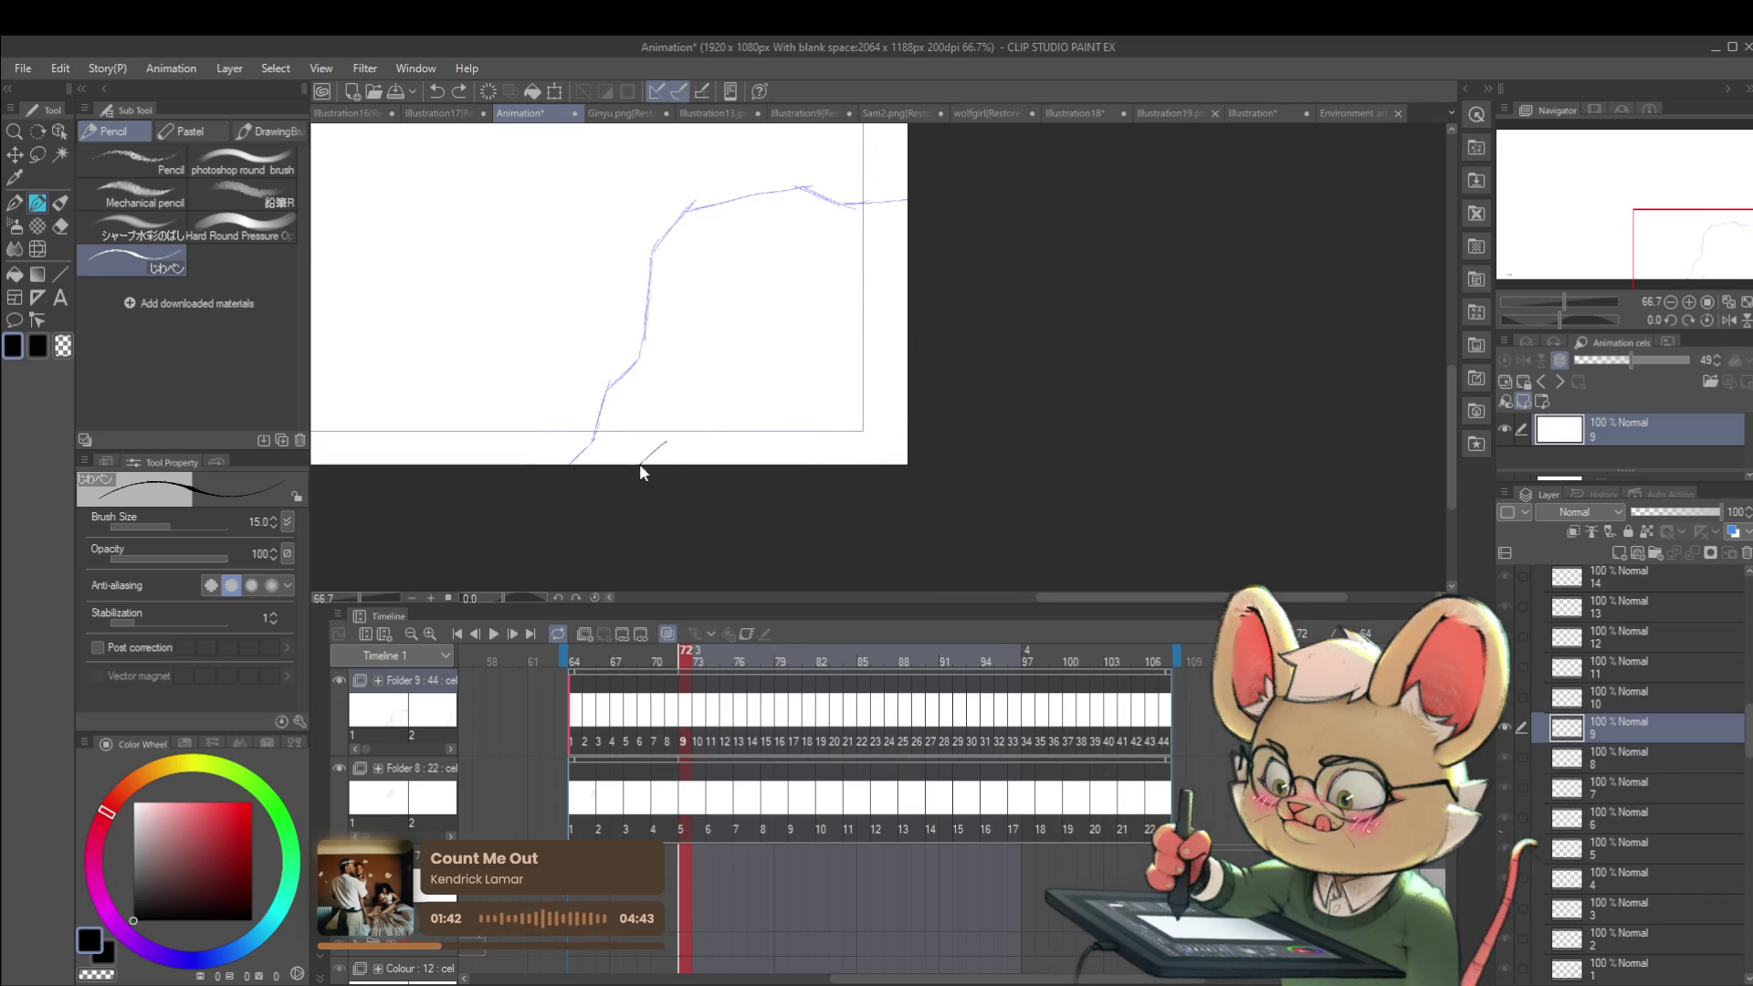
{"action": "key", "text": "ctrl+z"}
{"action": "left_click_drag", "start_coordinate": [647, 452], "coordinate": [692, 371]}
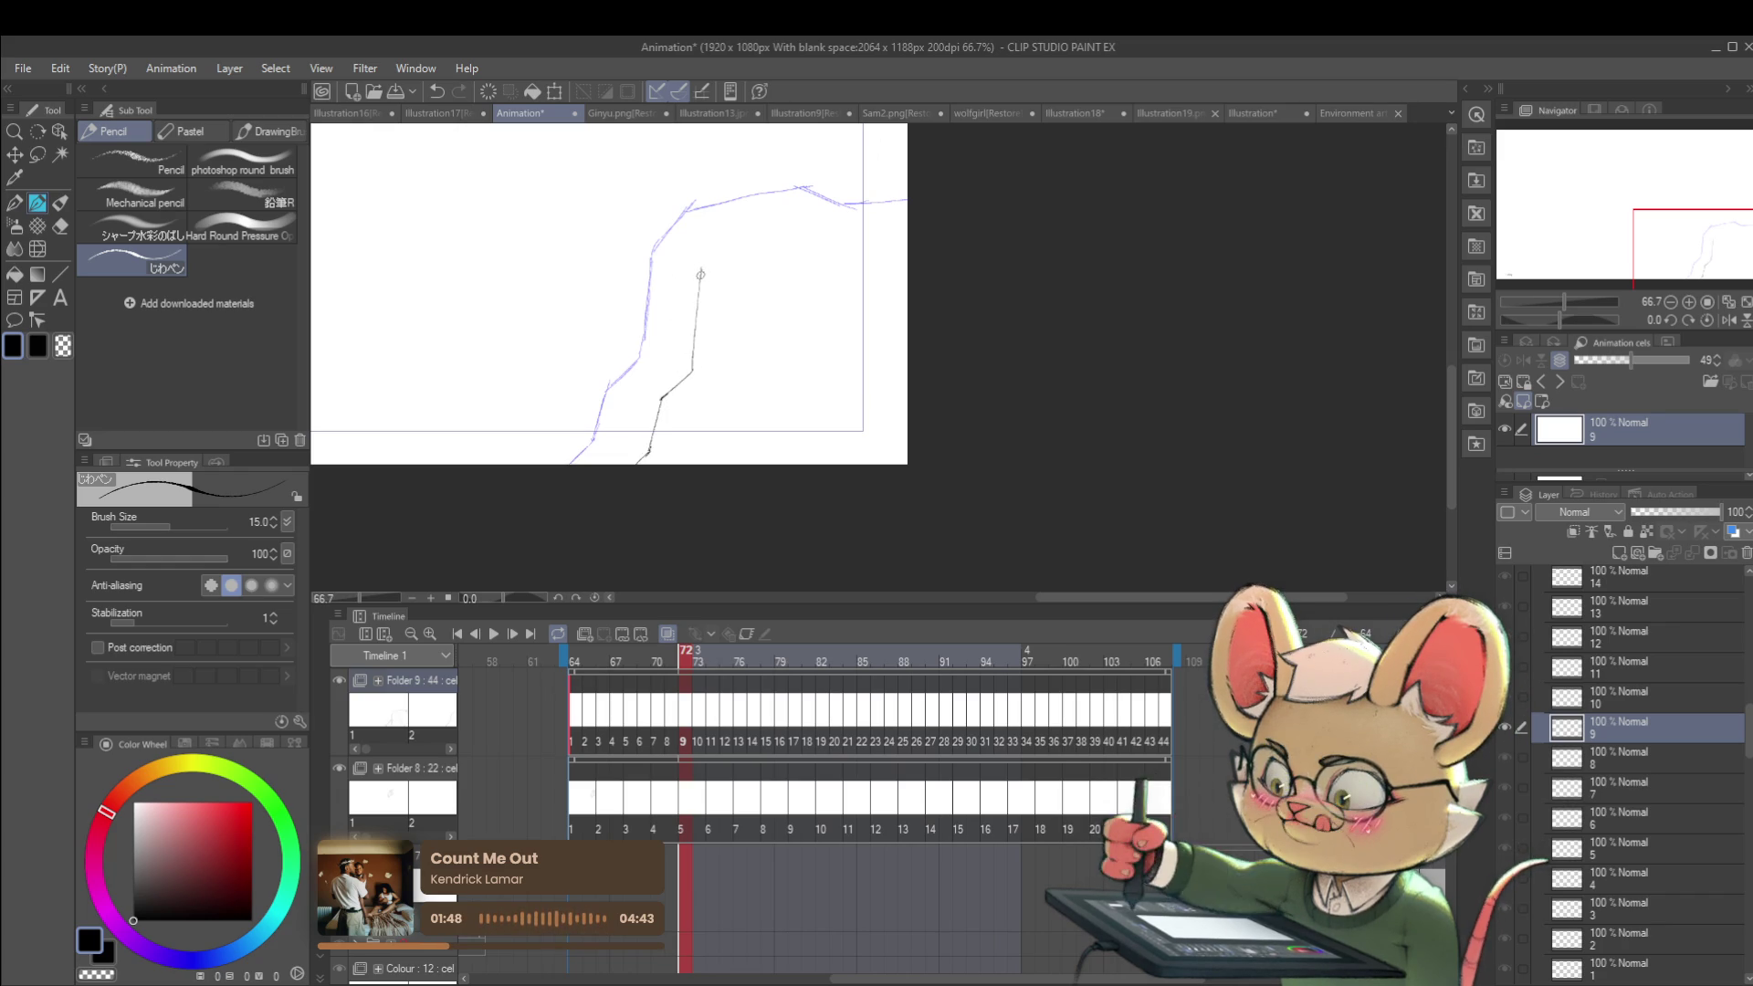
{"action": "mouse_move", "coordinate": [700, 267]}
{"action": "left_mouse_down"}
{"action": "mouse_move", "coordinate": [732, 236]}
{"action": "mouse_move", "coordinate": [838, 214]}
{"action": "left_mouse_up"}
{"action": "mouse_move", "coordinate": [735, 235]}
{"action": "left_mouse_down"}
{"action": "mouse_move", "coordinate": [819, 216]}
{"action": "mouse_move", "coordinate": [803, 218]}
{"action": "mouse_move", "coordinate": [909, 237]}
{"action": "left_mouse_up"}
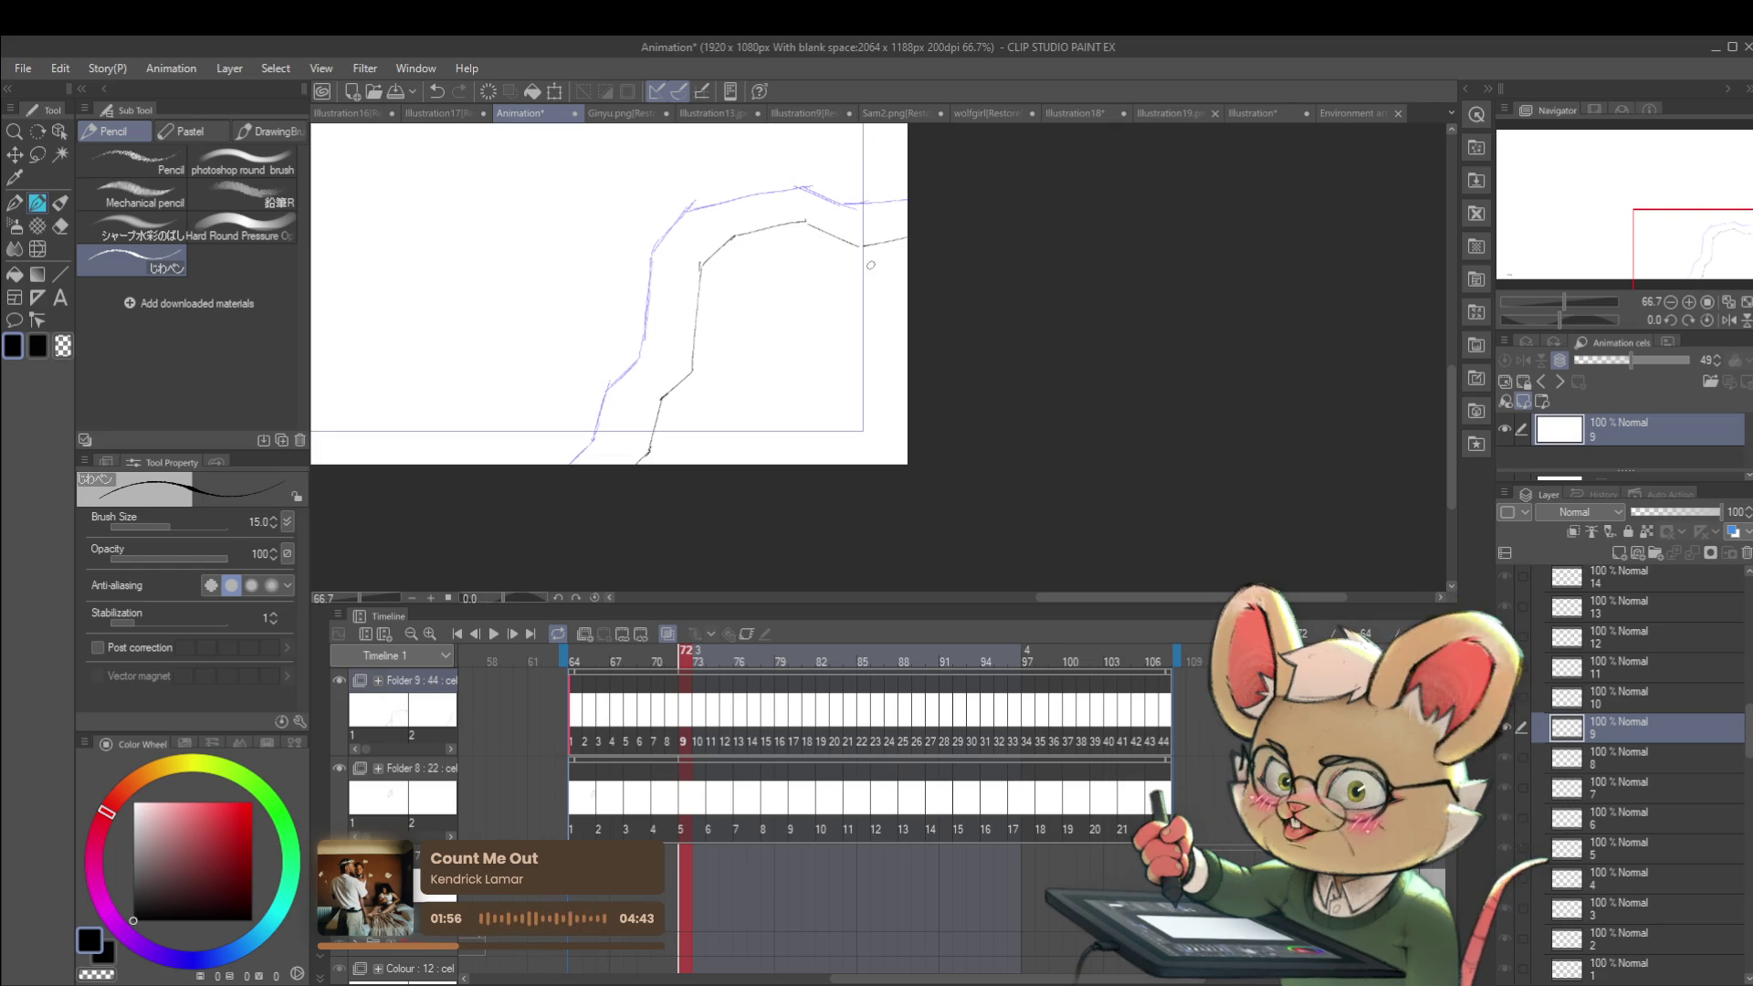
Step: On cel 10, ink the cliff line from the canvas bottom up and right, fixing strokes with undo
{"action": "key", "text": "Right"}
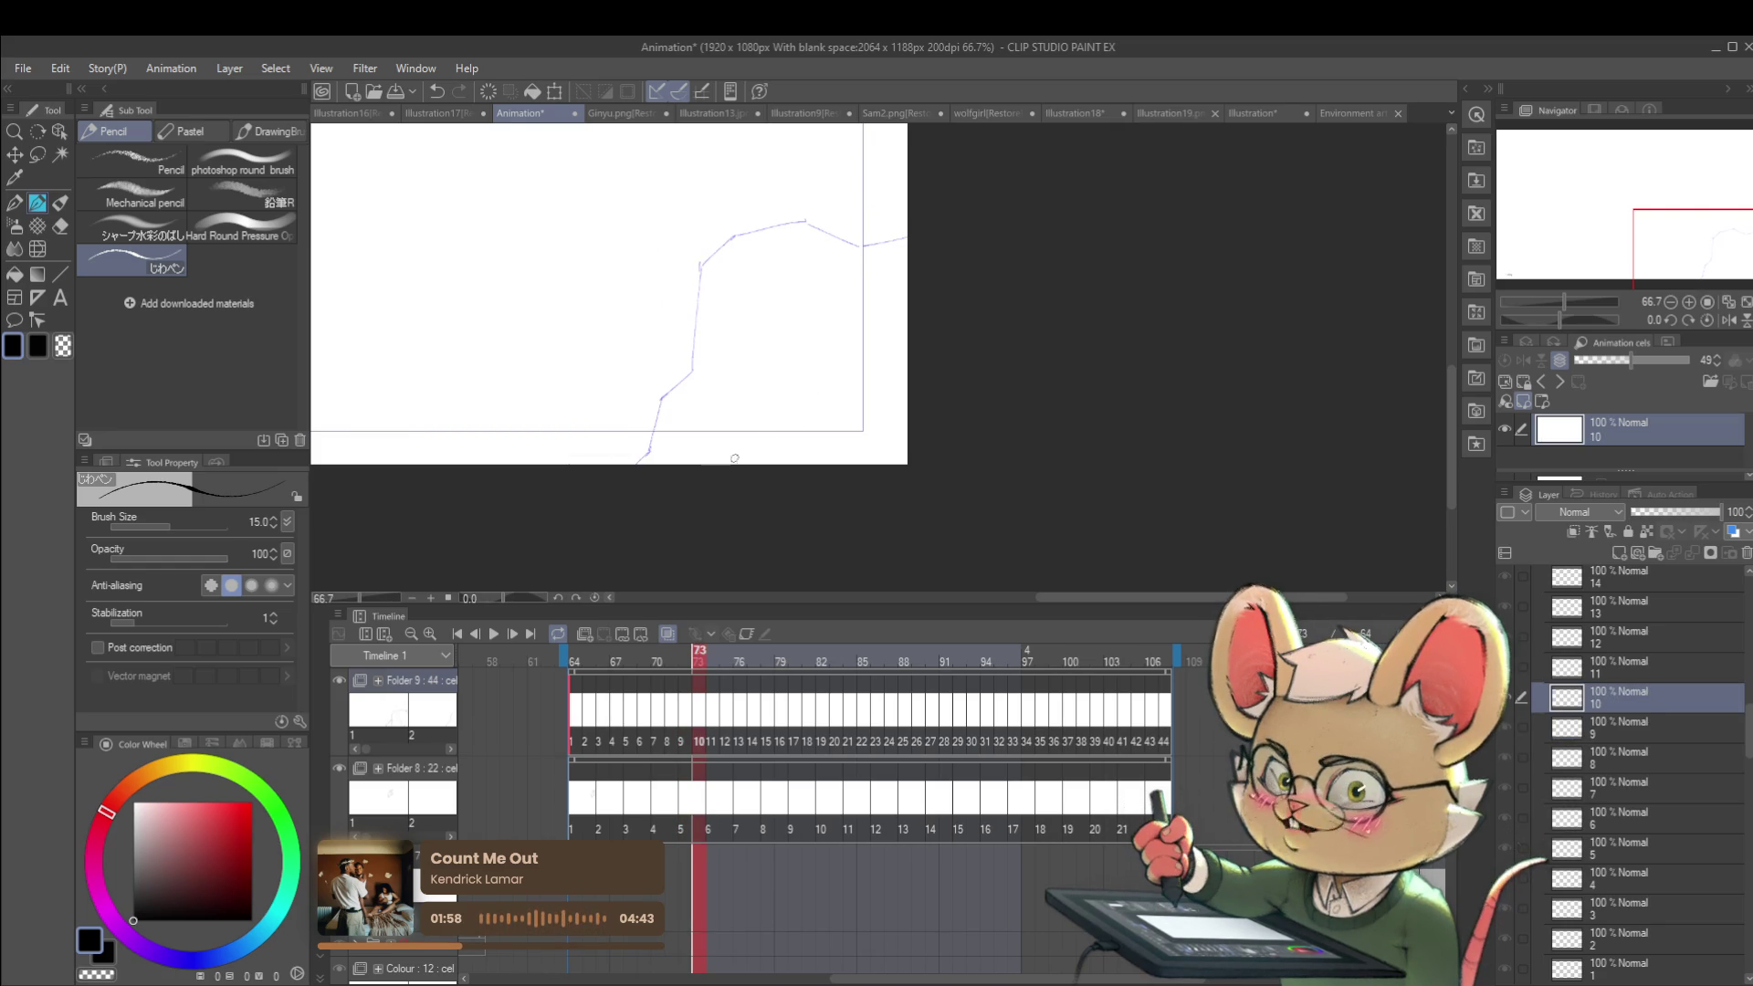
{"action": "left_click_drag", "start_coordinate": [733, 461], "coordinate": [739, 406]}
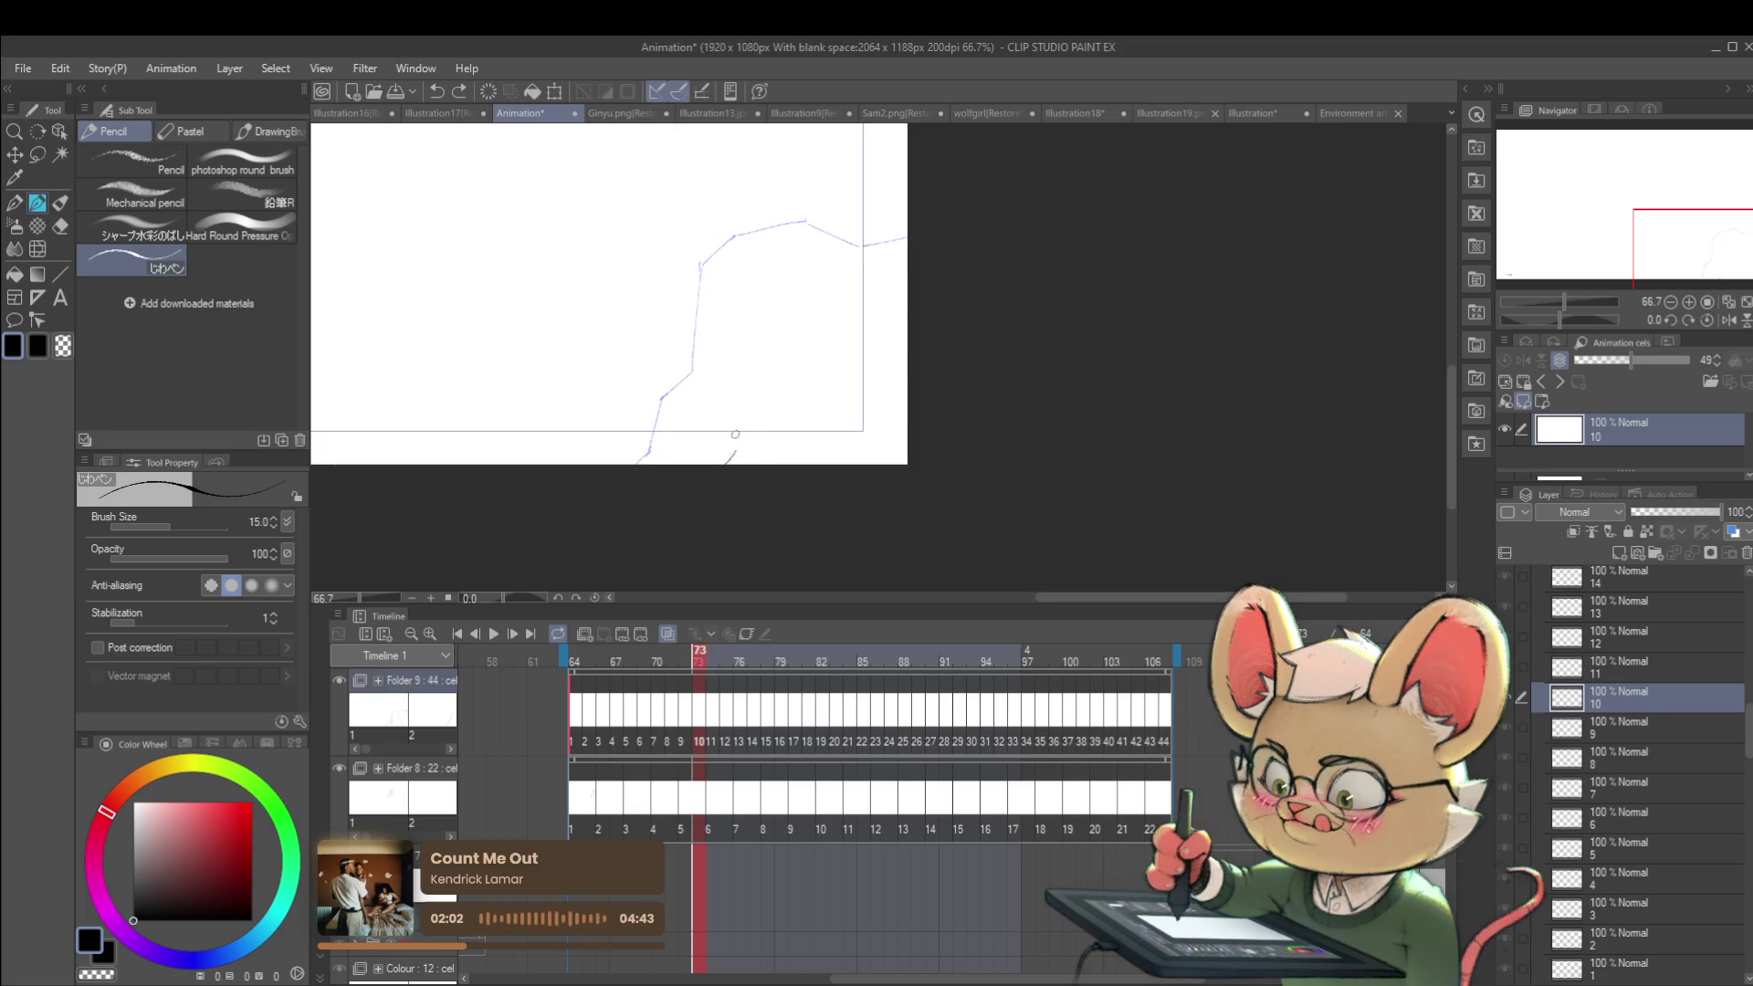
{"action": "left_click_drag", "start_coordinate": [730, 463], "coordinate": [760, 399]}
{"action": "key", "text": "ctrl+z"}
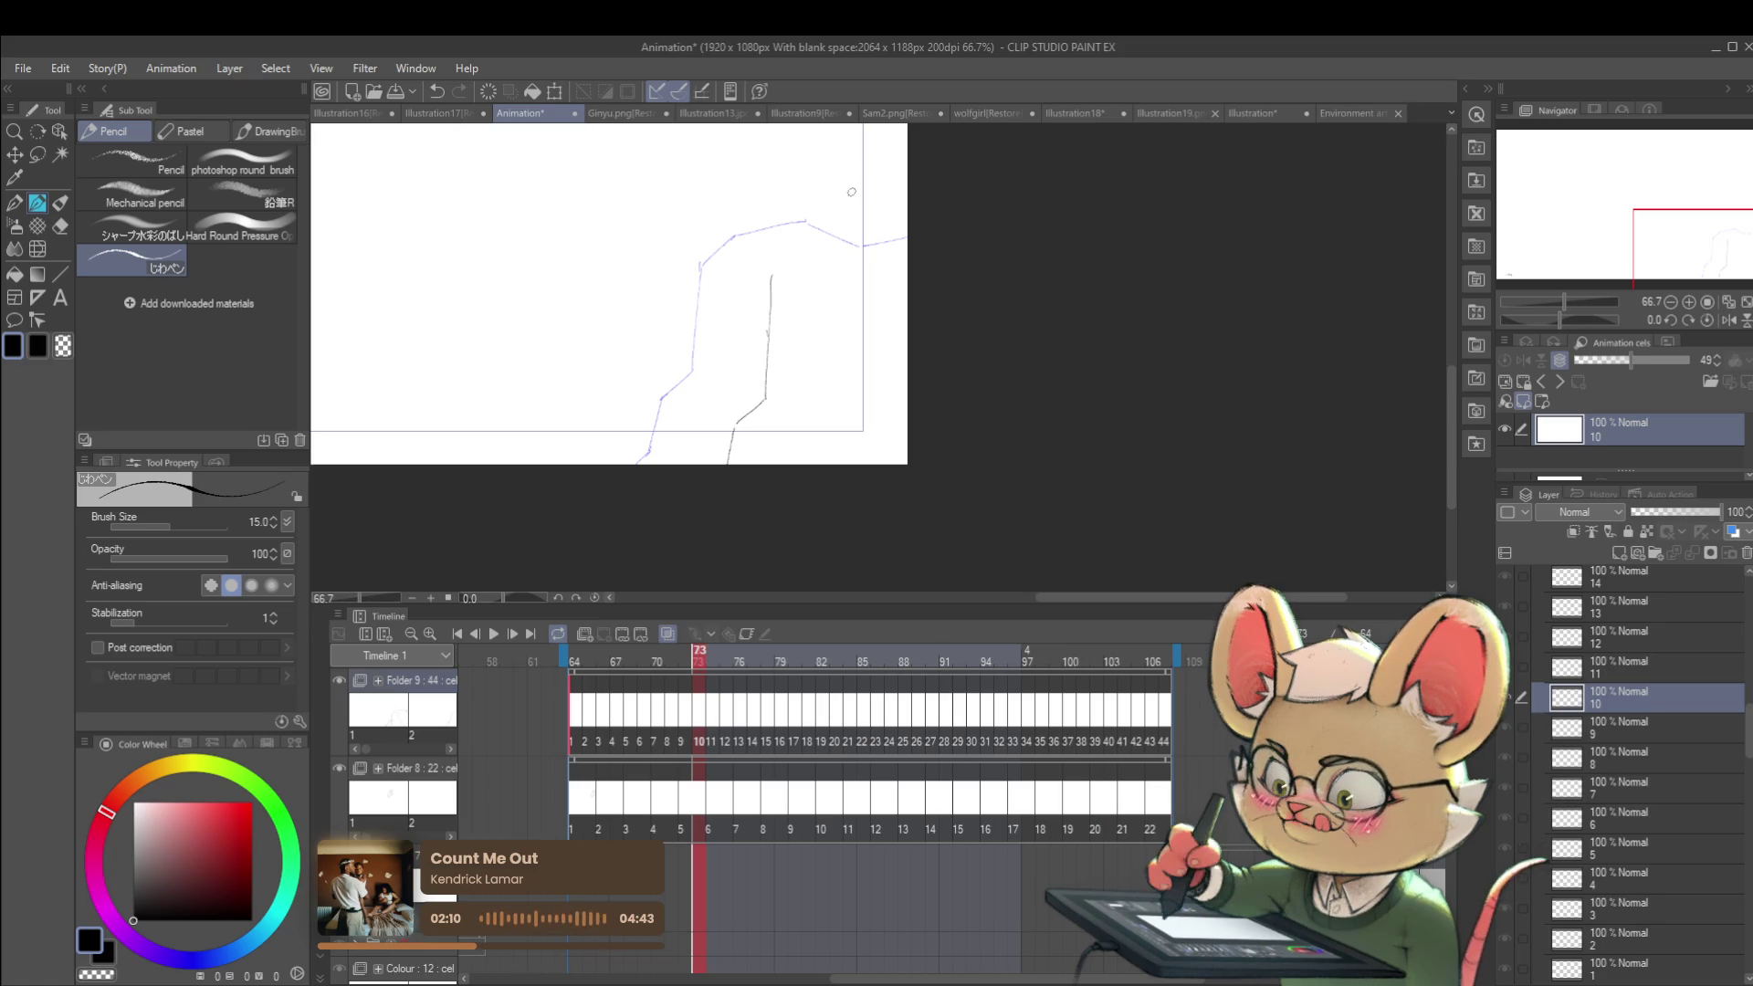
{"action": "key", "text": "ctrl+z"}
{"action": "mouse_move", "coordinate": [765, 398]}
{"action": "left_mouse_down"}
{"action": "mouse_move", "coordinate": [775, 288]}
{"action": "mouse_move", "coordinate": [830, 256]}
{"action": "left_mouse_up"}
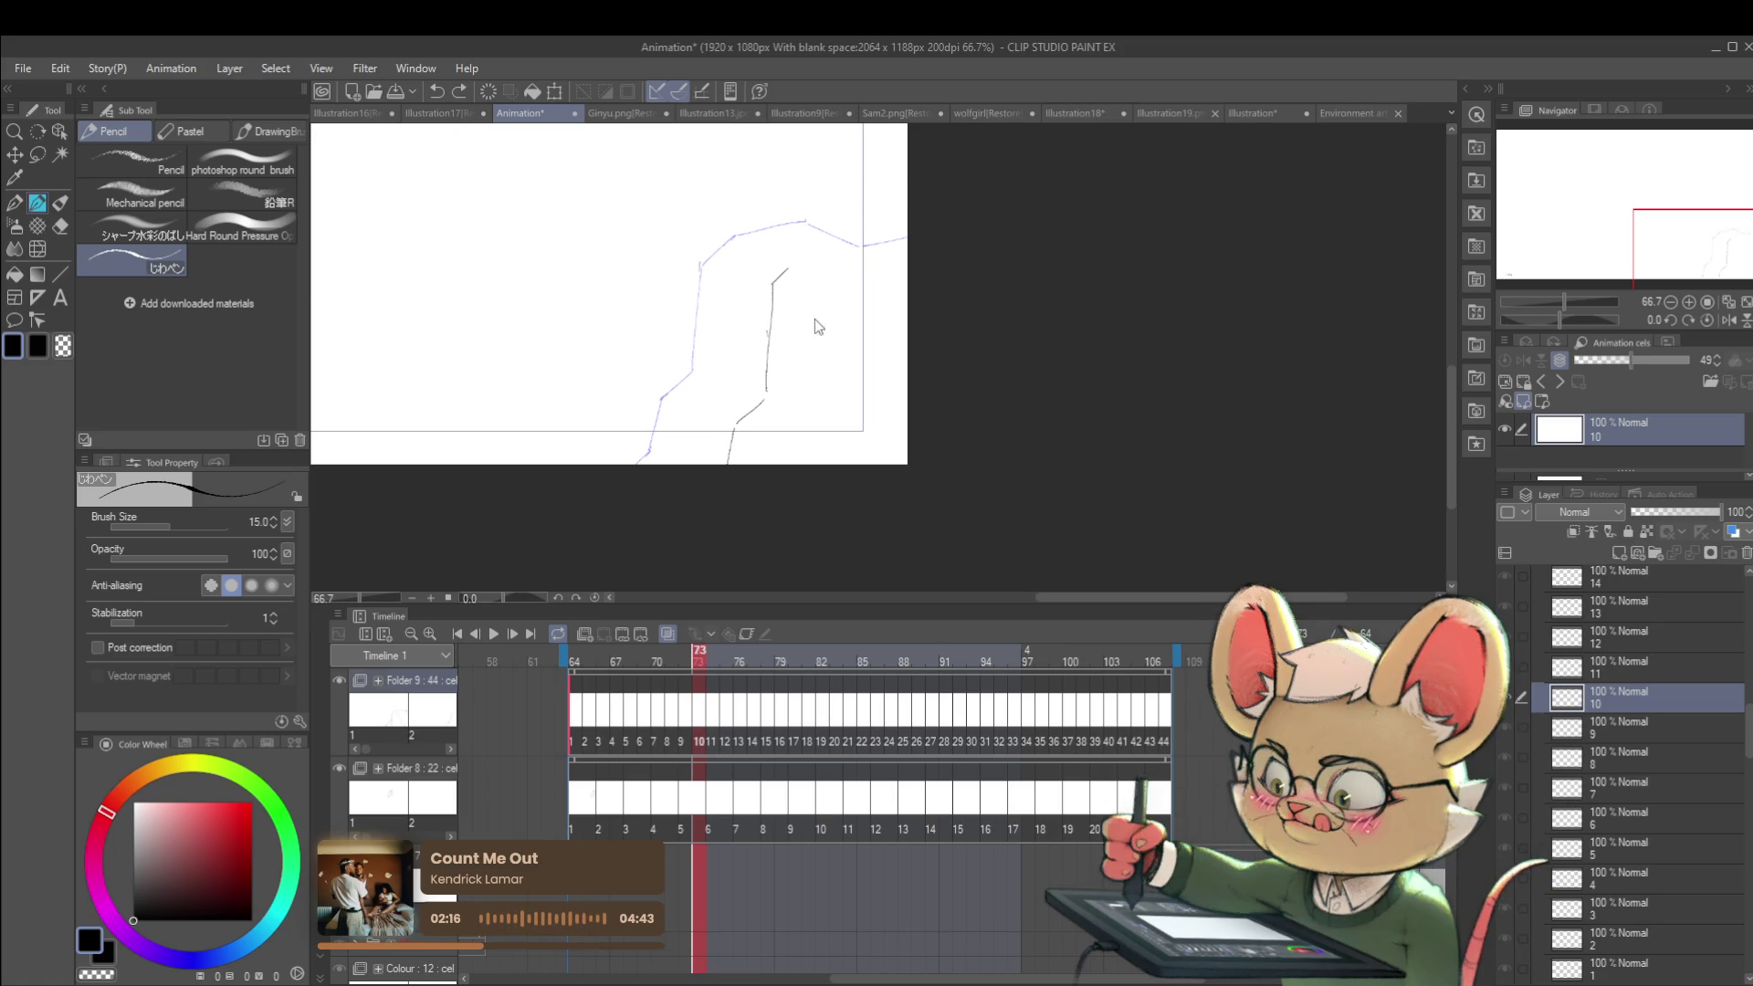
{"action": "mouse_move", "coordinate": [763, 398]}
{"action": "left_mouse_down"}
{"action": "mouse_move", "coordinate": [768, 306]}
{"action": "mouse_move", "coordinate": [862, 256]}
{"action": "left_mouse_up"}
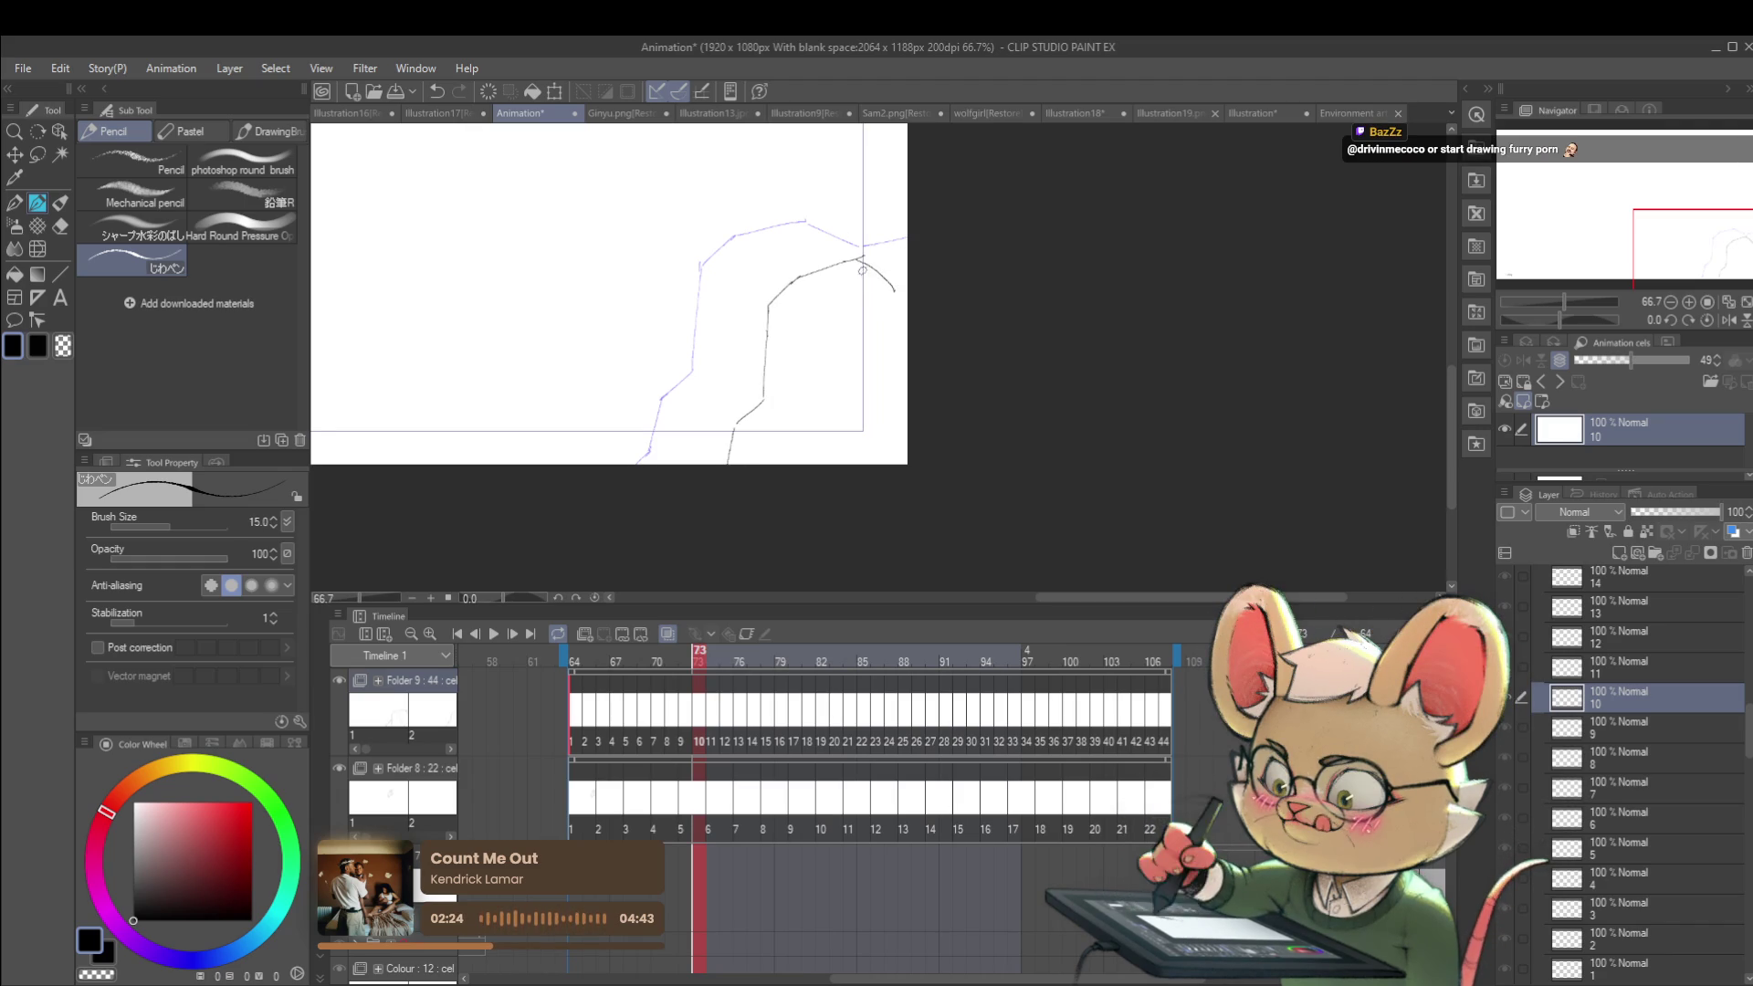
{"action": "key", "text": "ctrl+z"}
{"action": "left_click_drag", "start_coordinate": [851, 260], "coordinate": [901, 289]}
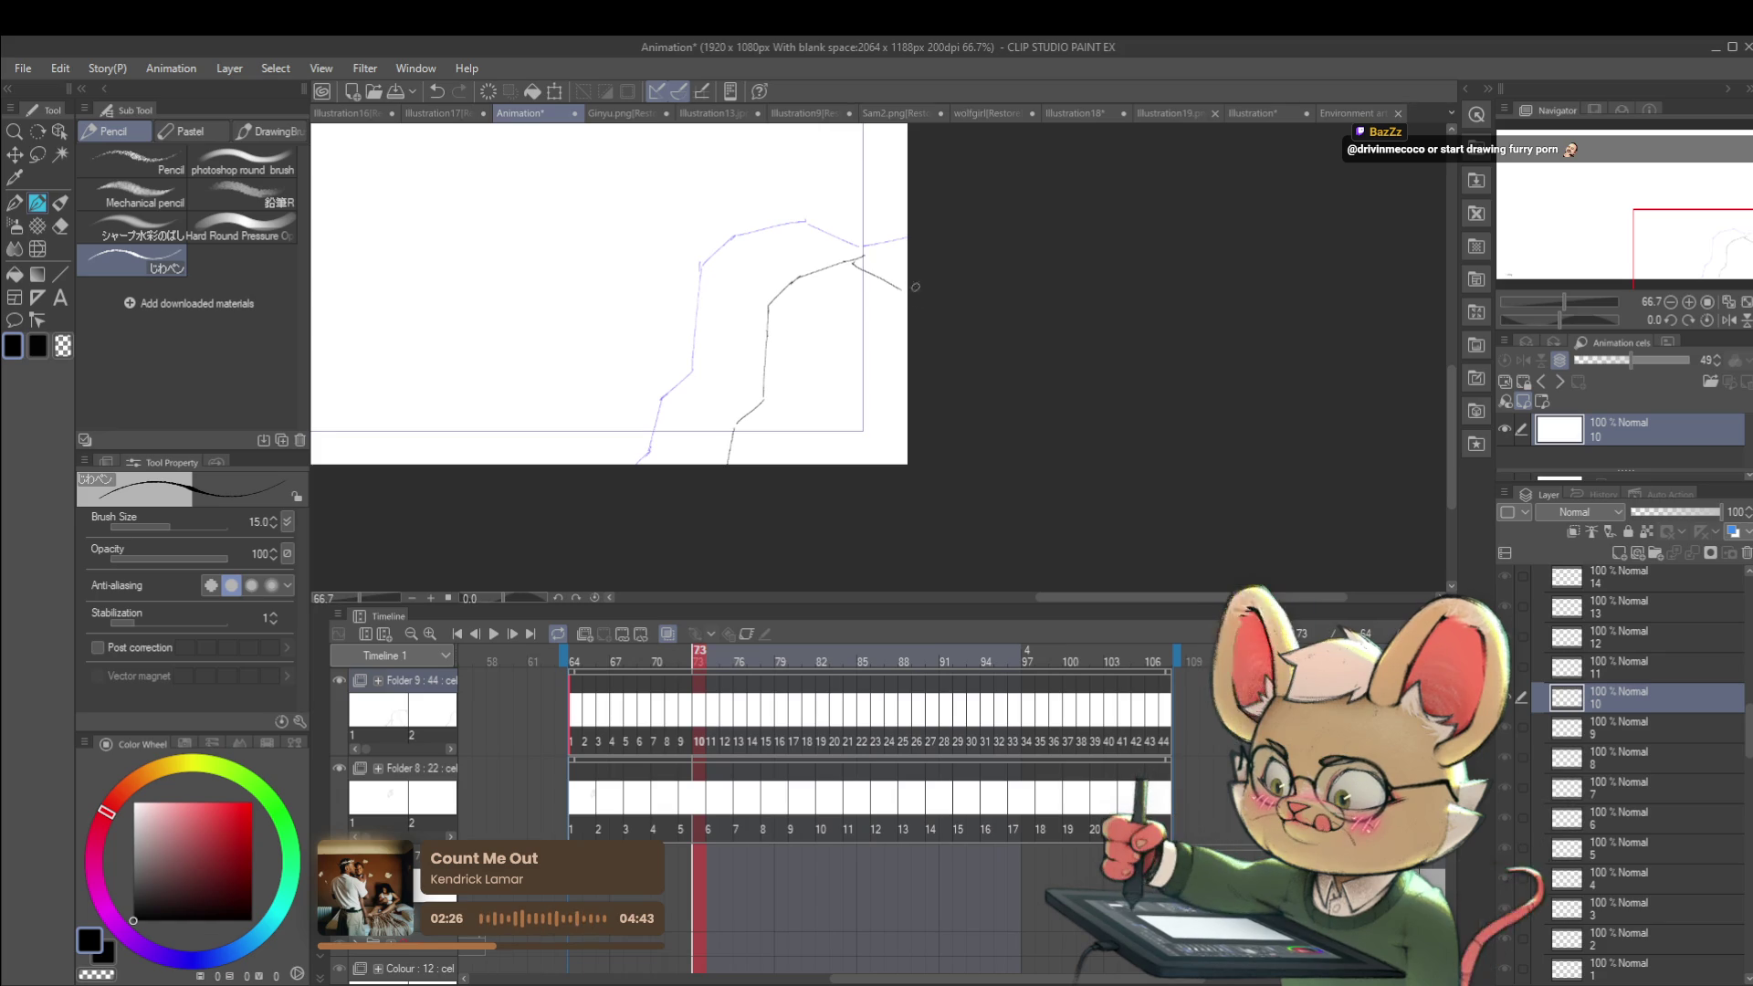
{"action": "left_click_drag", "start_coordinate": [890, 276], "coordinate": [907, 287]}
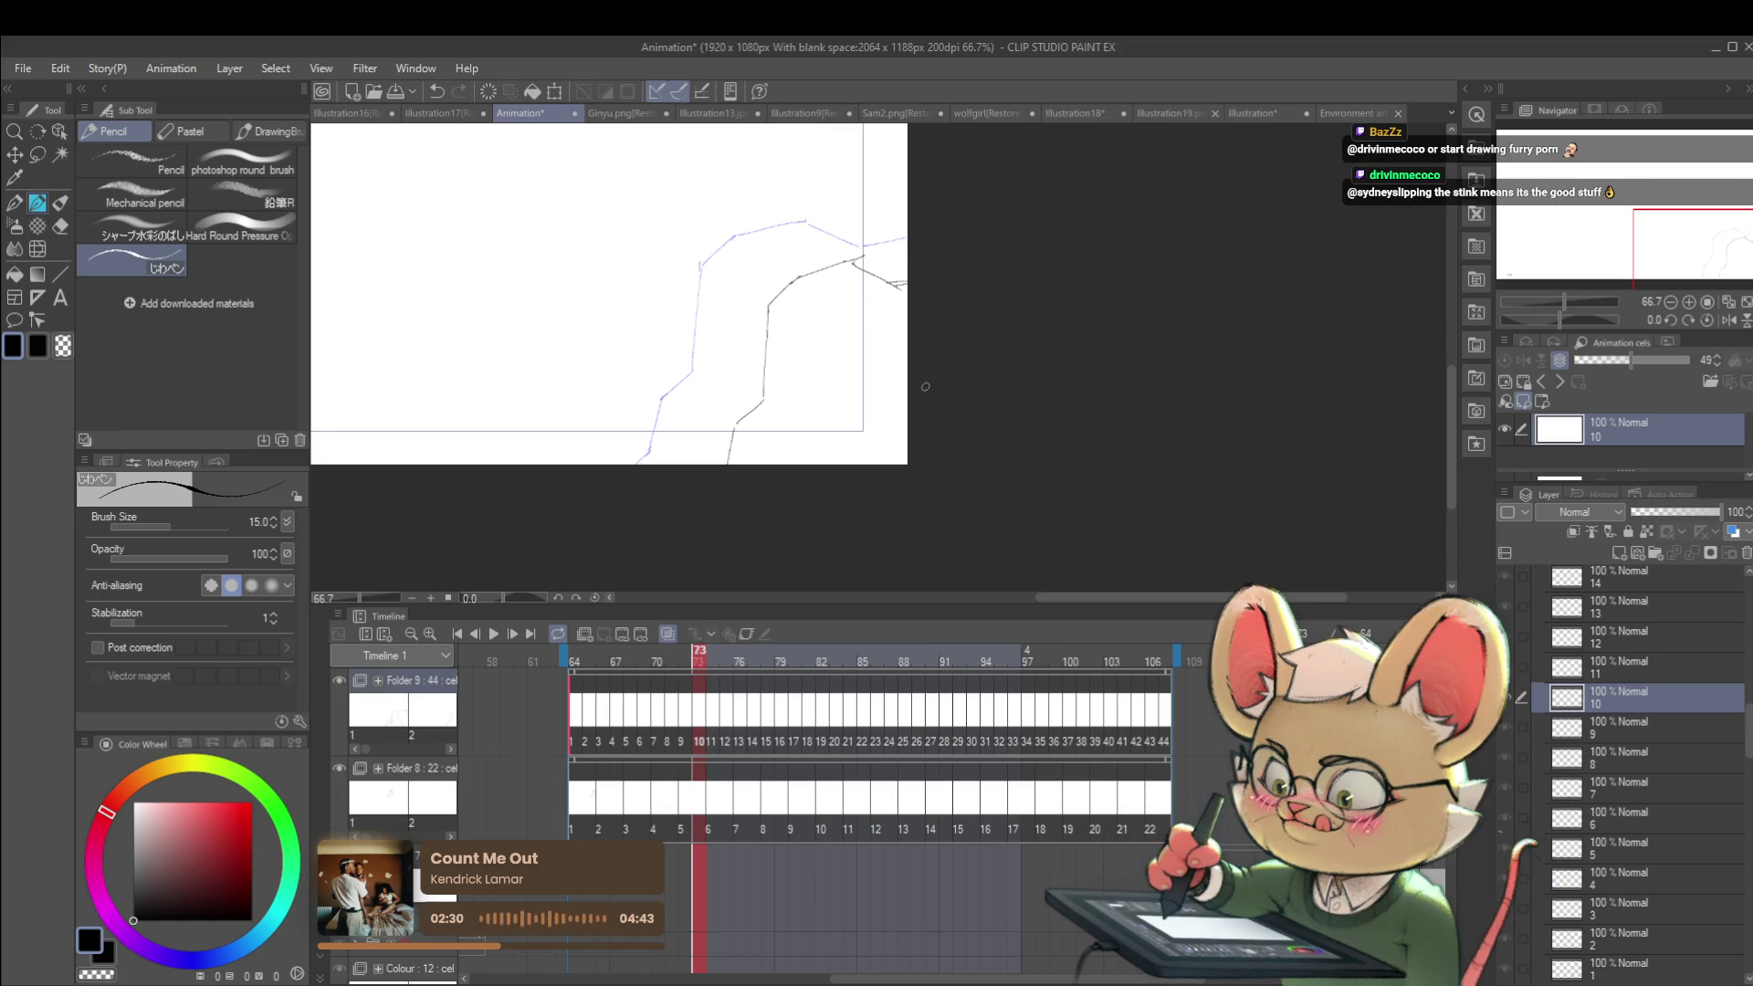
Step: Begin the cliff line on cel 11 and play the animation back
{"action": "key", "text": "ctrl+Right"}
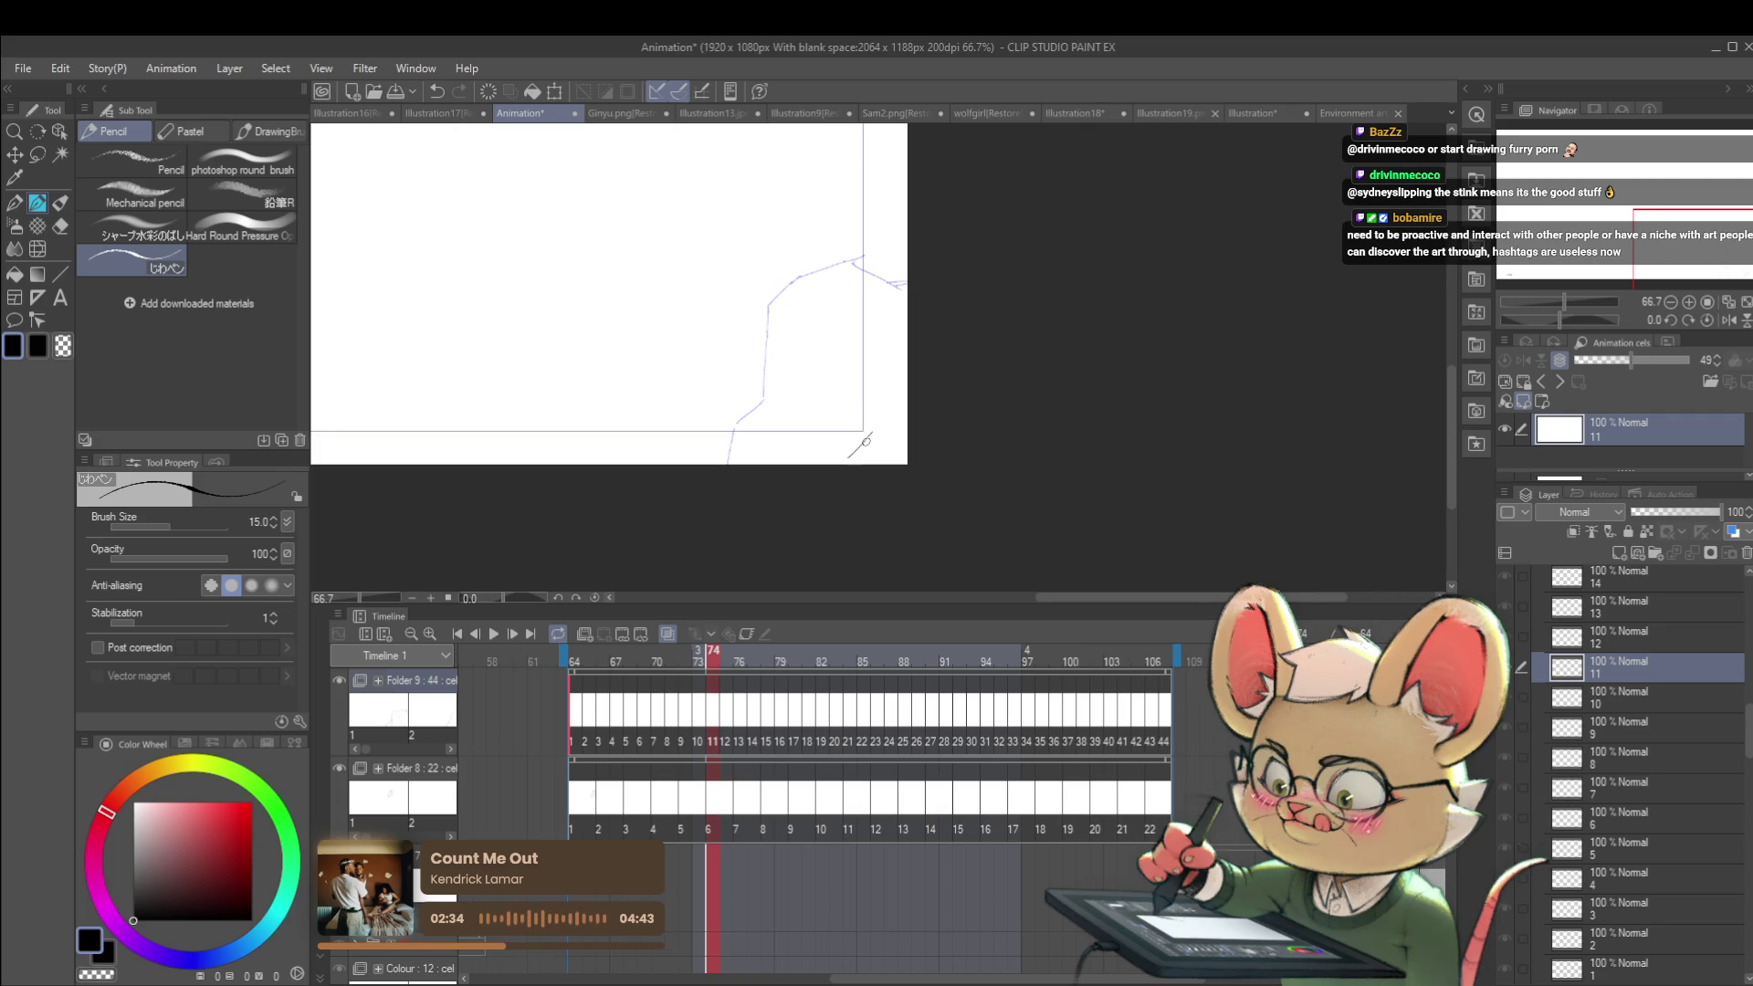
{"action": "left_click_drag", "start_coordinate": [869, 437], "coordinate": [872, 396]}
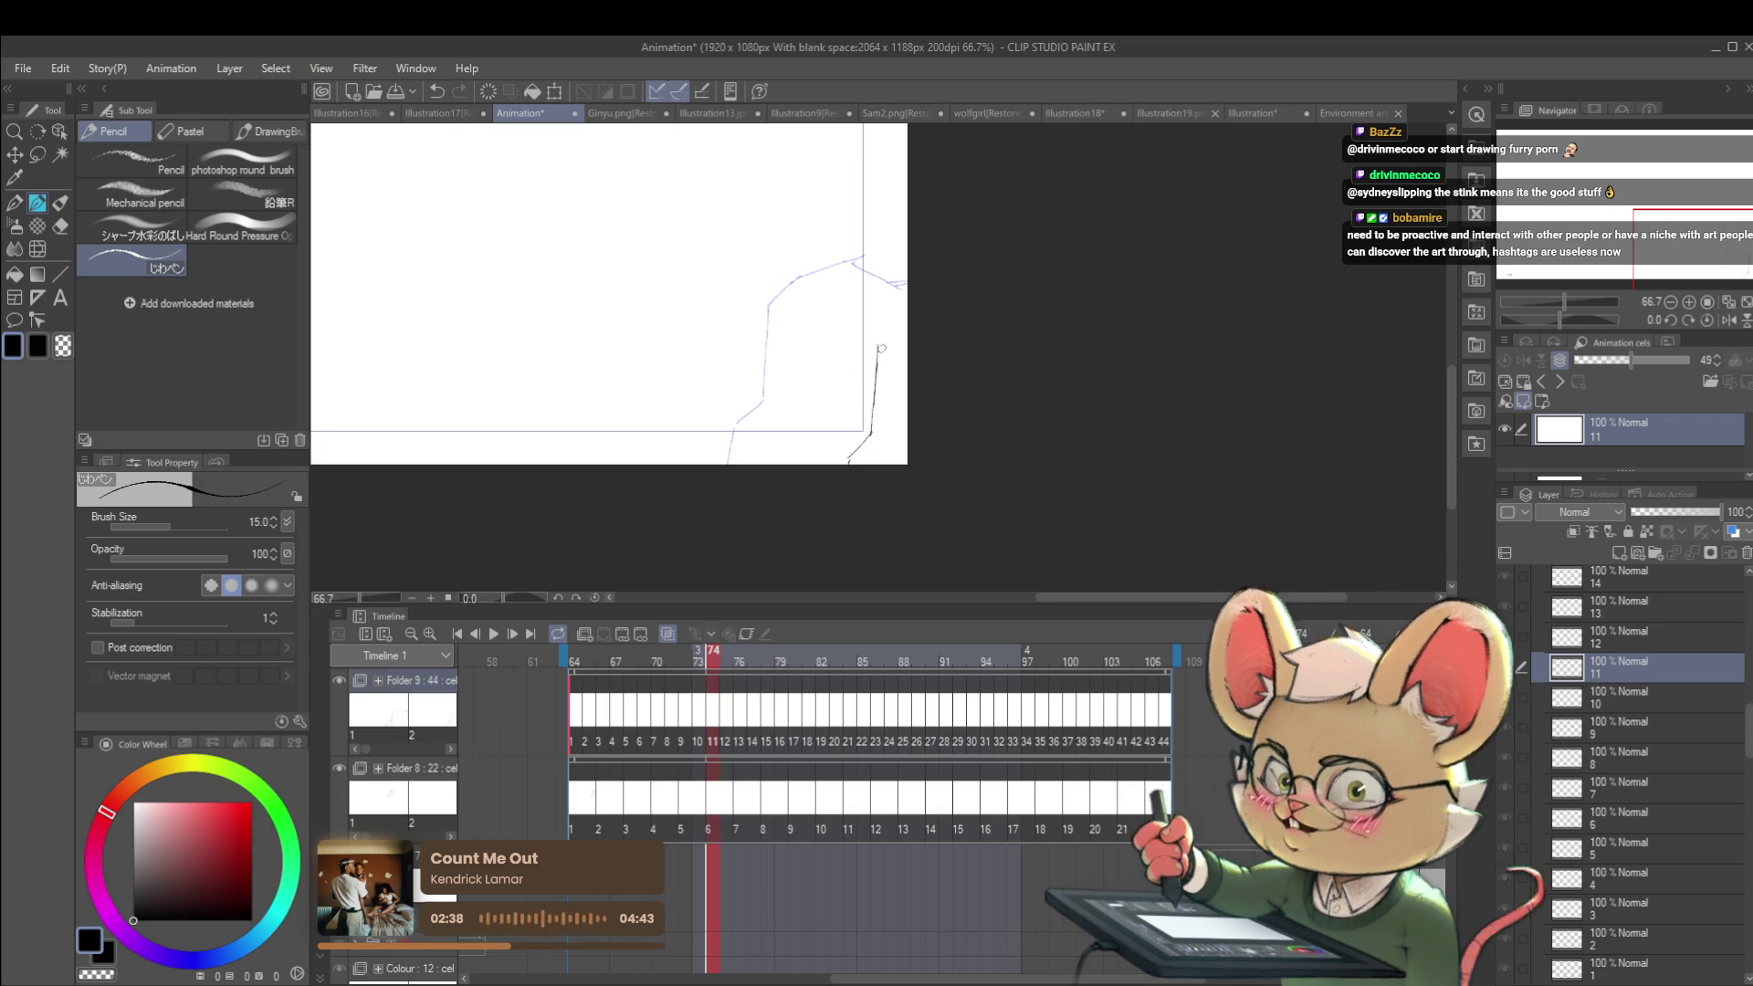
{"action": "scroll", "coordinate": [890, 333], "scroll_direction": "down", "scroll_amount": 2}
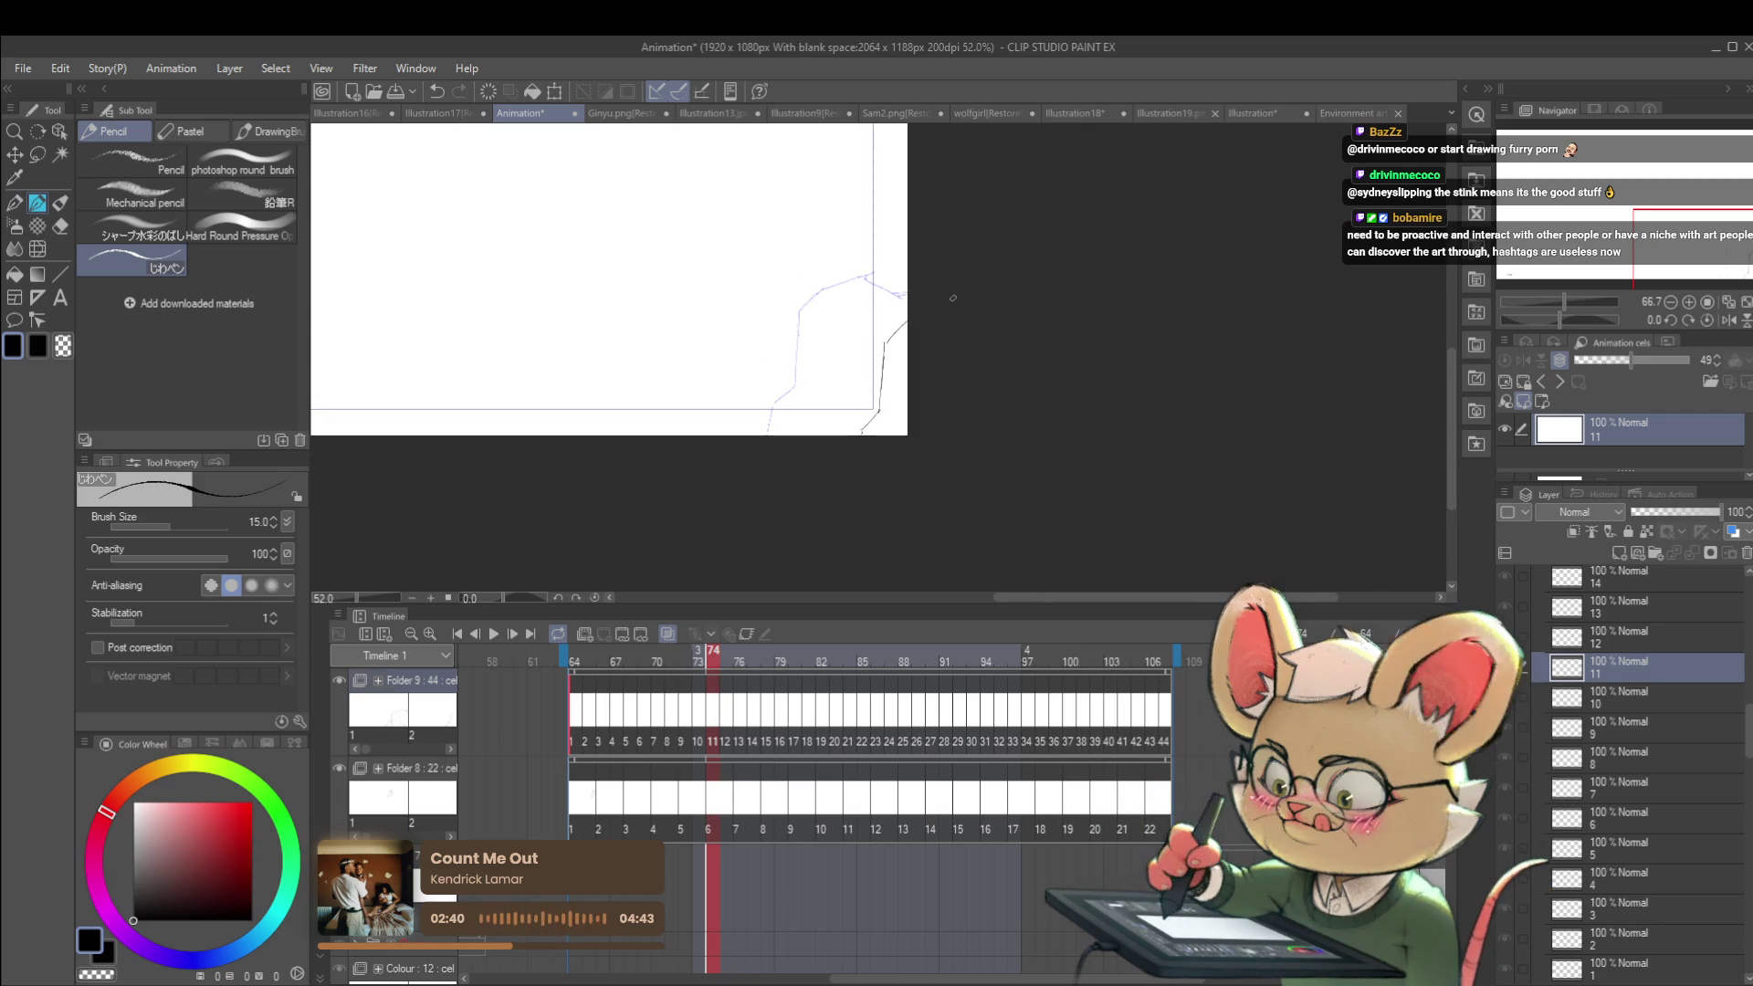
{"action": "key", "text": "Return"}
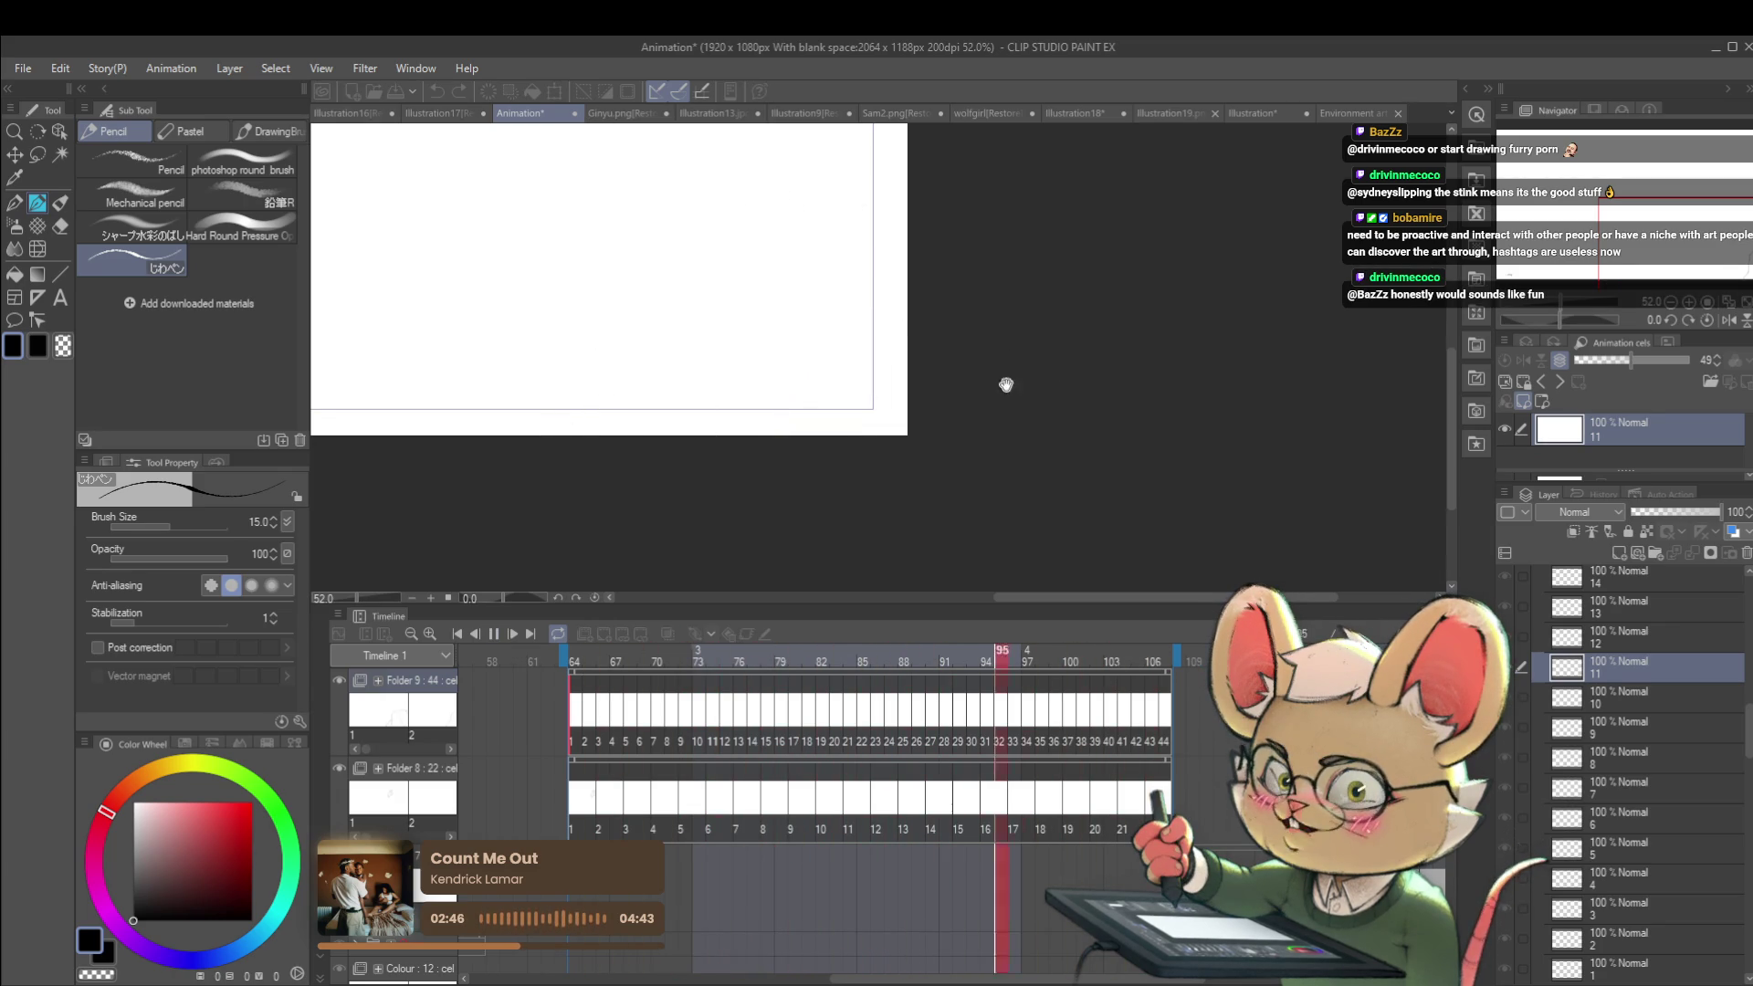
Step: Mirror the canvas view, stop playback, pan the view down, and jump back to the animation's start
{"action": "scroll", "coordinate": [994, 367], "scroll_direction": "down", "scroll_amount": 3}
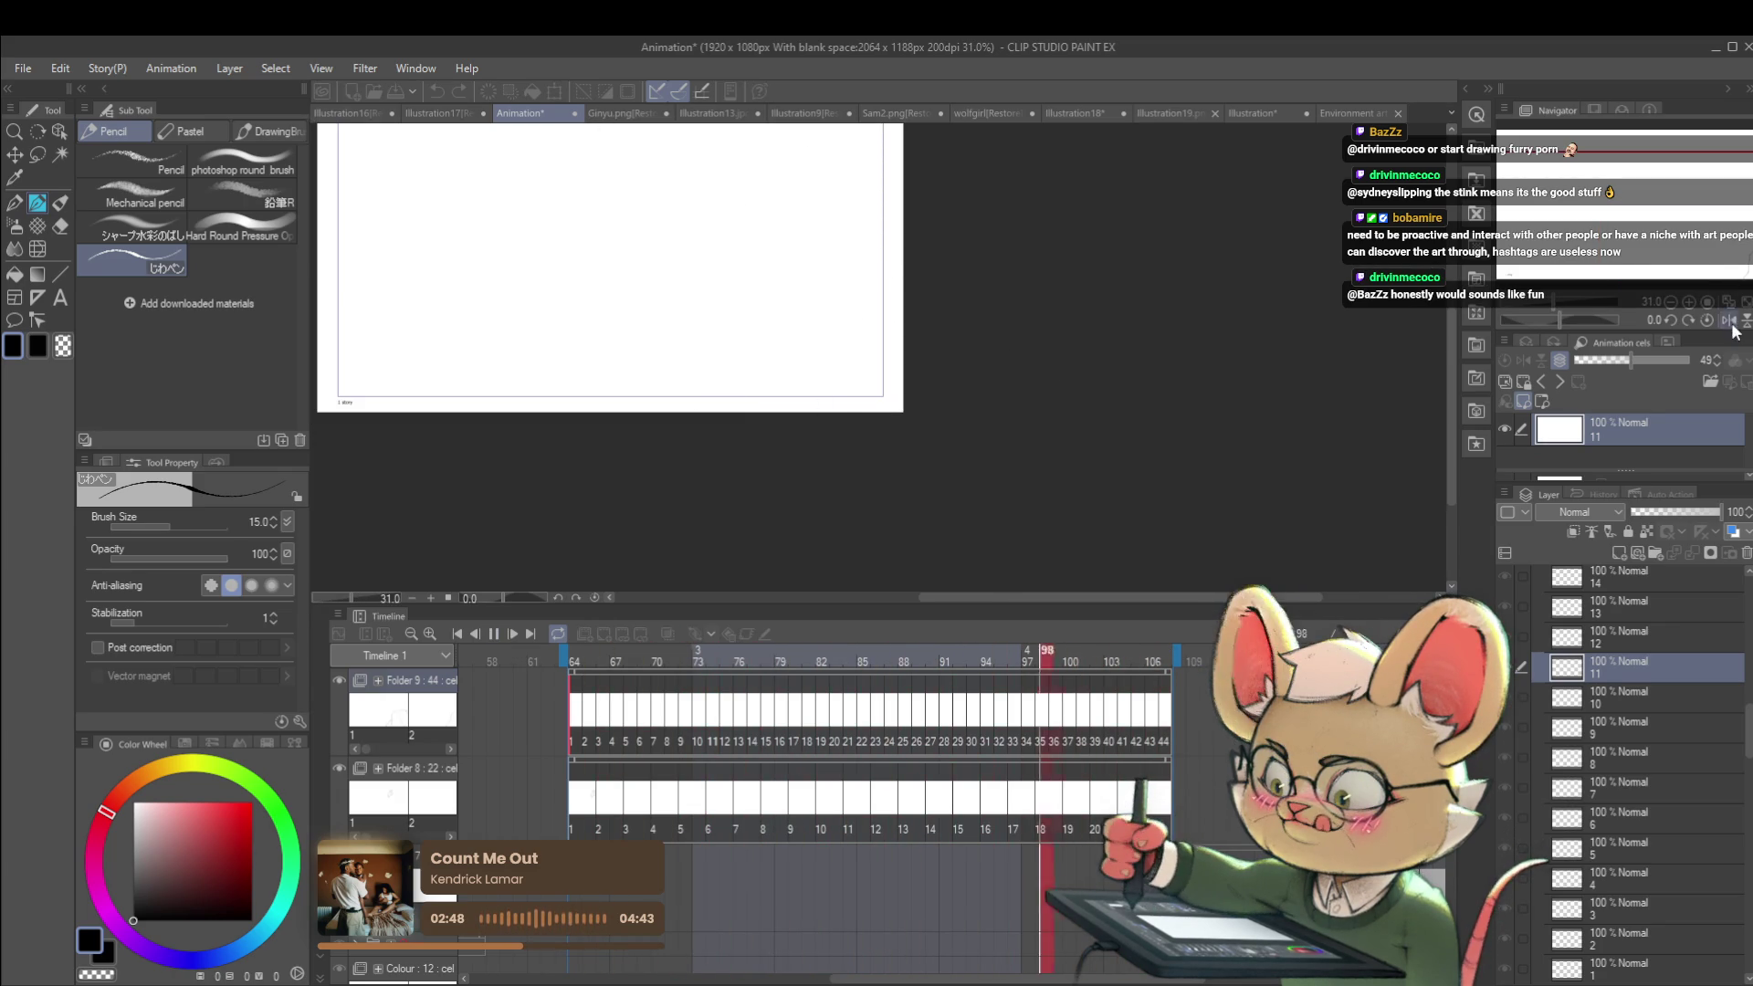
{"action": "left_click", "coordinate": [1728, 321]}
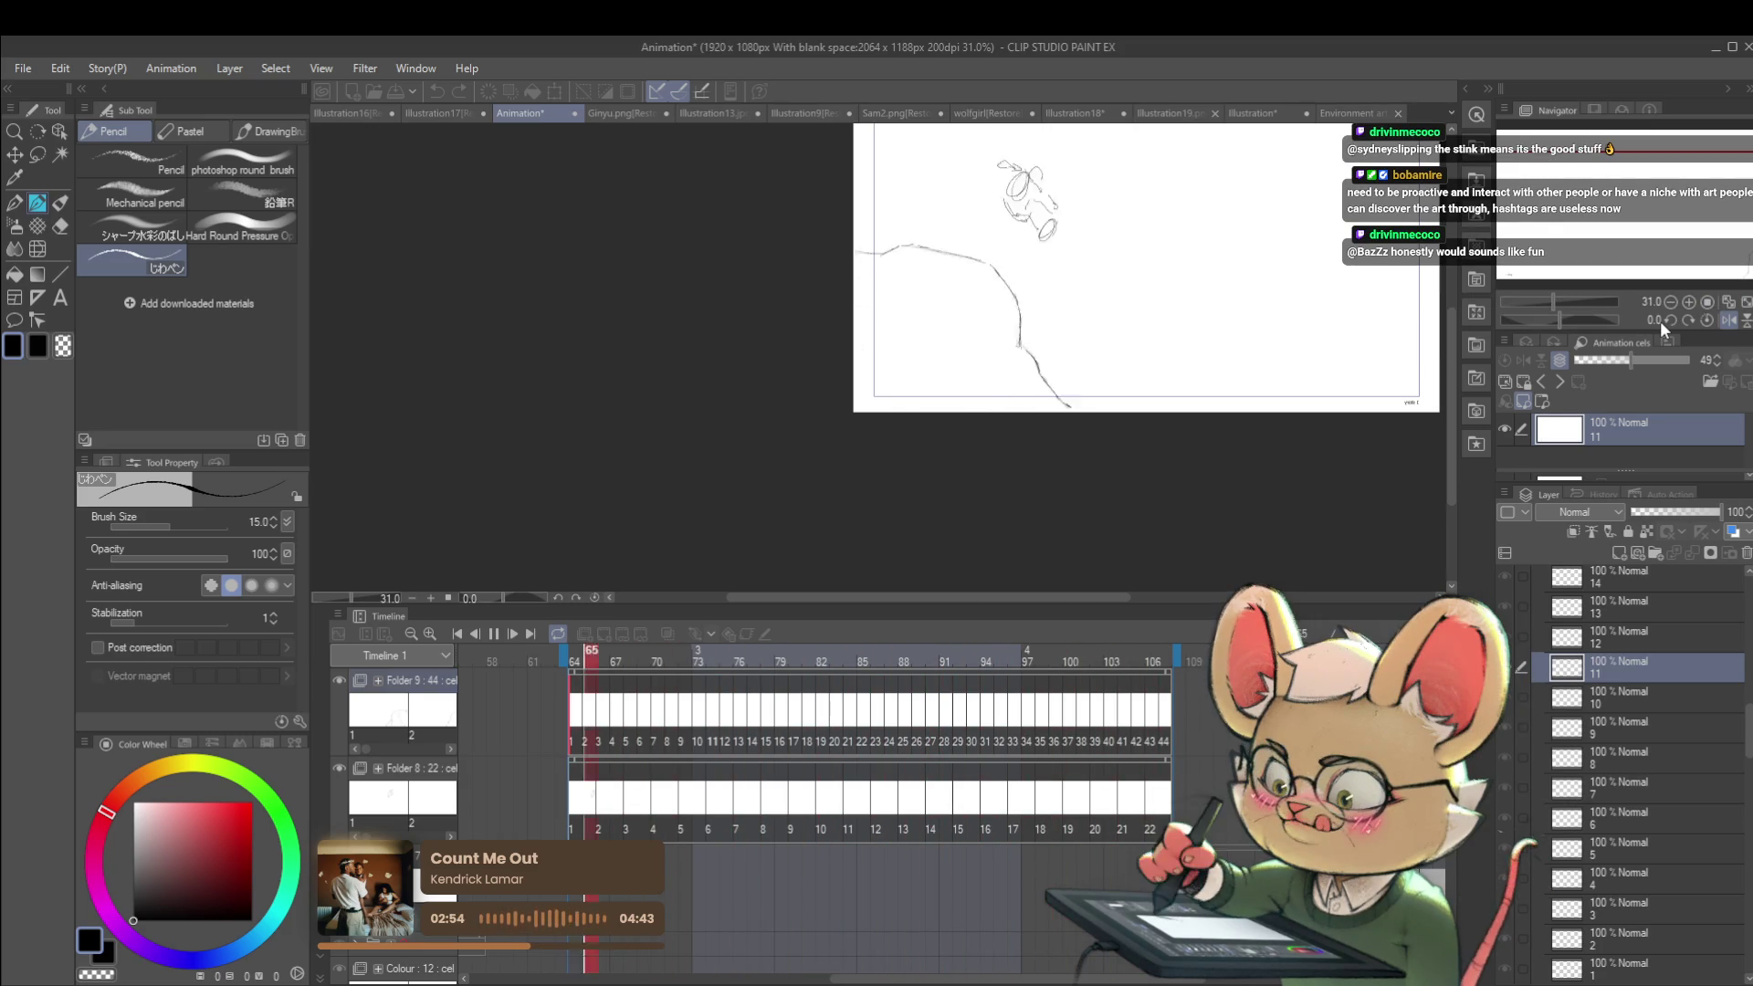
{"action": "left_click", "coordinate": [493, 634]}
{"action": "left_click_drag", "start_coordinate": [1160, 282], "coordinate": [1145, 391]}
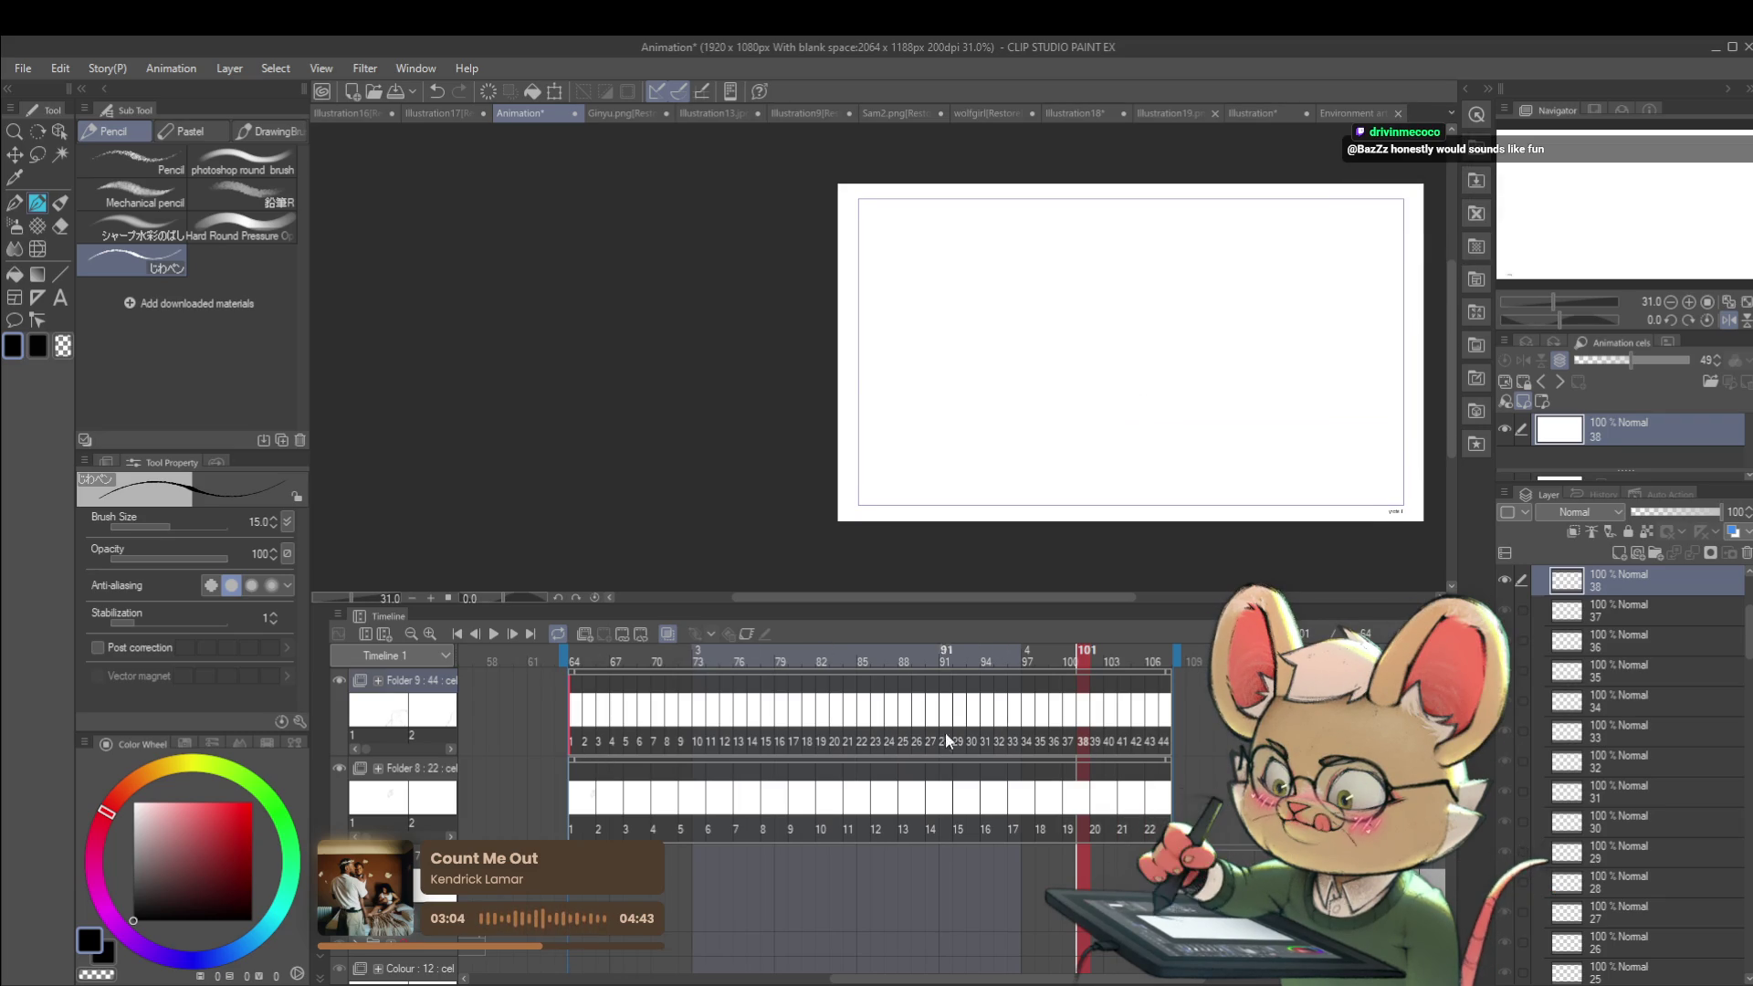
{"action": "left_click", "coordinate": [577, 744]}
Step: Flip between cel 2 and the following cels, zooming in and out to compare the cliff linework, then start playback
{"action": "key", "text": "Right"}
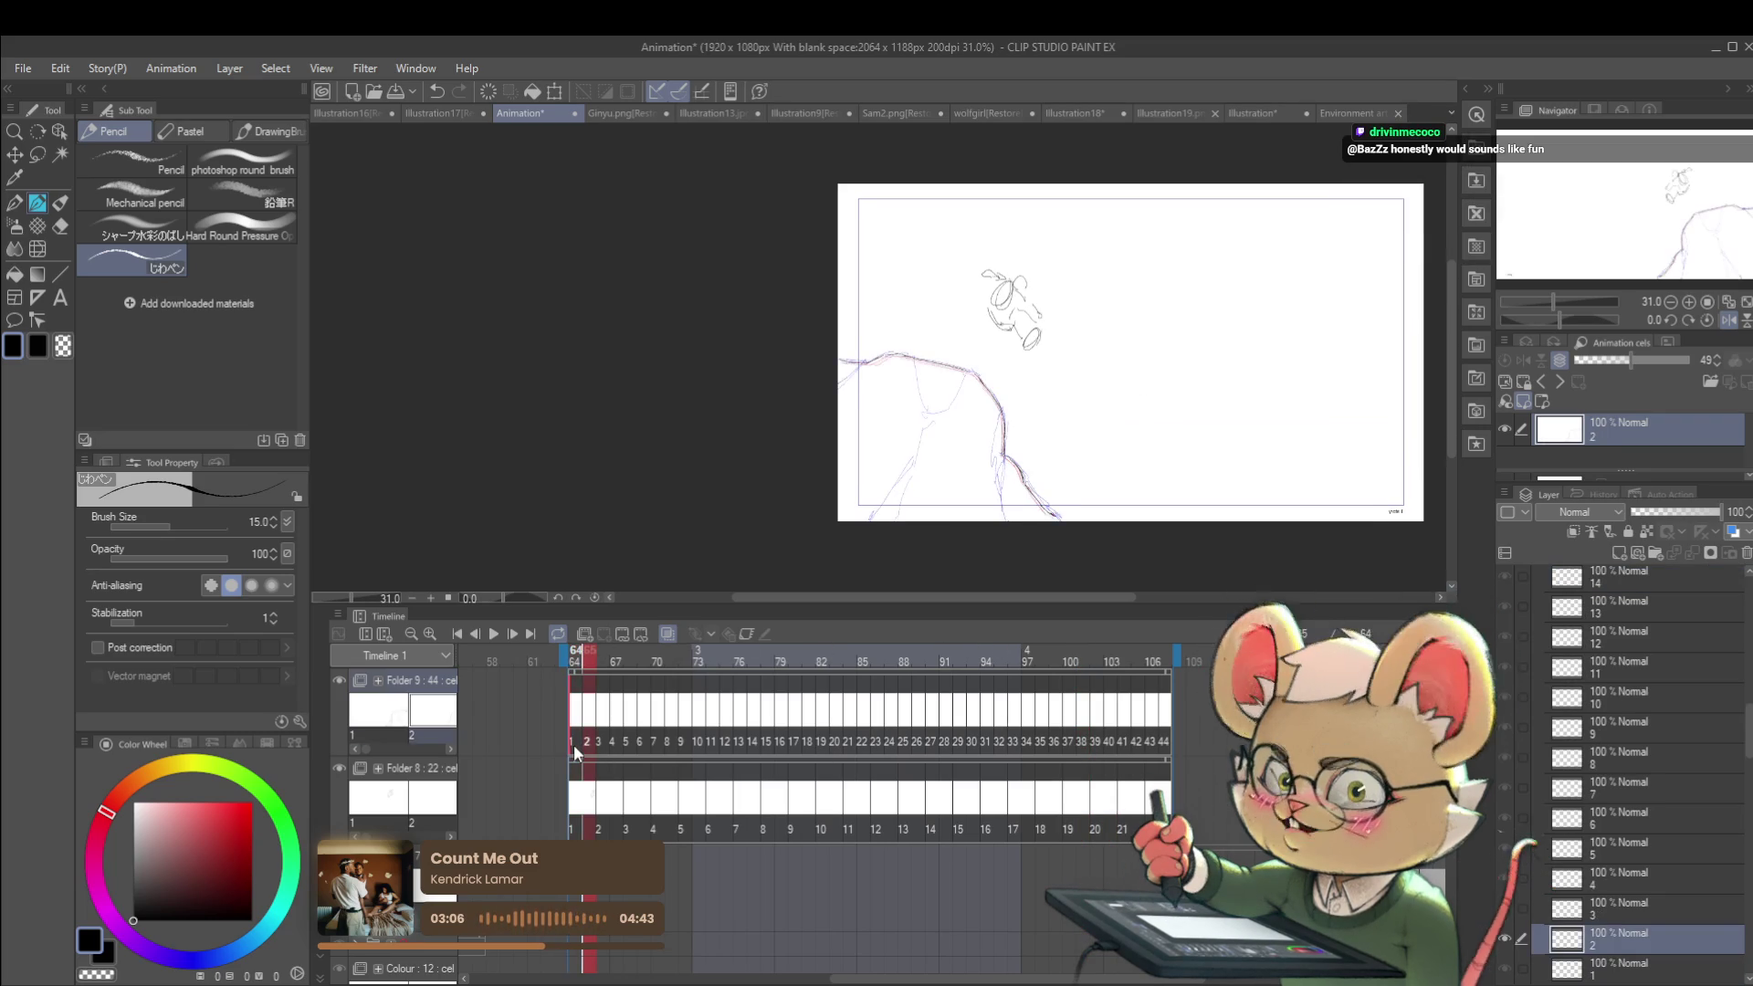
{"action": "key", "text": "Right"}
{"action": "key", "text": "Right"}
{"action": "key", "text": "Right"}
{"action": "key", "text": "Right"}
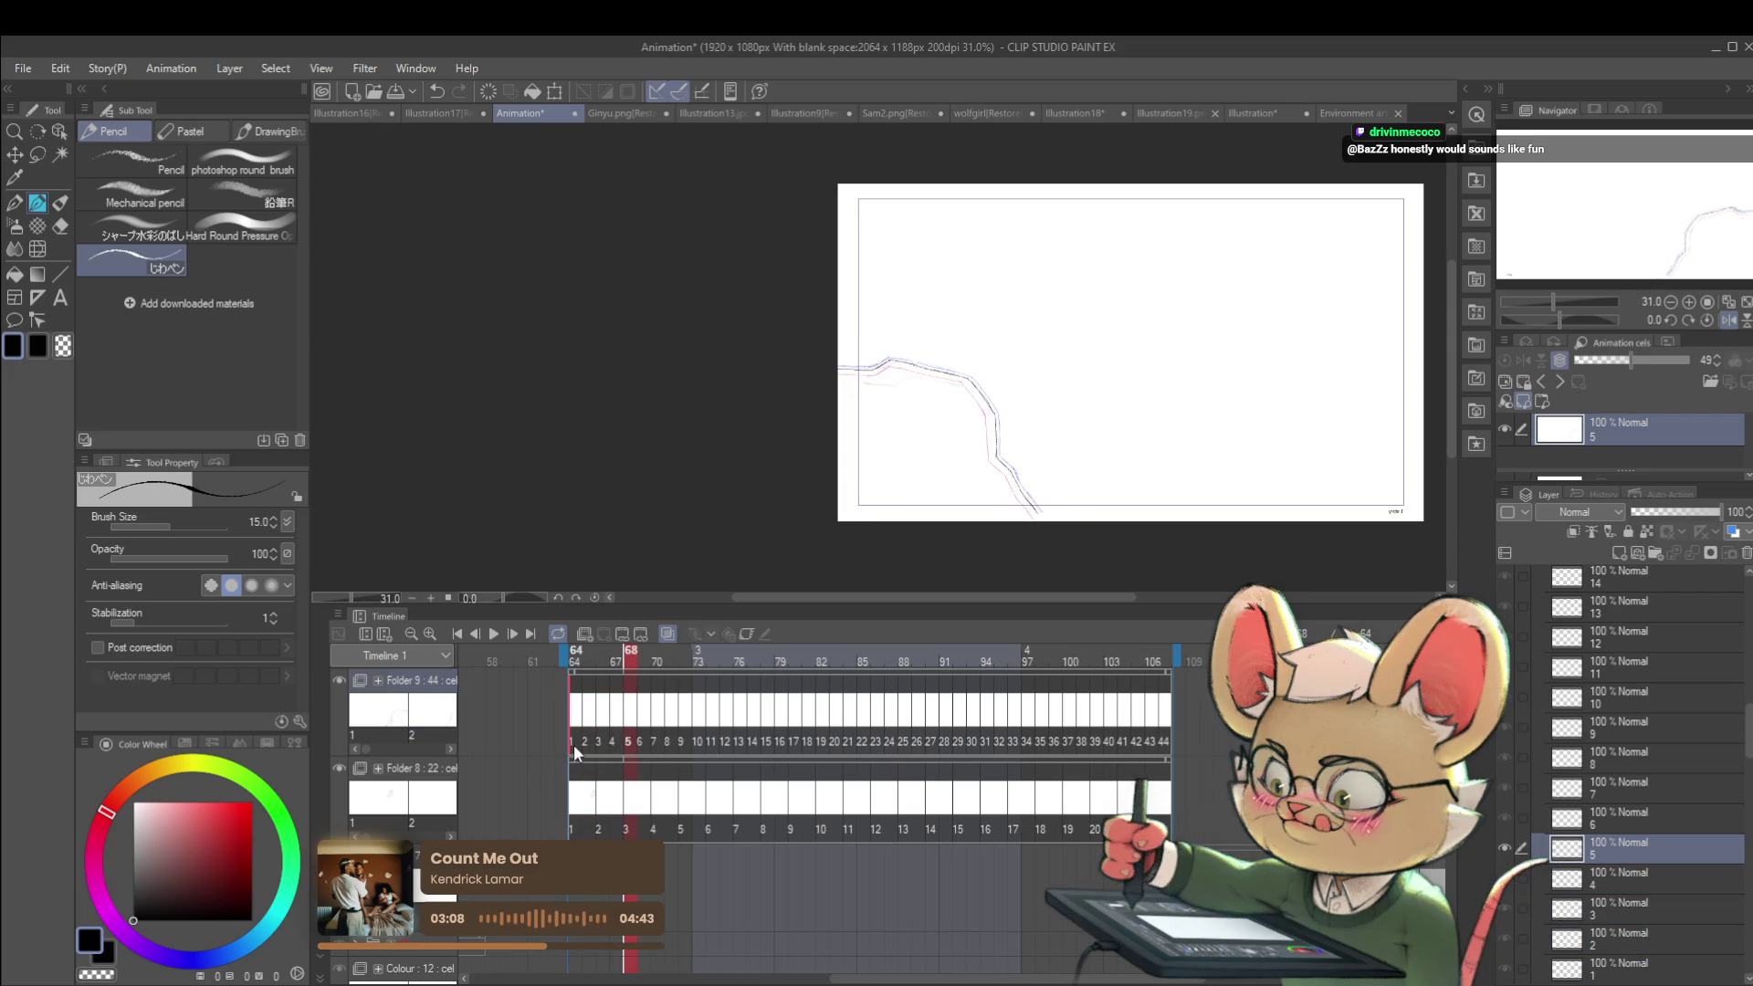
{"action": "key", "text": "Left"}
{"action": "key", "text": "Left"}
{"action": "key", "text": "Left"}
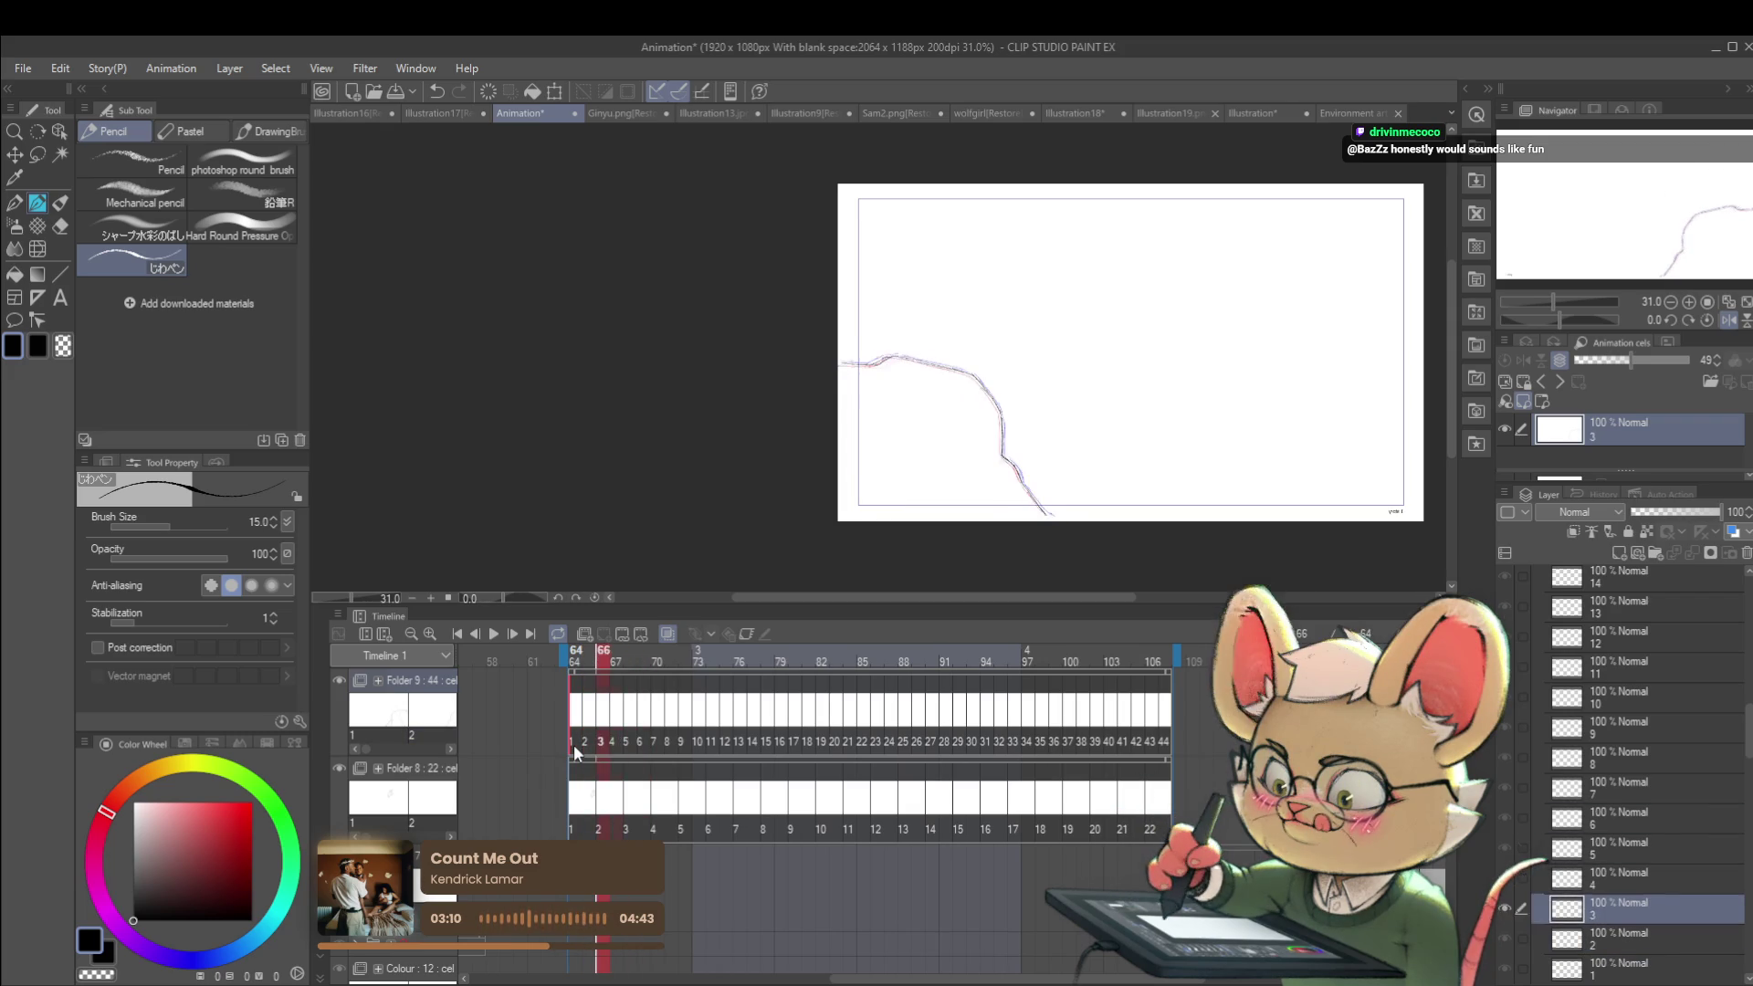
{"action": "key", "text": "Right"}
{"action": "key", "text": "Right"}
{"action": "key", "text": "Right"}
{"action": "key", "text": "Left"}
{"action": "key", "text": "Left"}
{"action": "key", "text": "Left"}
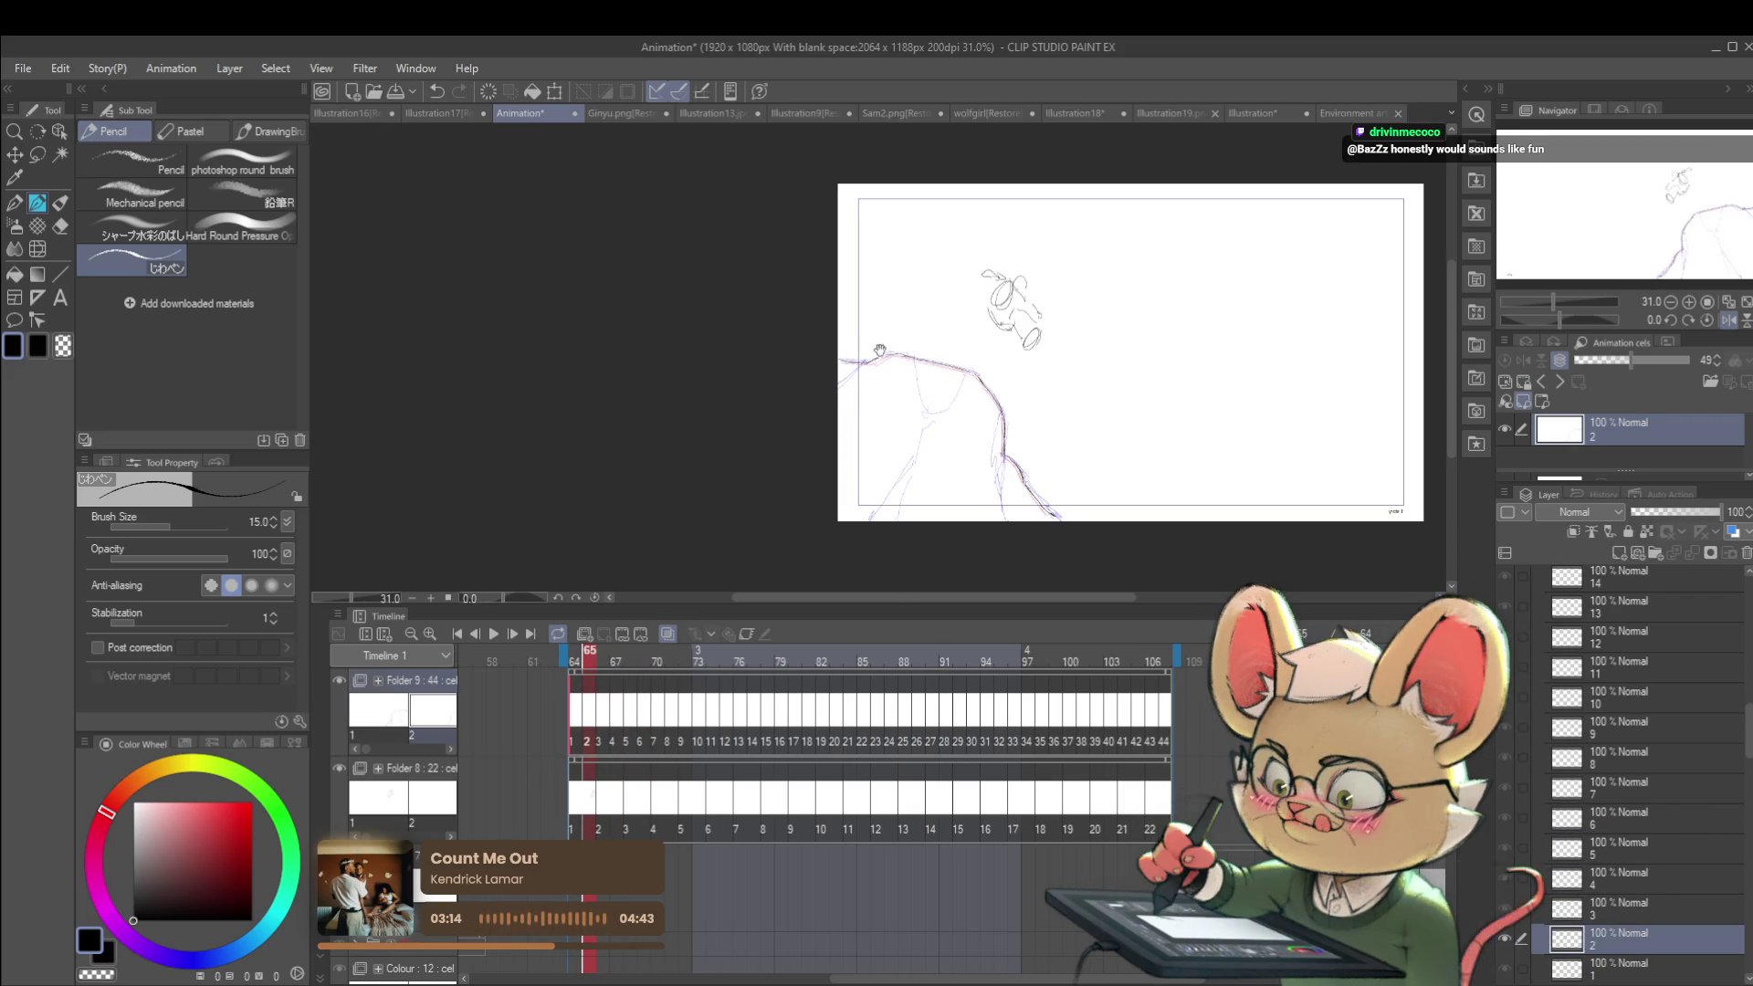
{"action": "scroll", "coordinate": [904, 409], "scroll_direction": "up", "scroll_amount": 5}
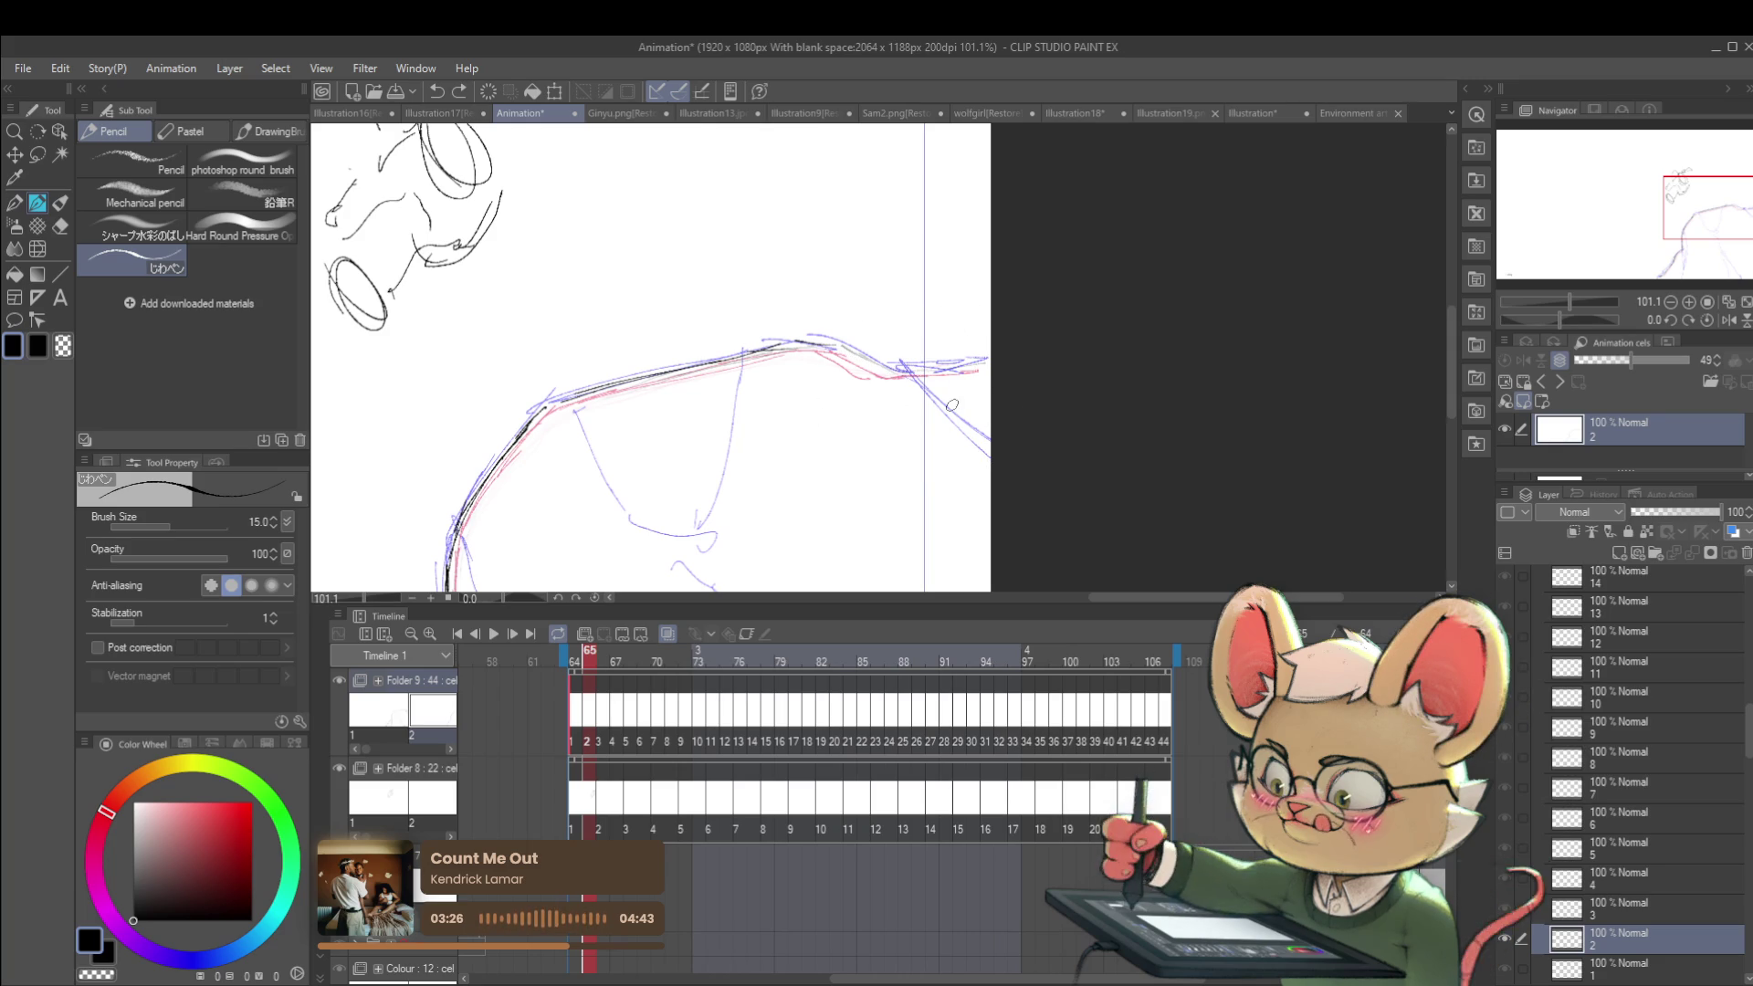
{"action": "scroll", "coordinate": [934, 343], "scroll_direction": "down", "scroll_amount": 3}
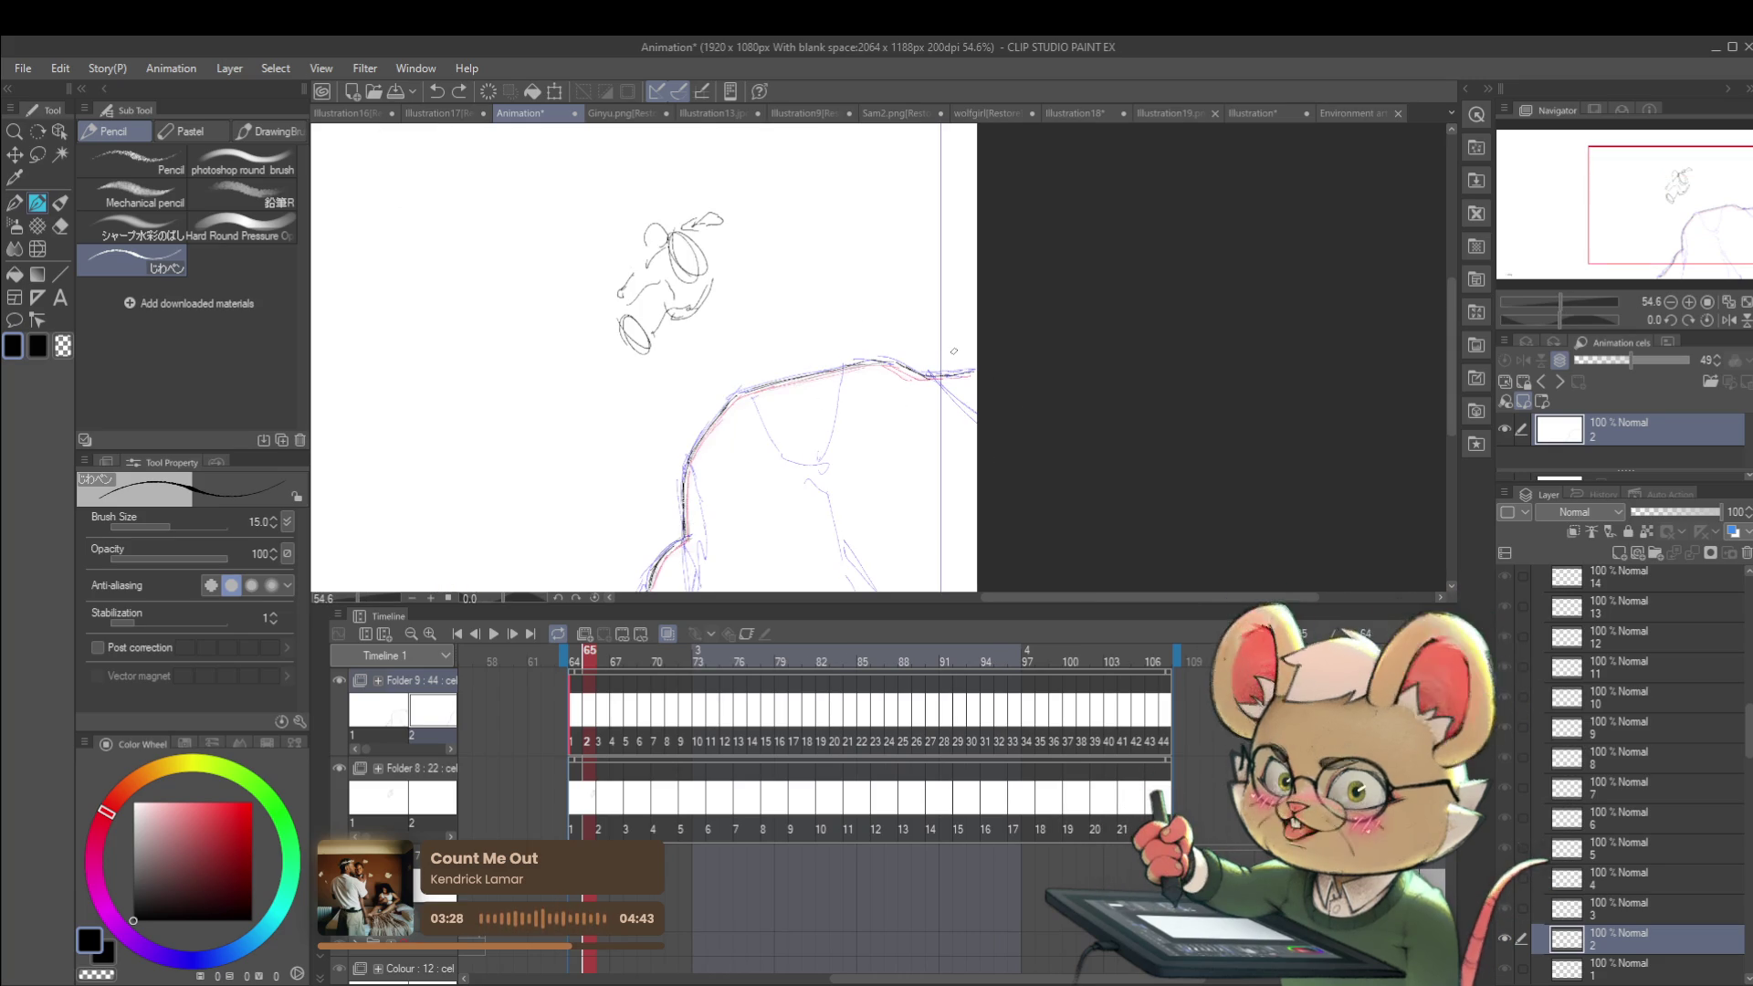
{"action": "key", "text": "Right"}
{"action": "key", "text": "Right"}
{"action": "key", "text": "Right"}
{"action": "key", "text": "Right"}
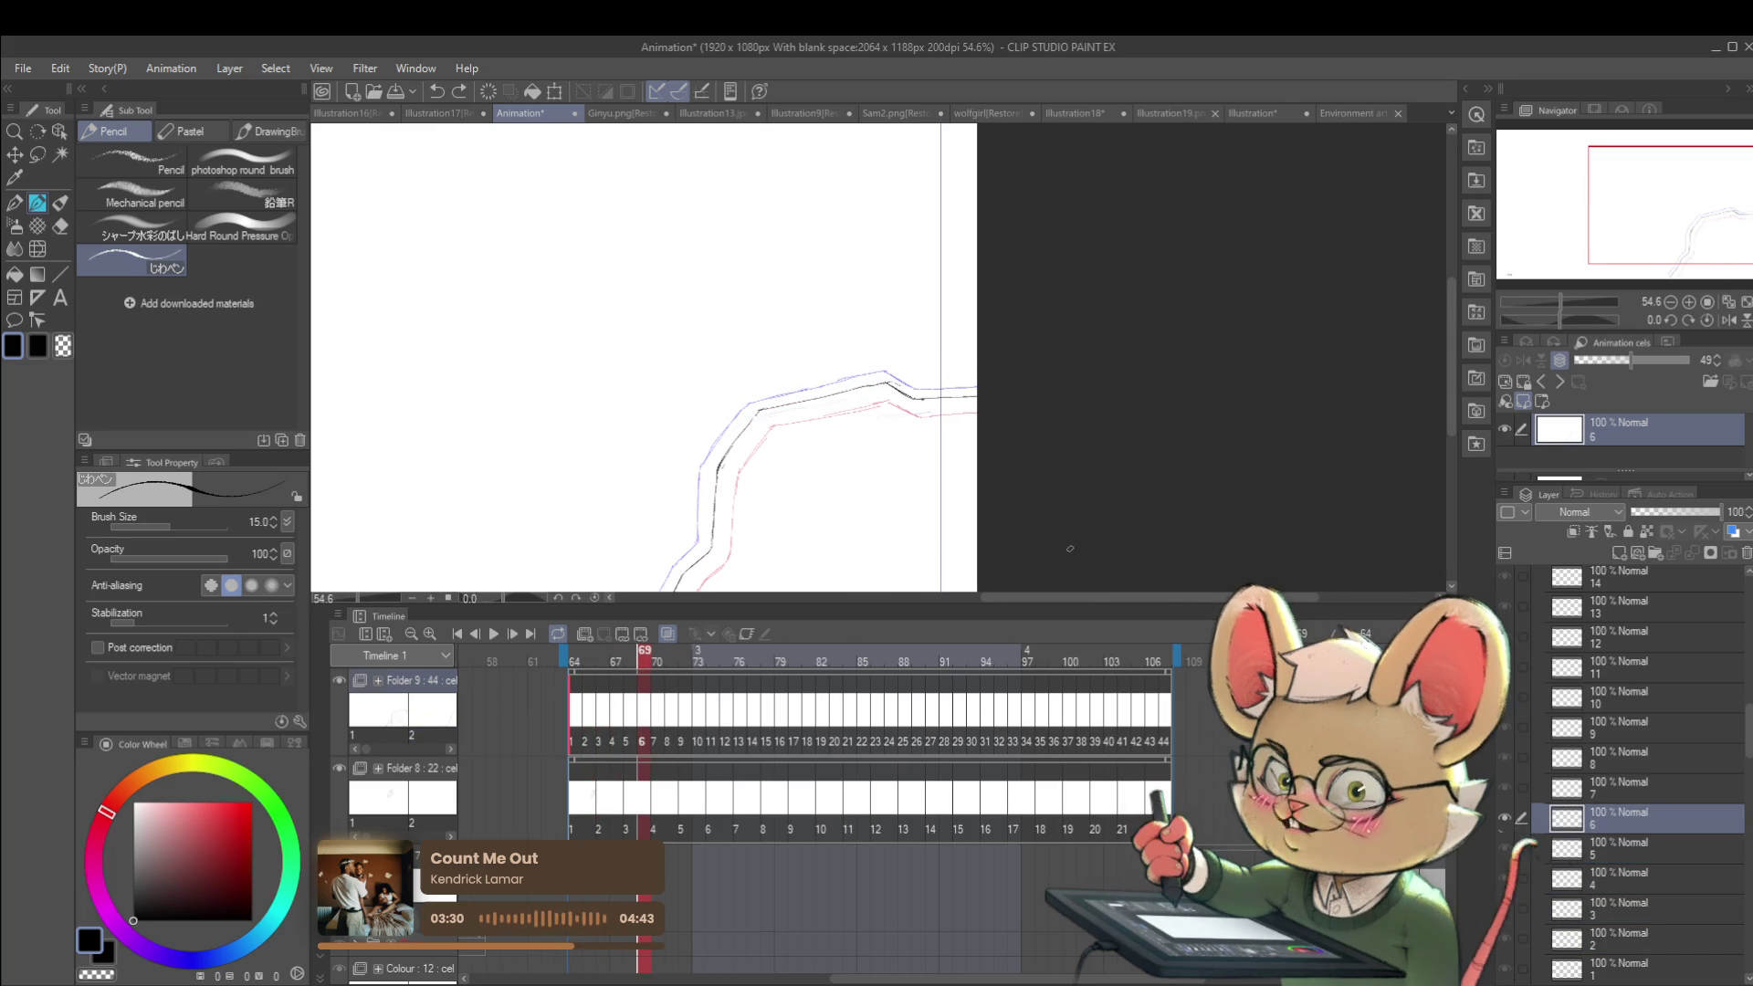
{"action": "key", "text": "Left"}
{"action": "key", "text": "Left"}
{"action": "key", "text": "Left"}
{"action": "key", "text": "Right"}
{"action": "key", "text": "Right"}
{"action": "key", "text": "Right"}
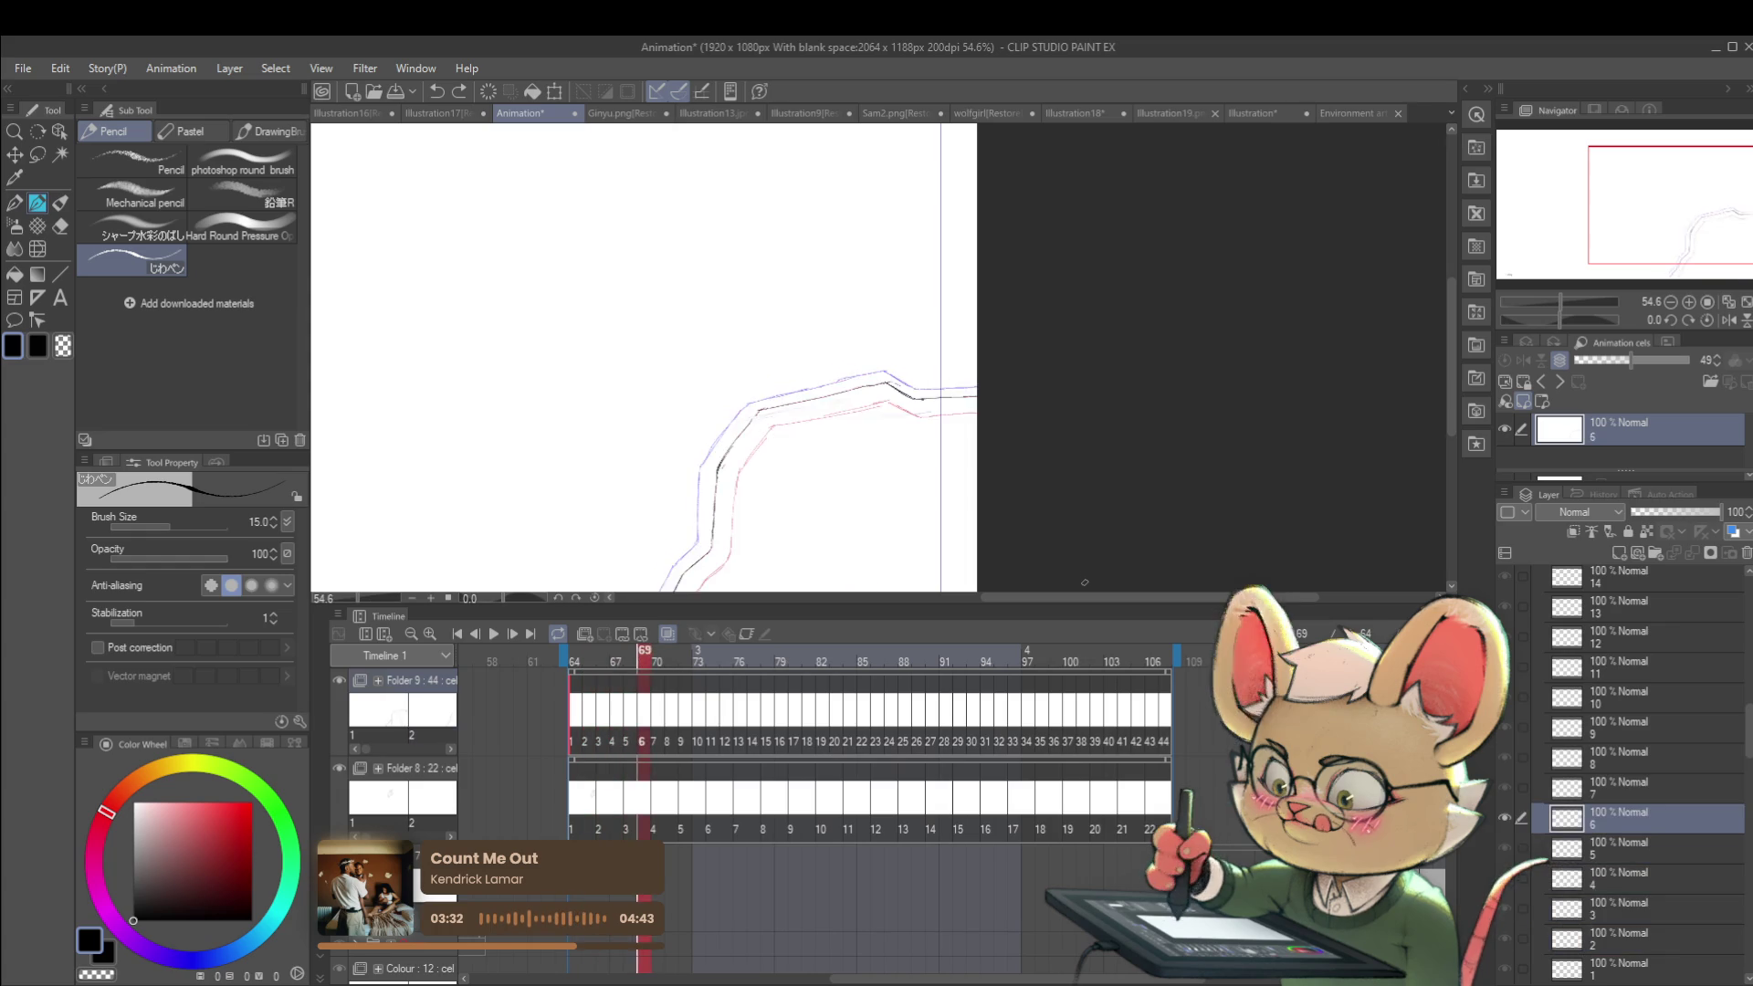
{"action": "key", "text": "Left"}
{"action": "key", "text": "Left"}
{"action": "key", "text": "Left"}
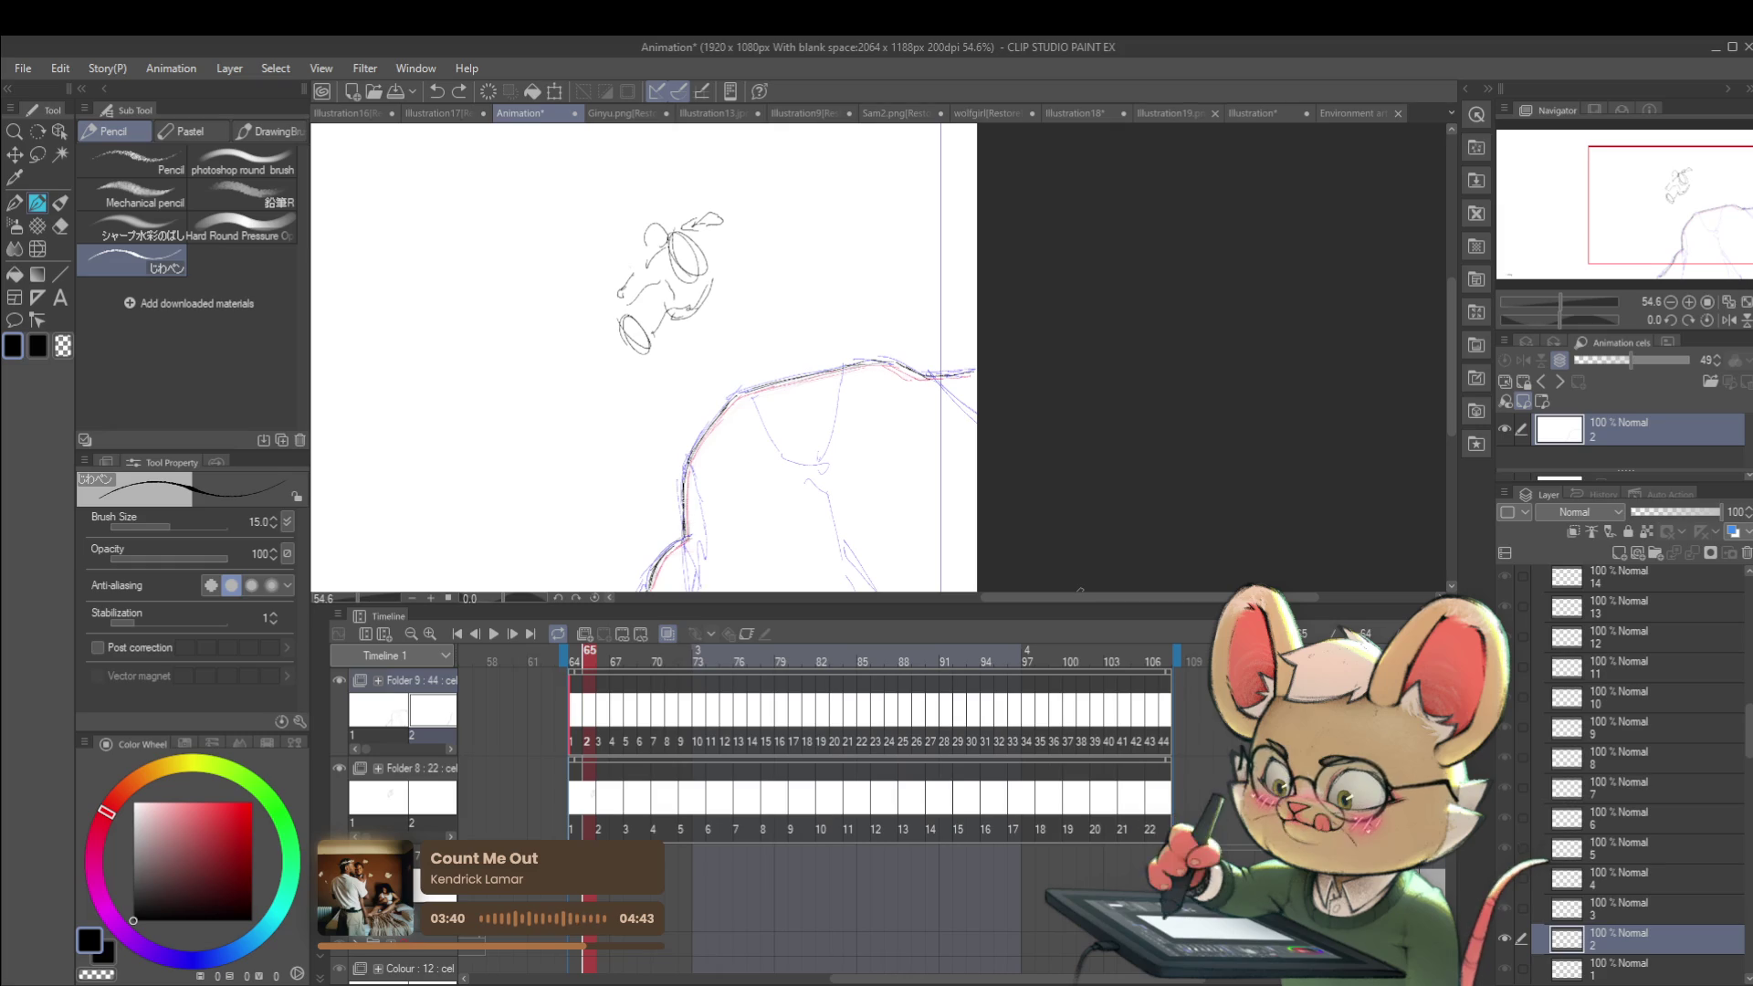
{"action": "left_click", "coordinate": [495, 637]}
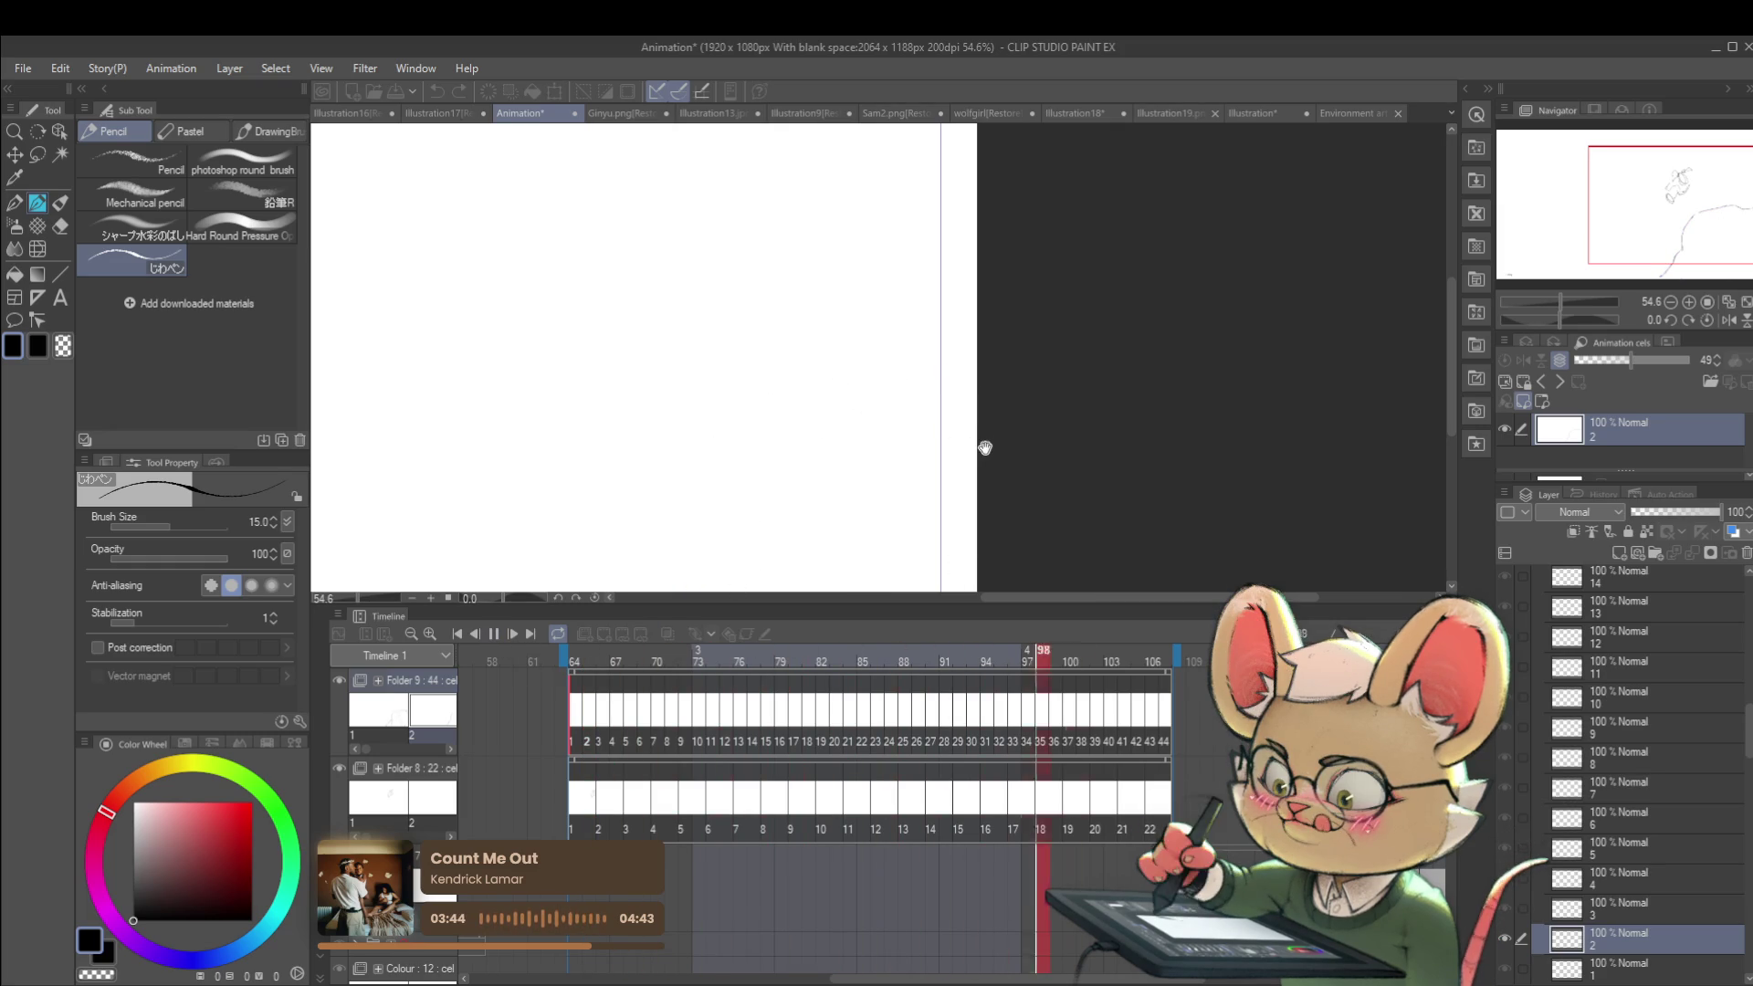
Step: Zoom out to the whole page, mirror the canvas horizontally and replay the animation
{"action": "left_click", "coordinate": [493, 634]}
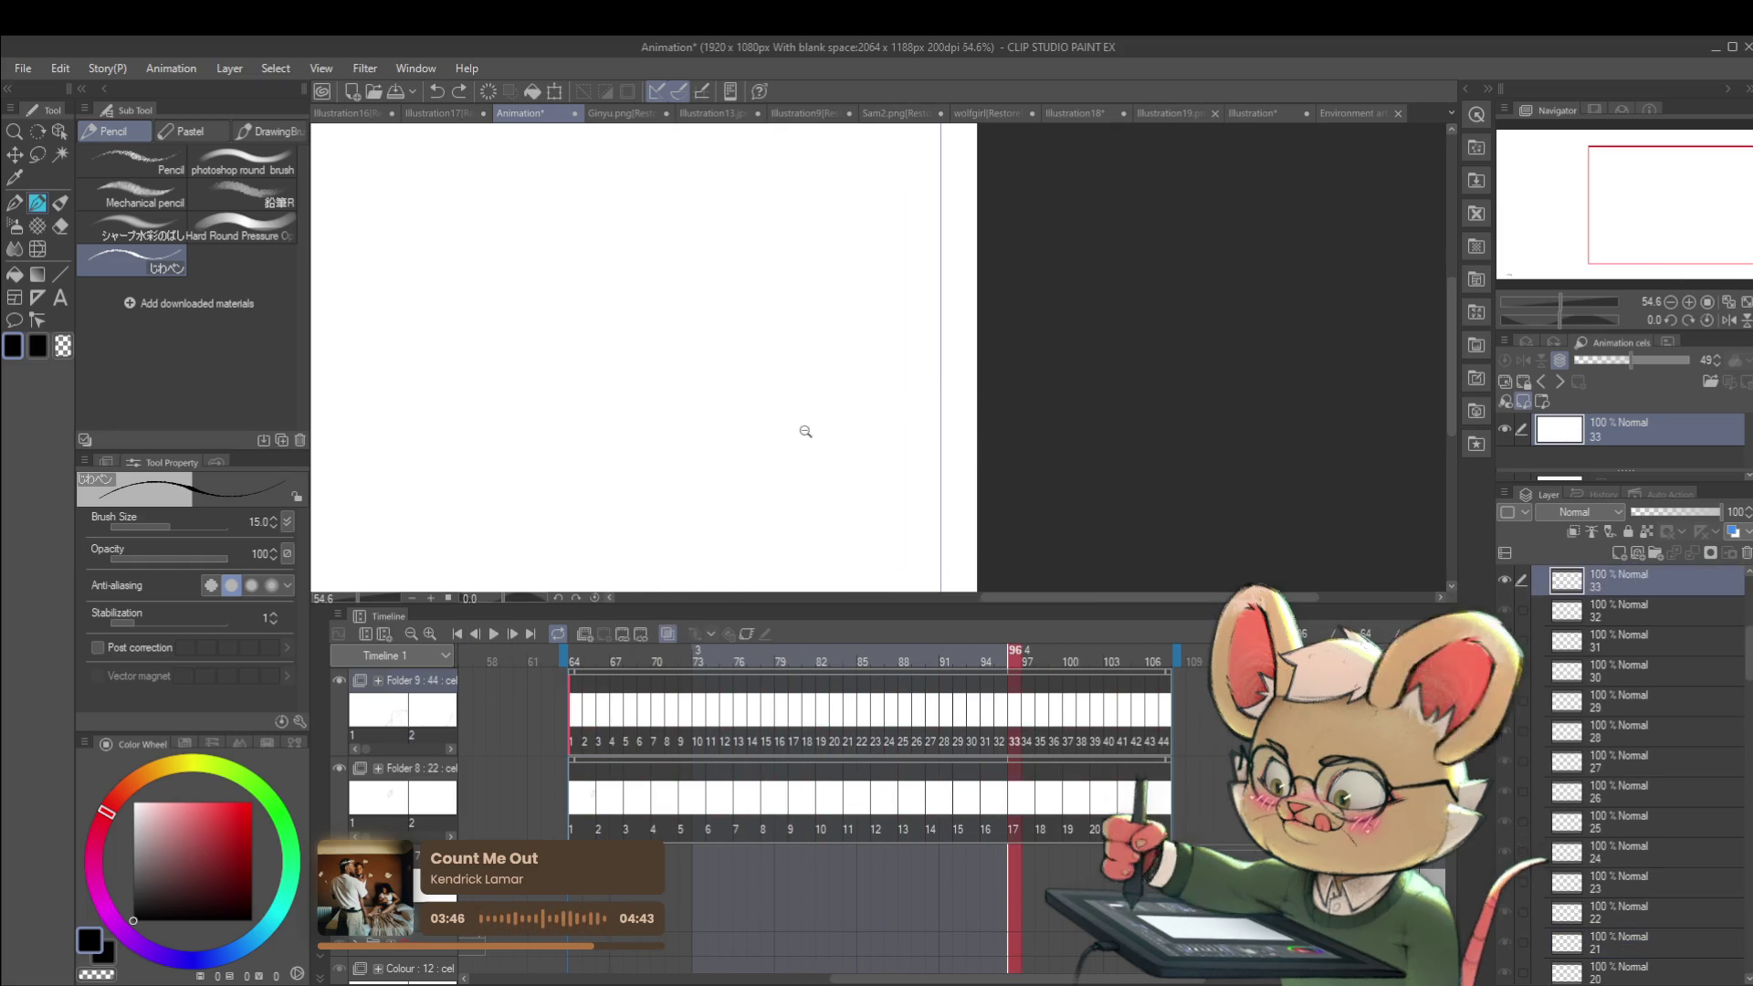
{"action": "left_click", "coordinate": [809, 429]}
{"action": "left_click", "coordinate": [1728, 319]}
{"action": "left_click", "coordinate": [490, 636]}
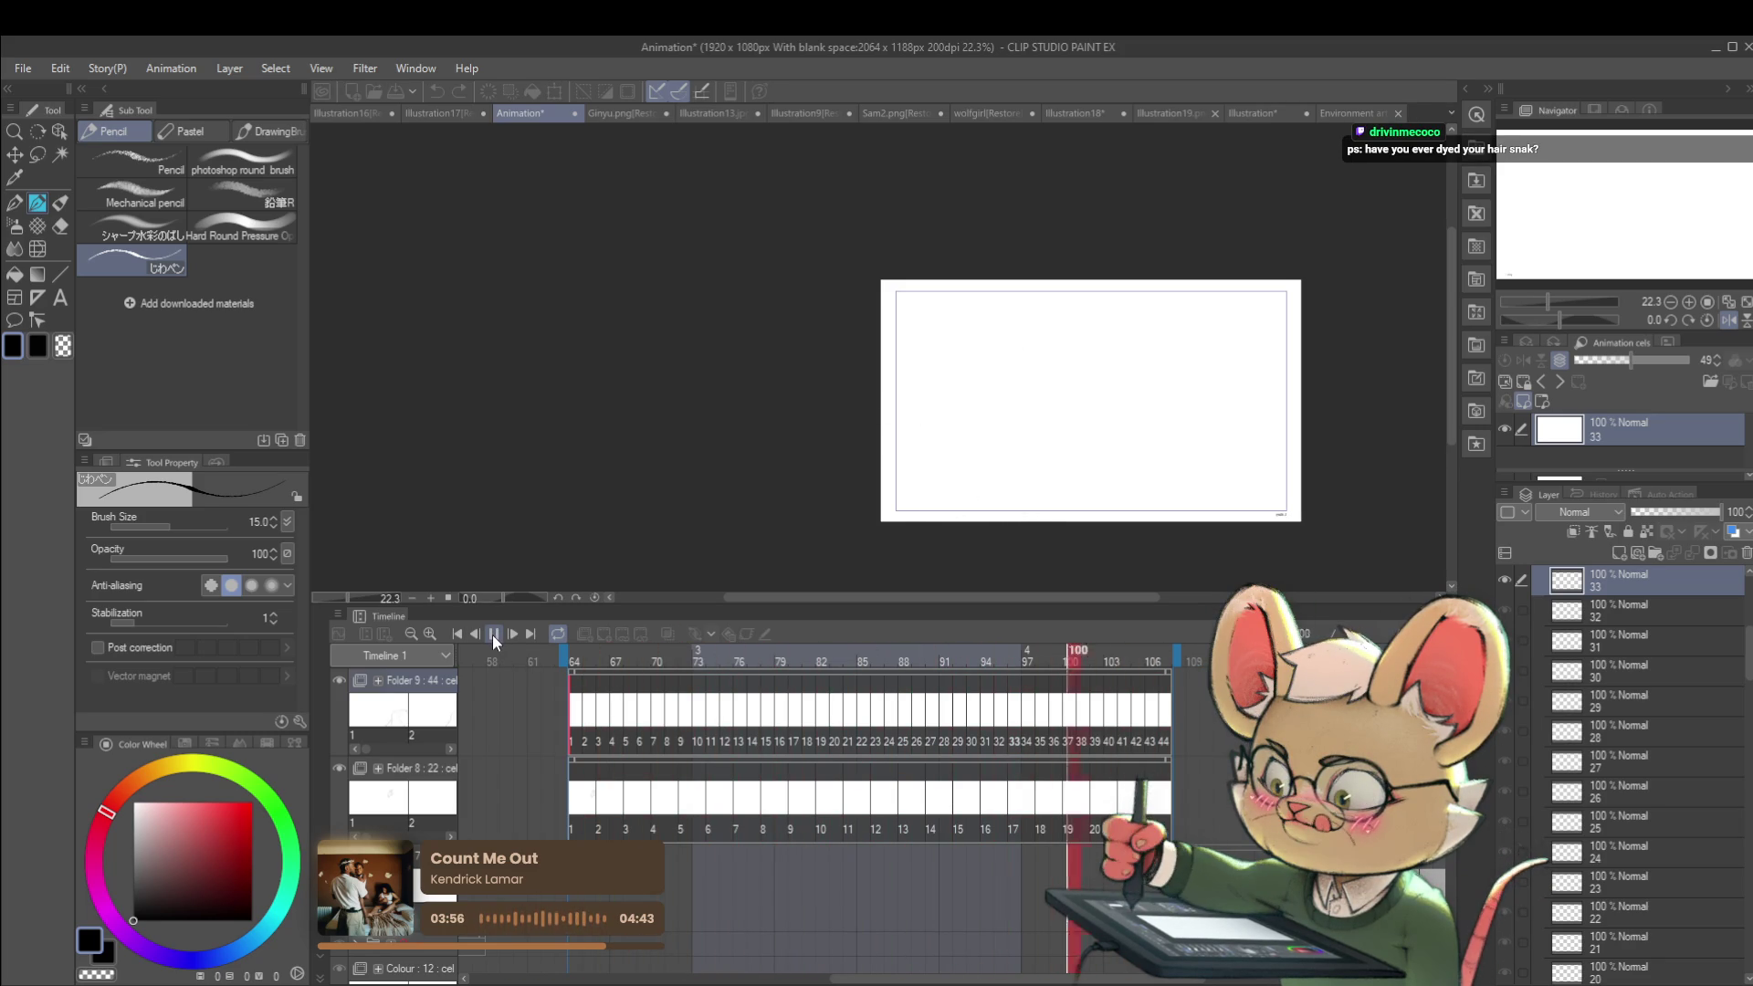
{"action": "left_click", "coordinate": [489, 635]}
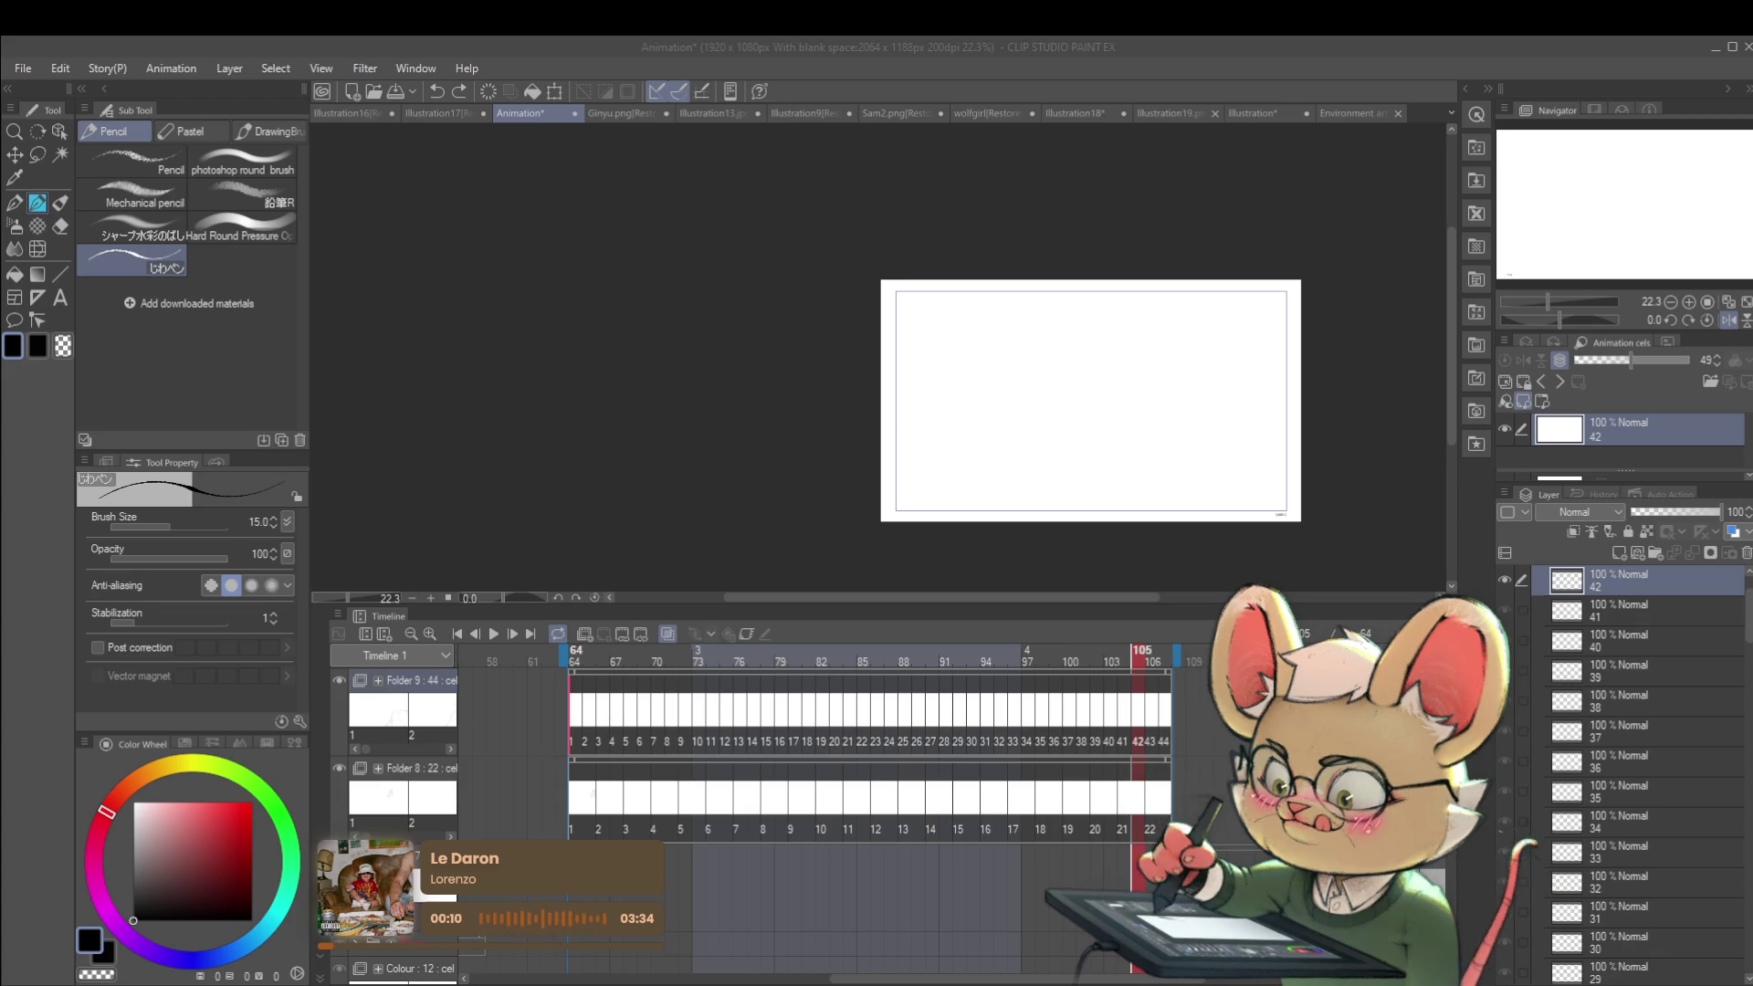
Step: Play the animation once more, then stop back at frame 64
{"action": "left_click", "coordinate": [491, 637]}
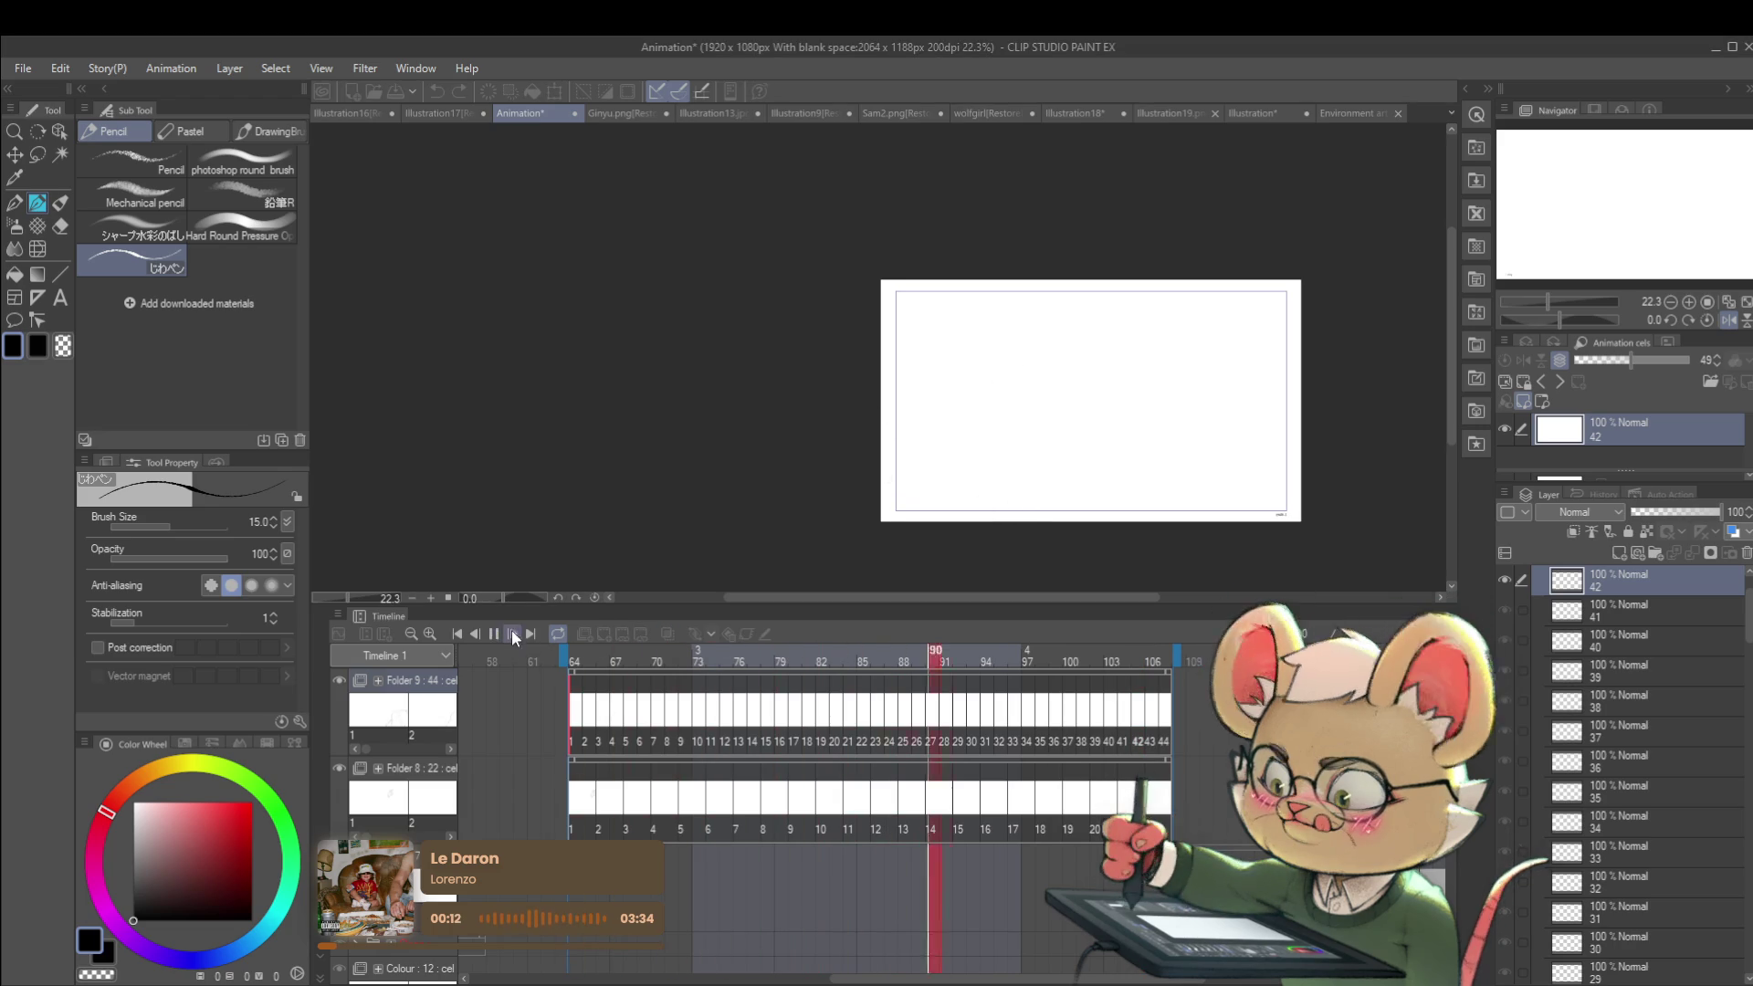
{"action": "left_click", "coordinate": [494, 636]}
{"action": "left_click", "coordinate": [573, 742]}
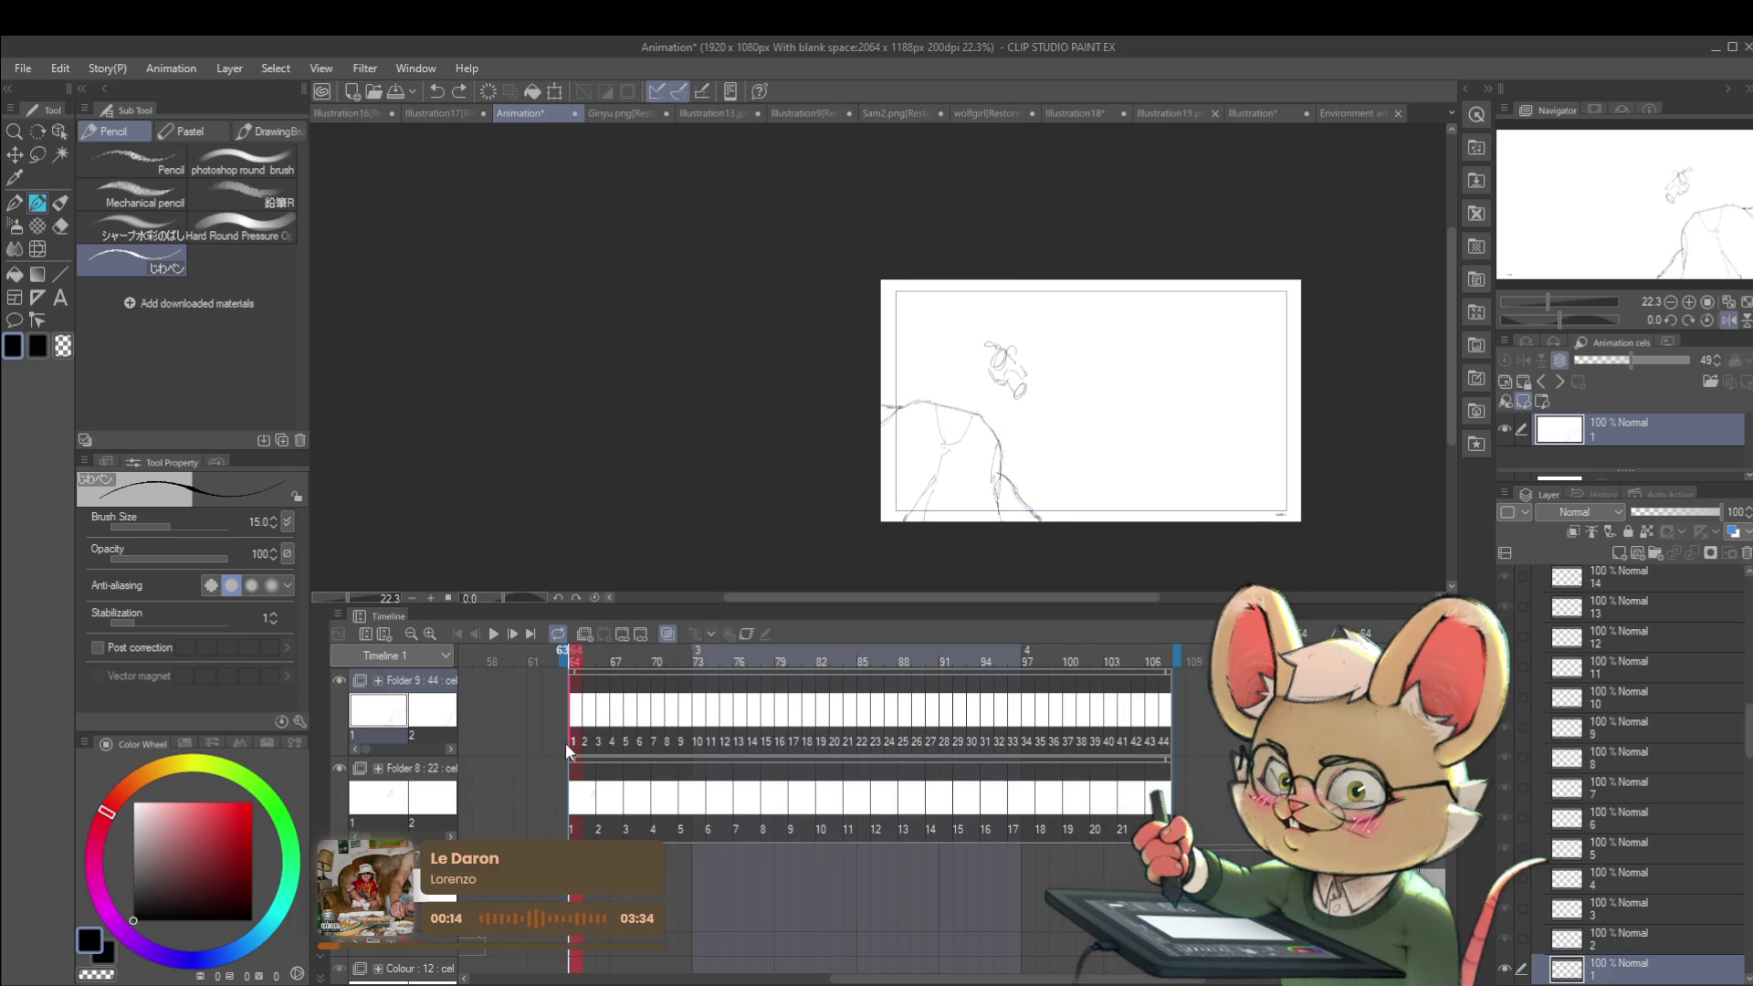
Step: Compare cels 1 and 2 zoomed in on the cliff line, ending on cel 2
{"action": "key", "text": "asciicircum"}
{"action": "key", "text": "minus"}
{"action": "key", "text": "Right"}
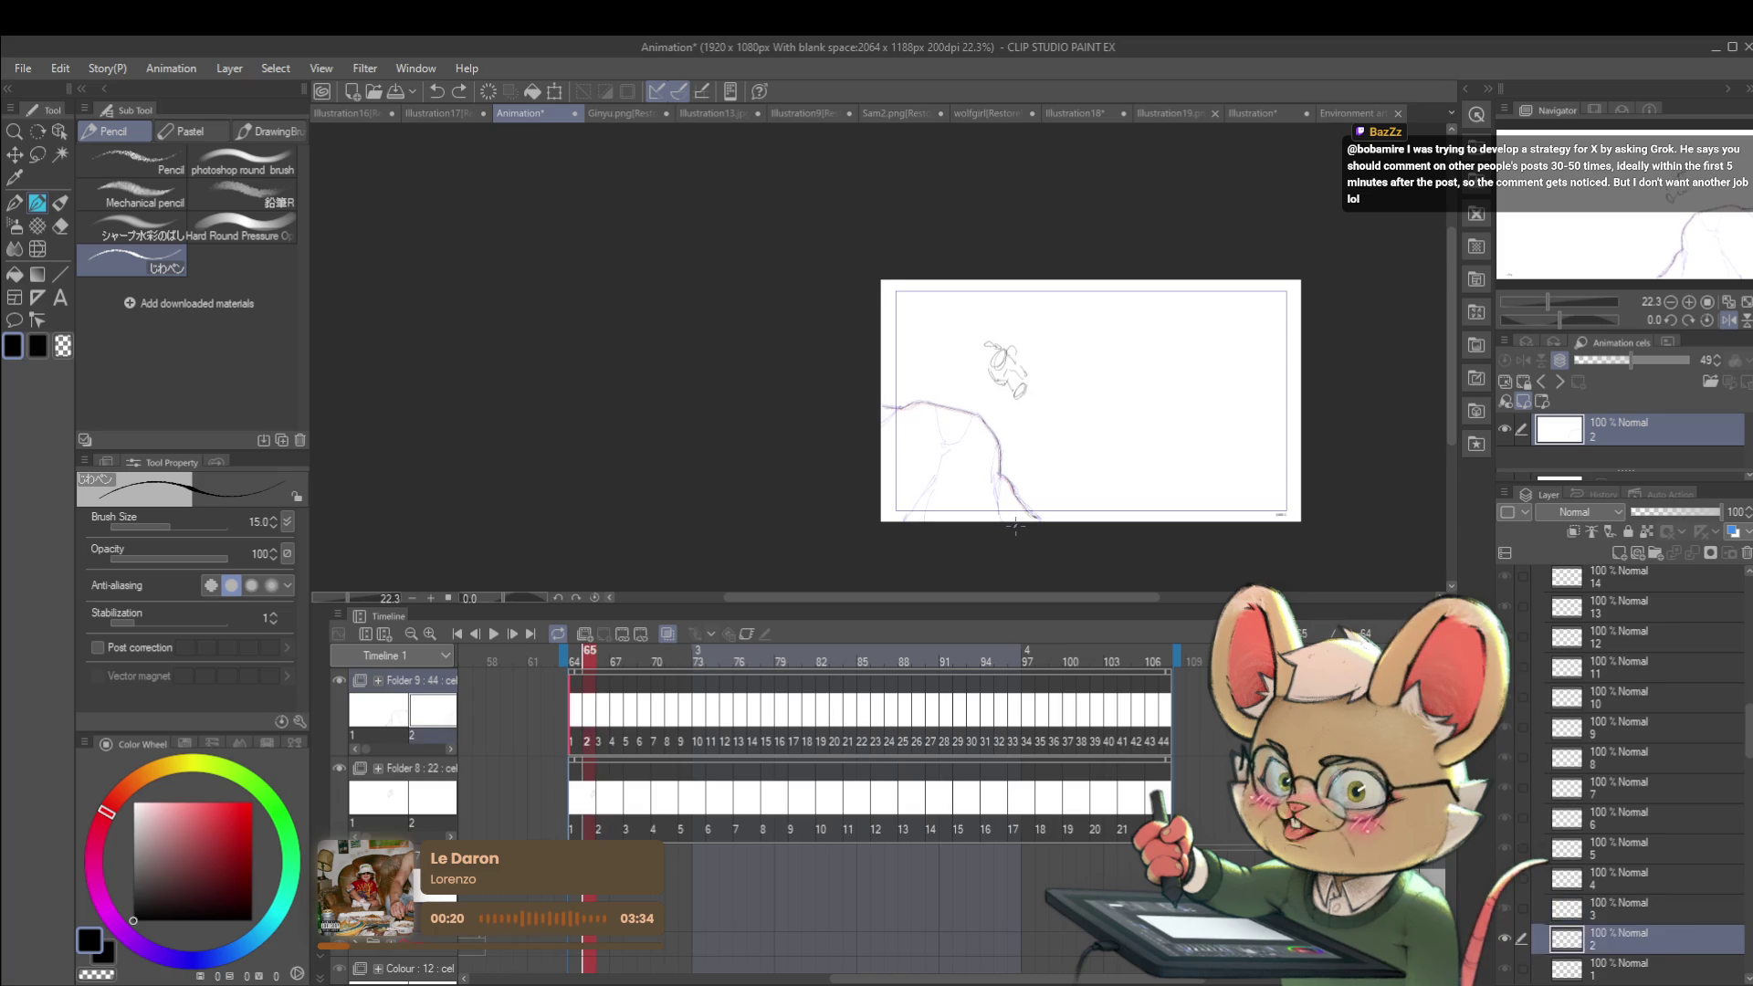
{"action": "key", "text": "Left"}
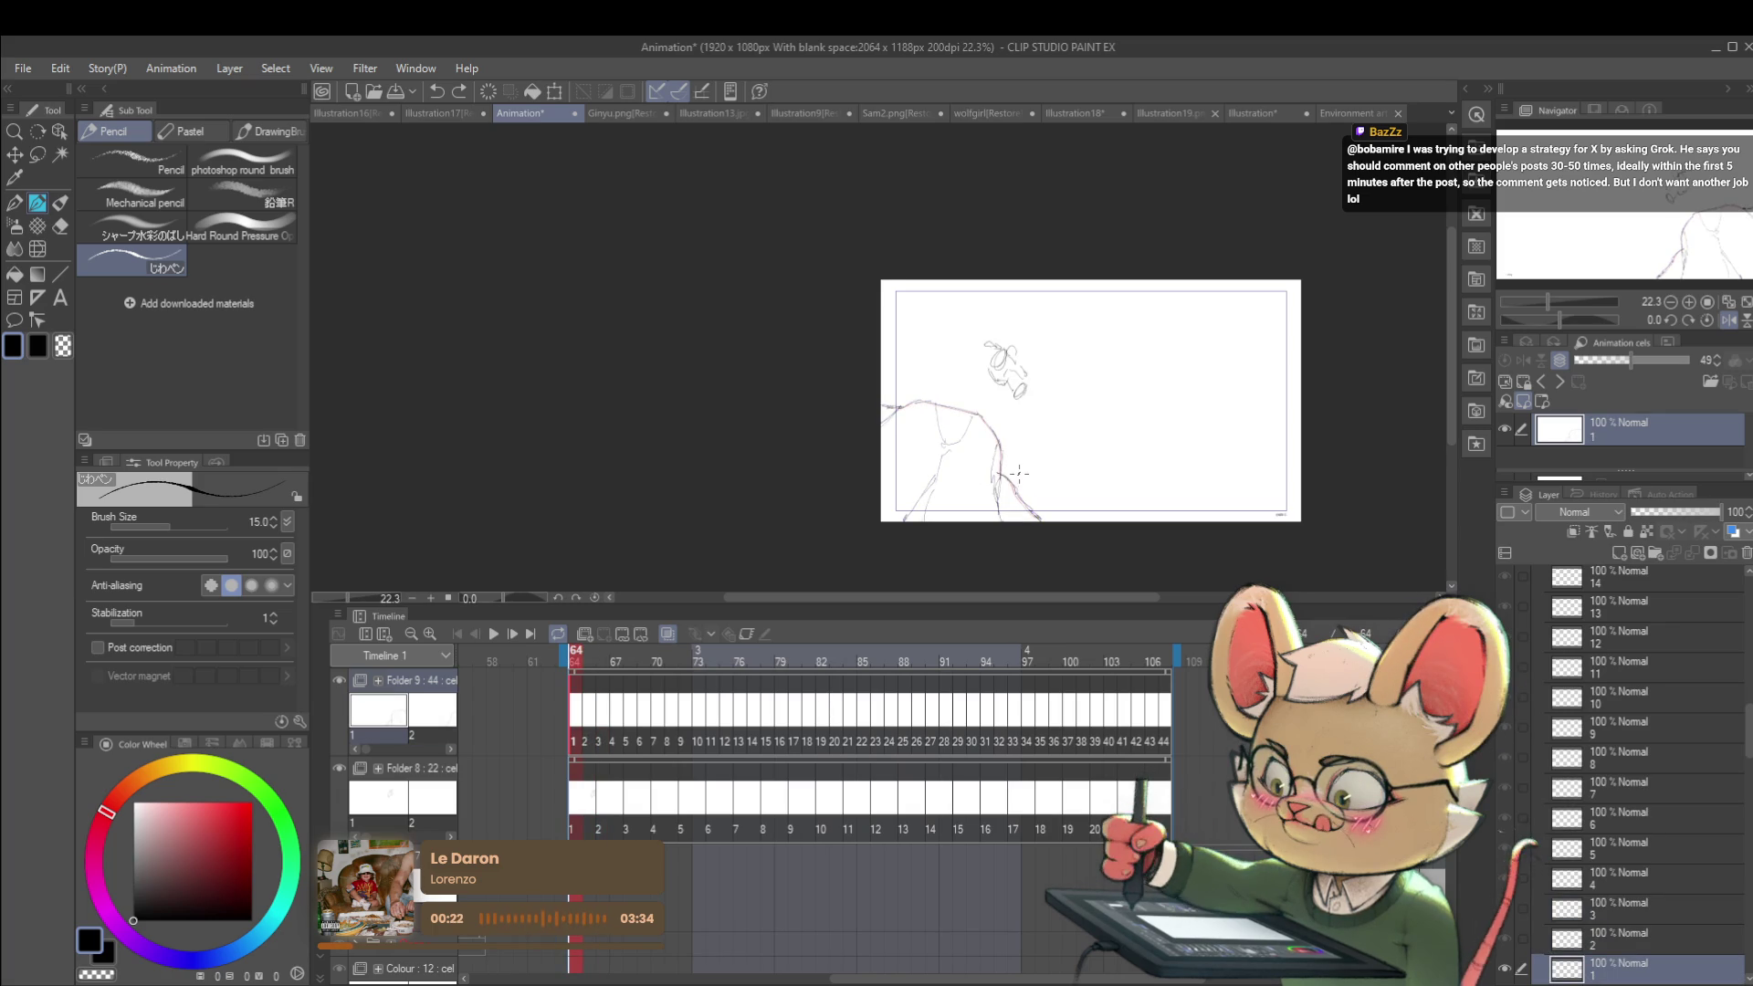
{"action": "scroll", "coordinate": [1019, 474], "scroll_direction": "up", "scroll_amount": 2}
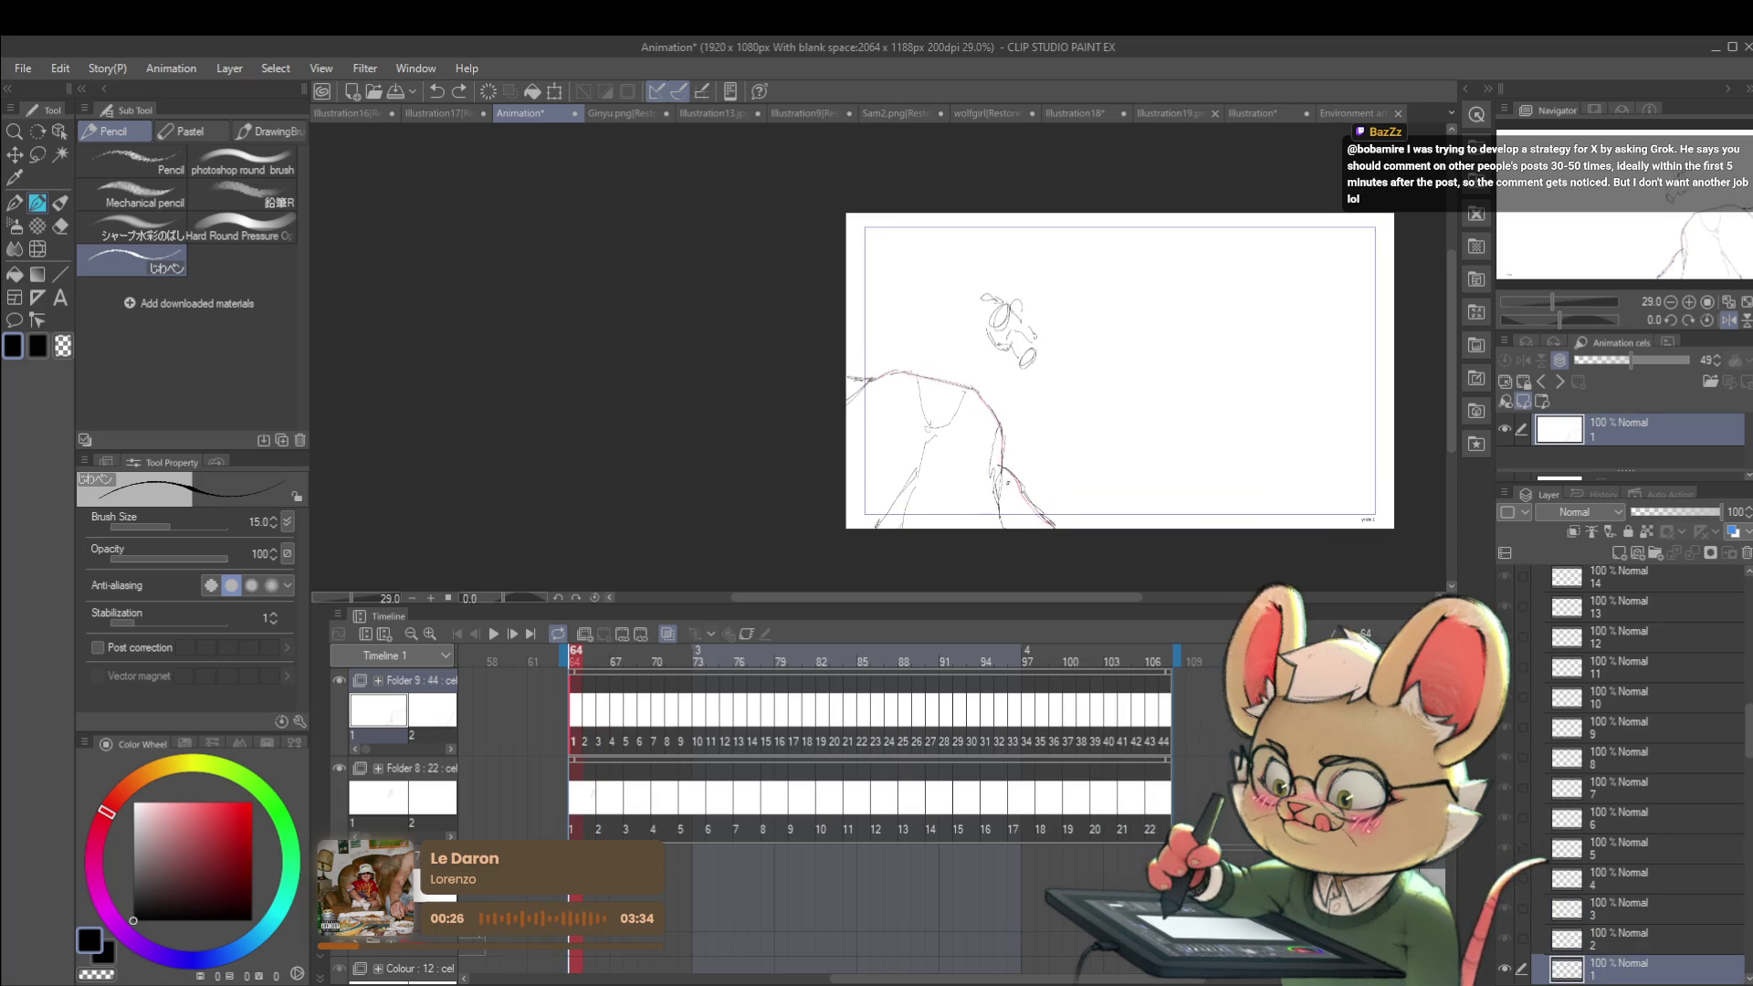
{"action": "scroll", "coordinate": [1013, 487], "scroll_direction": "up", "scroll_amount": 2}
{"action": "key", "text": "Right"}
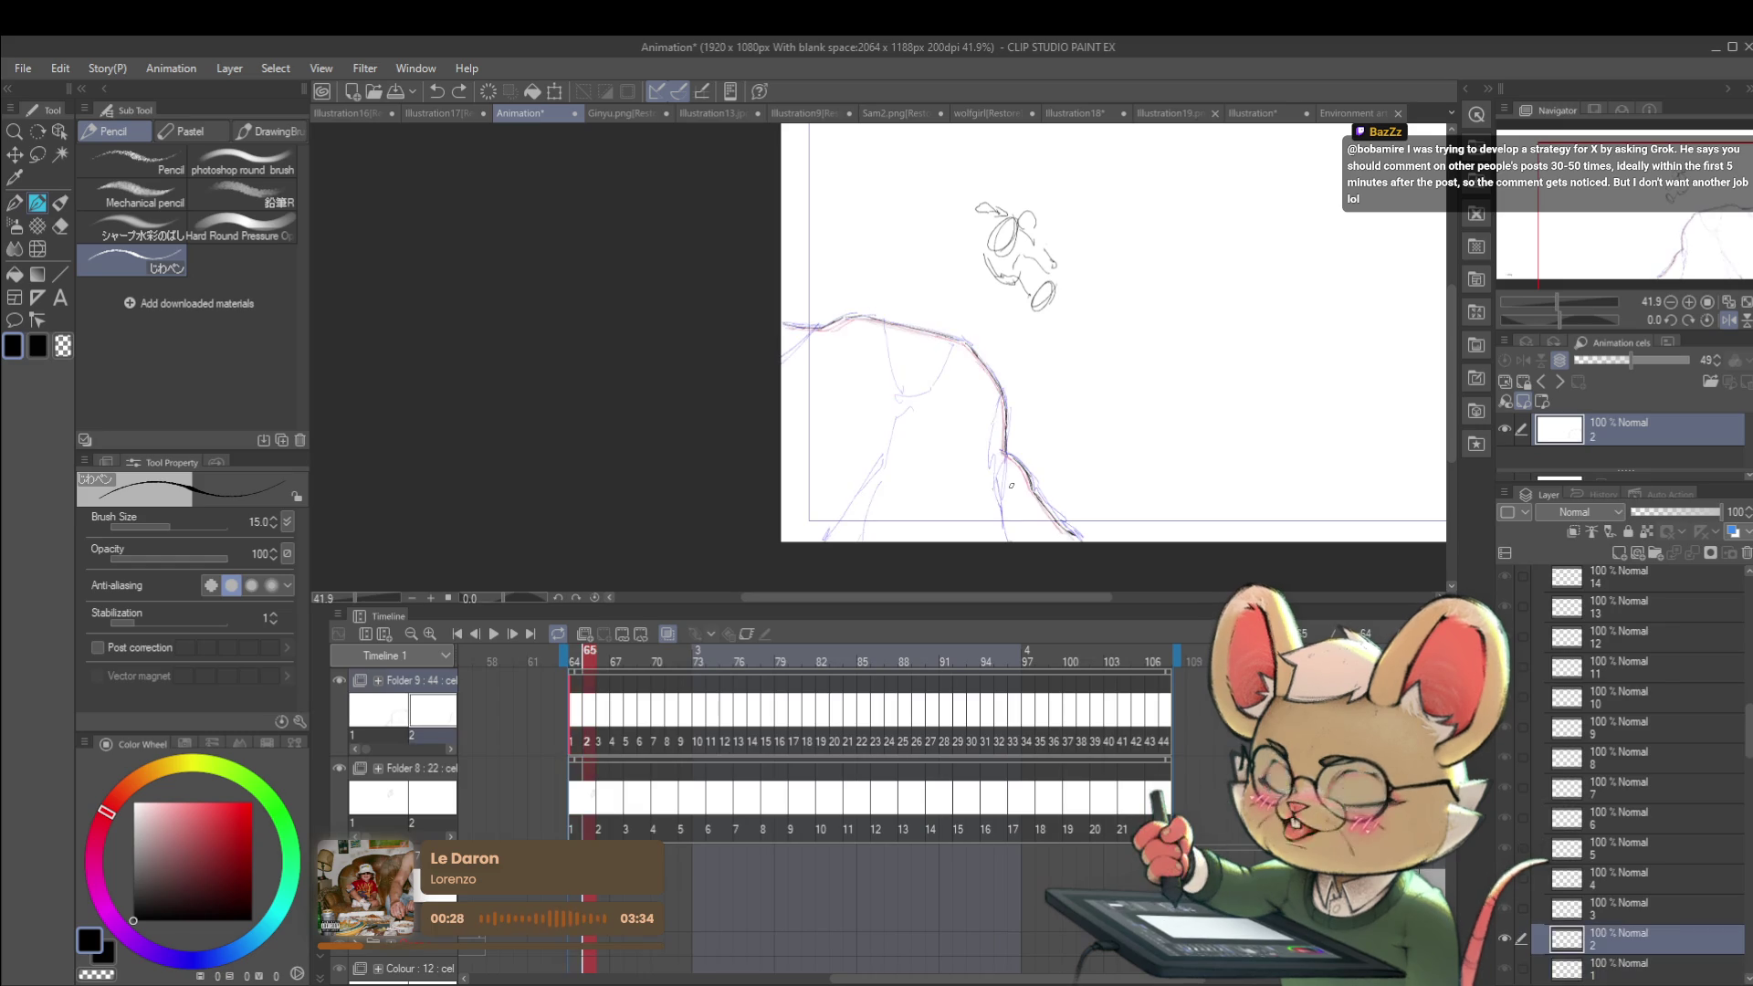
Step: Nudge cel 2's cliff drawing slightly up-left with Free Transform
{"action": "key", "text": "ctrl+t"}
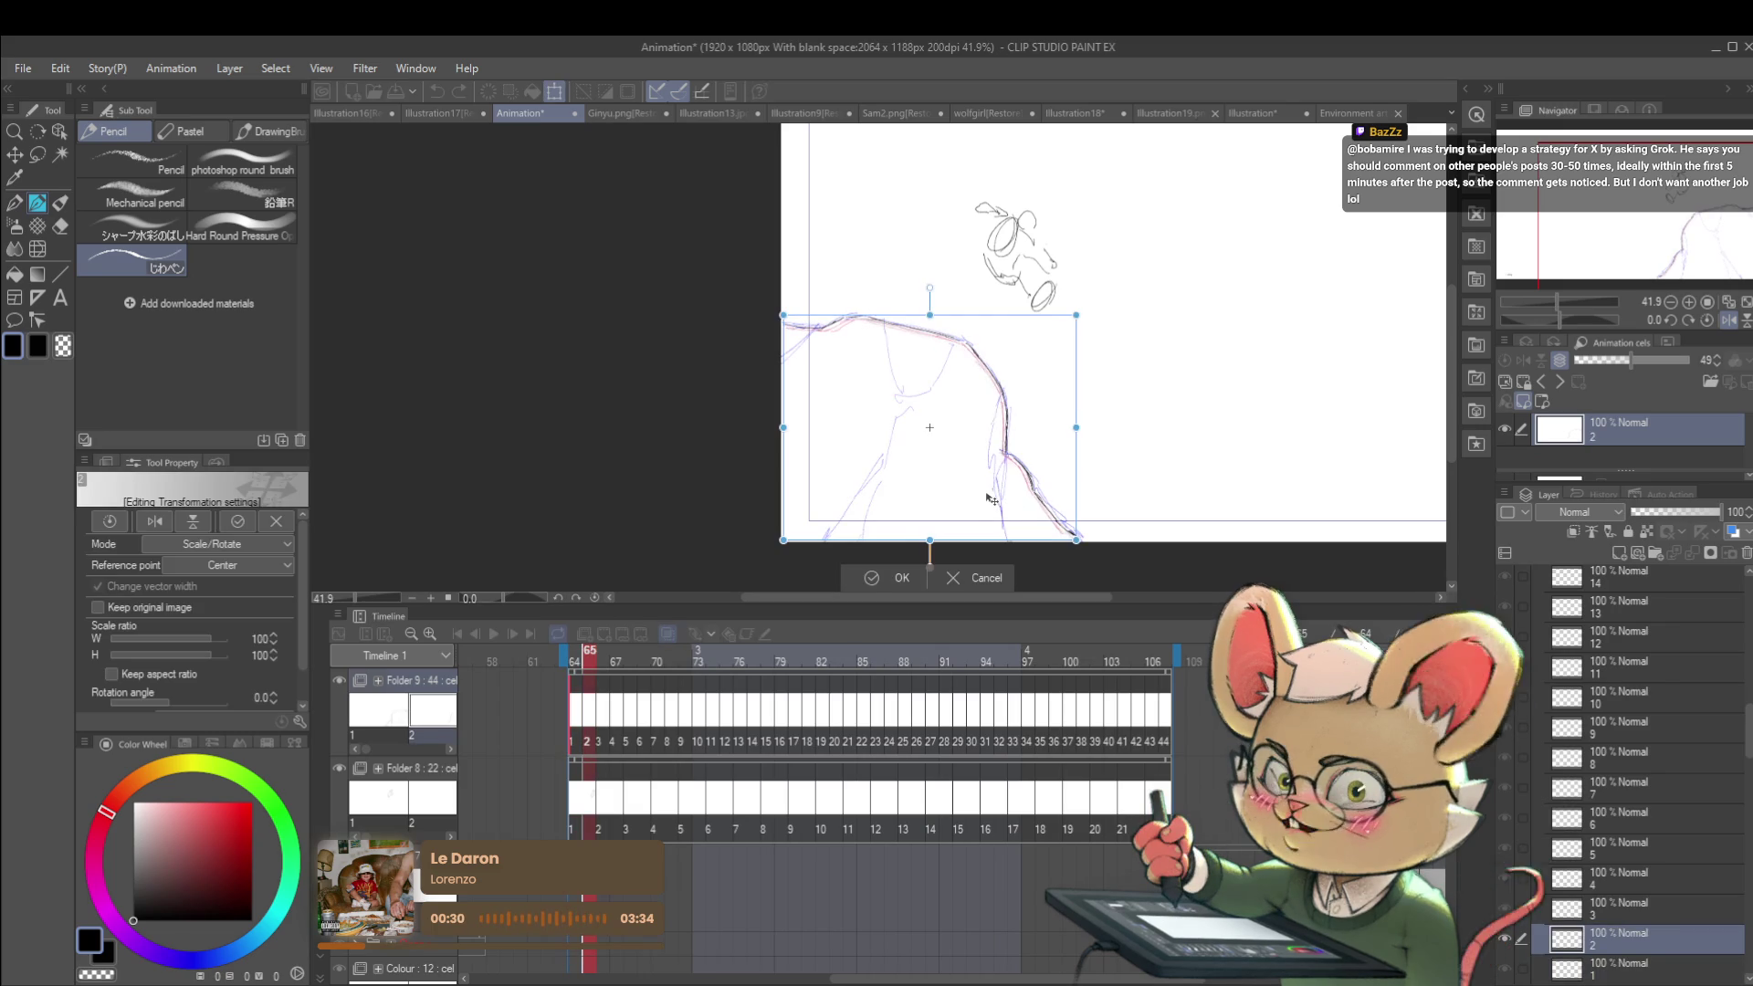
{"action": "left_click_drag", "start_coordinate": [992, 496], "coordinate": [991, 495]}
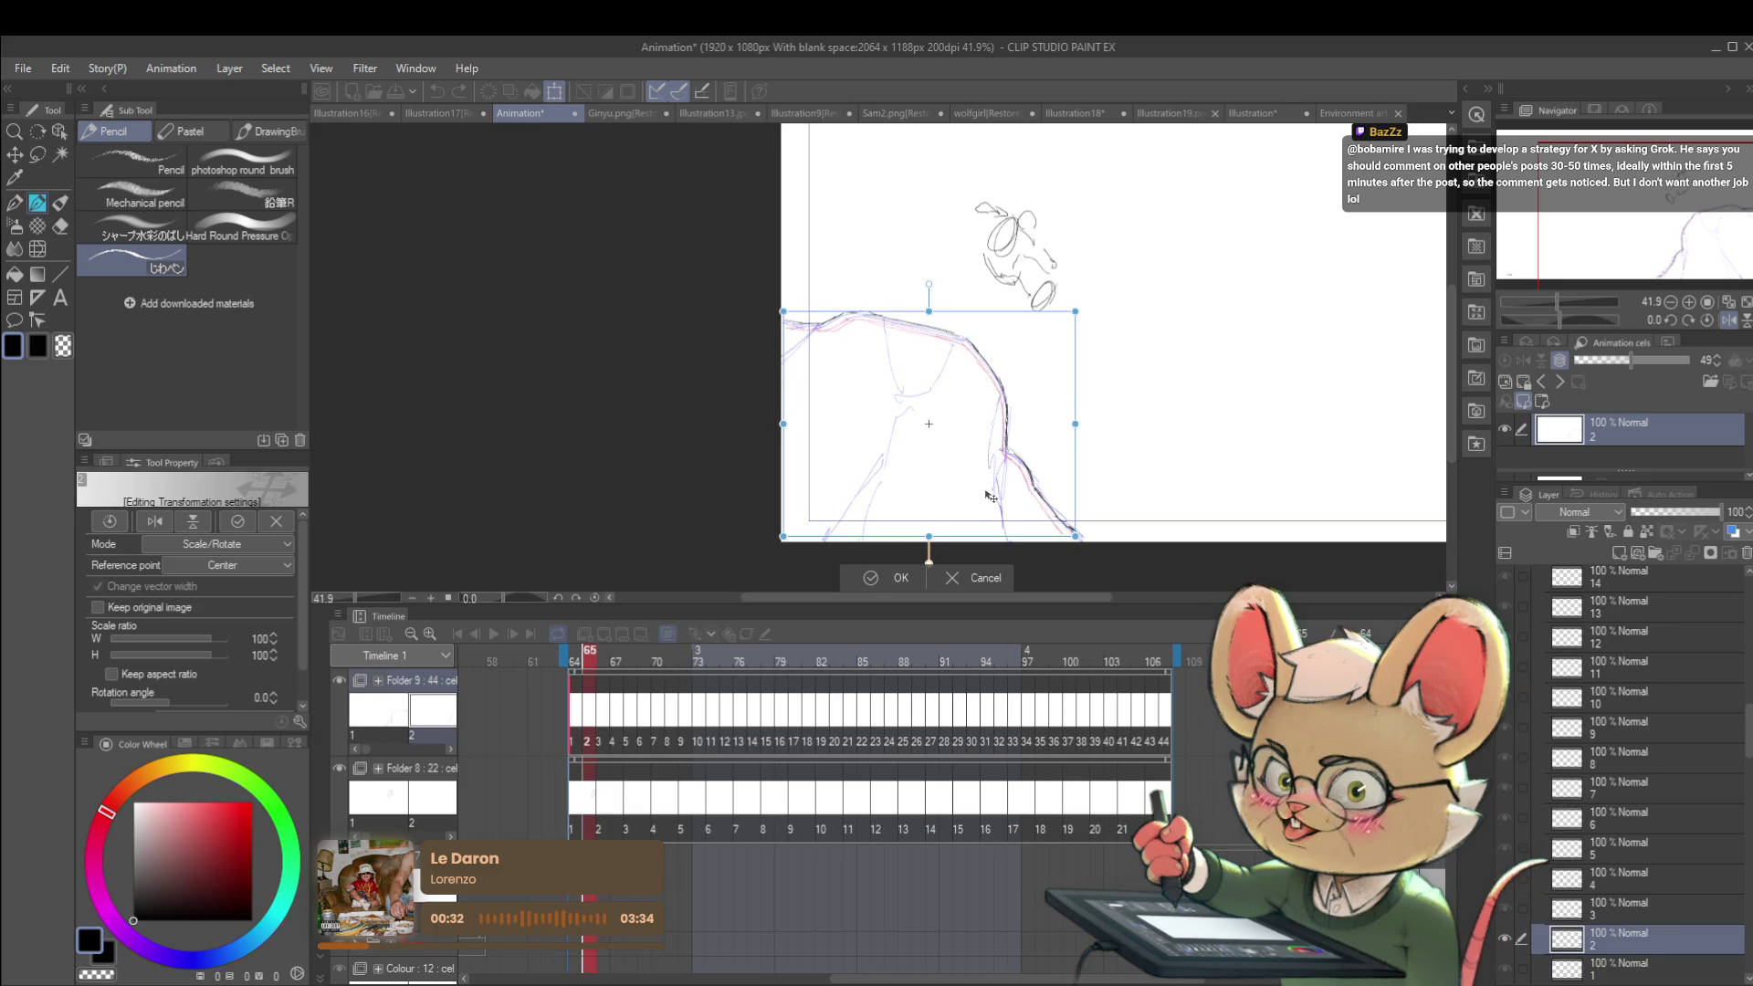
{"action": "key", "text": "Return"}
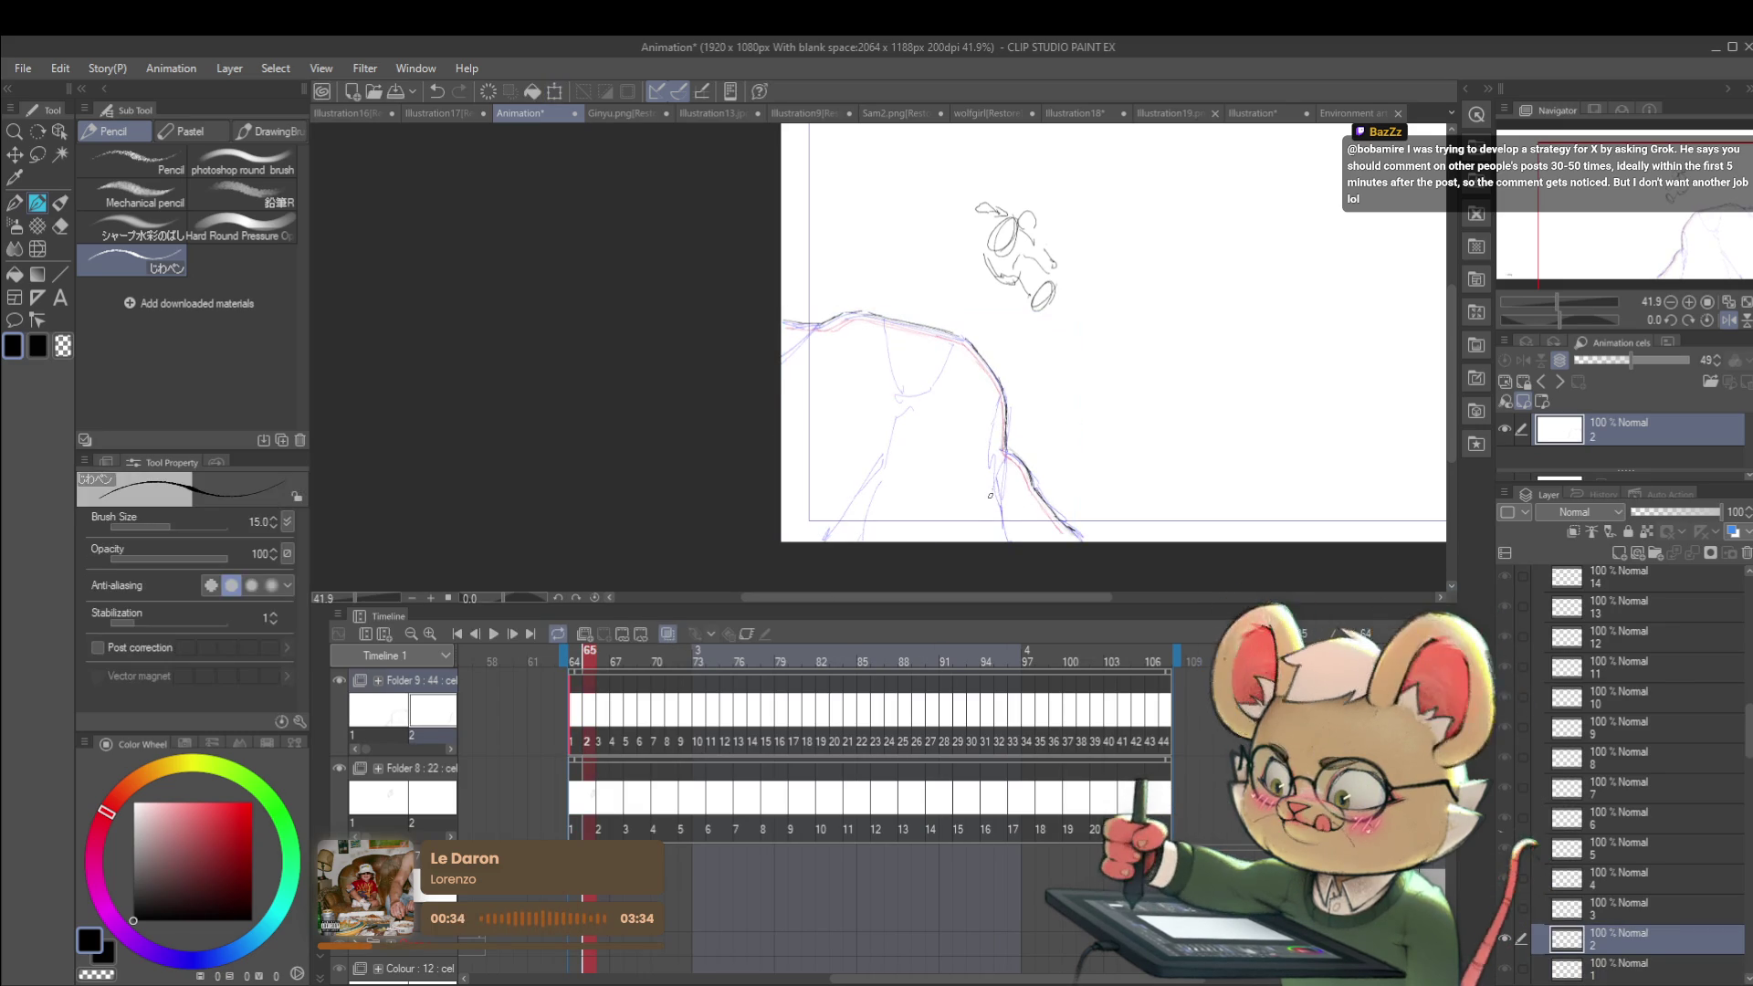
Step: Move cel 3's cliff up and enlarge it to about 106% to match neighbouring frames
{"action": "key", "text": "Right"}
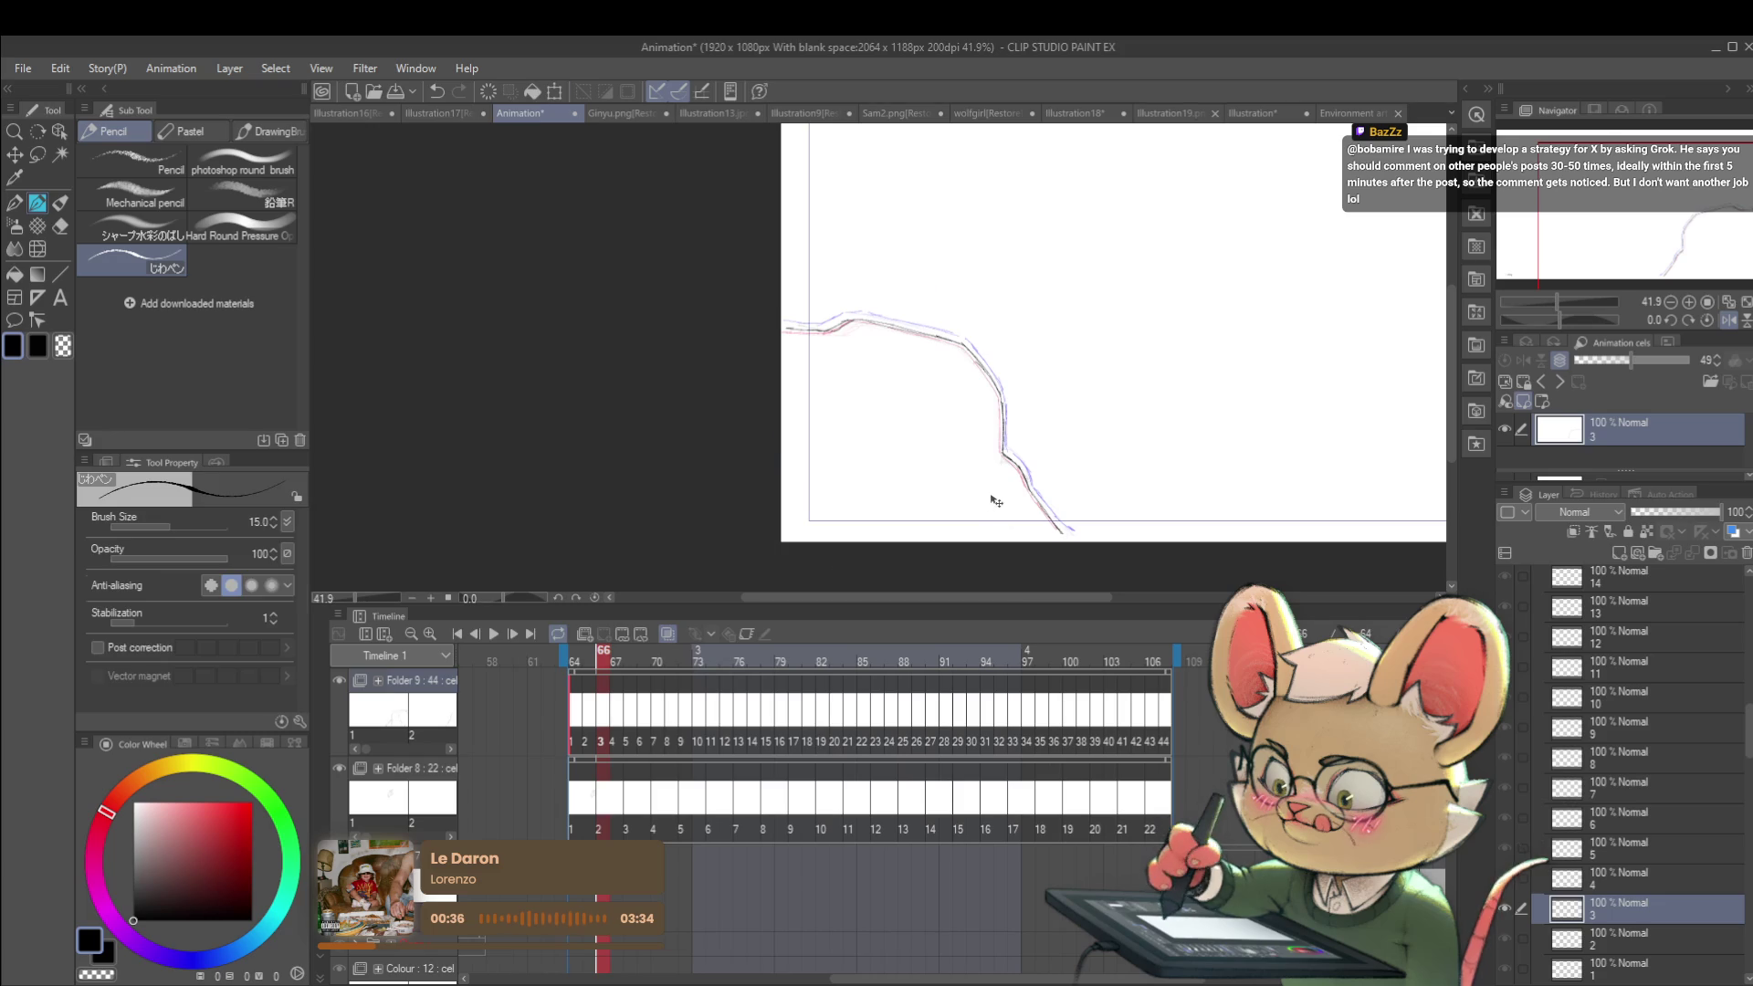
{"action": "key", "text": "ctrl+t"}
{"action": "left_click_drag", "start_coordinate": [996, 502], "coordinate": [995, 484]}
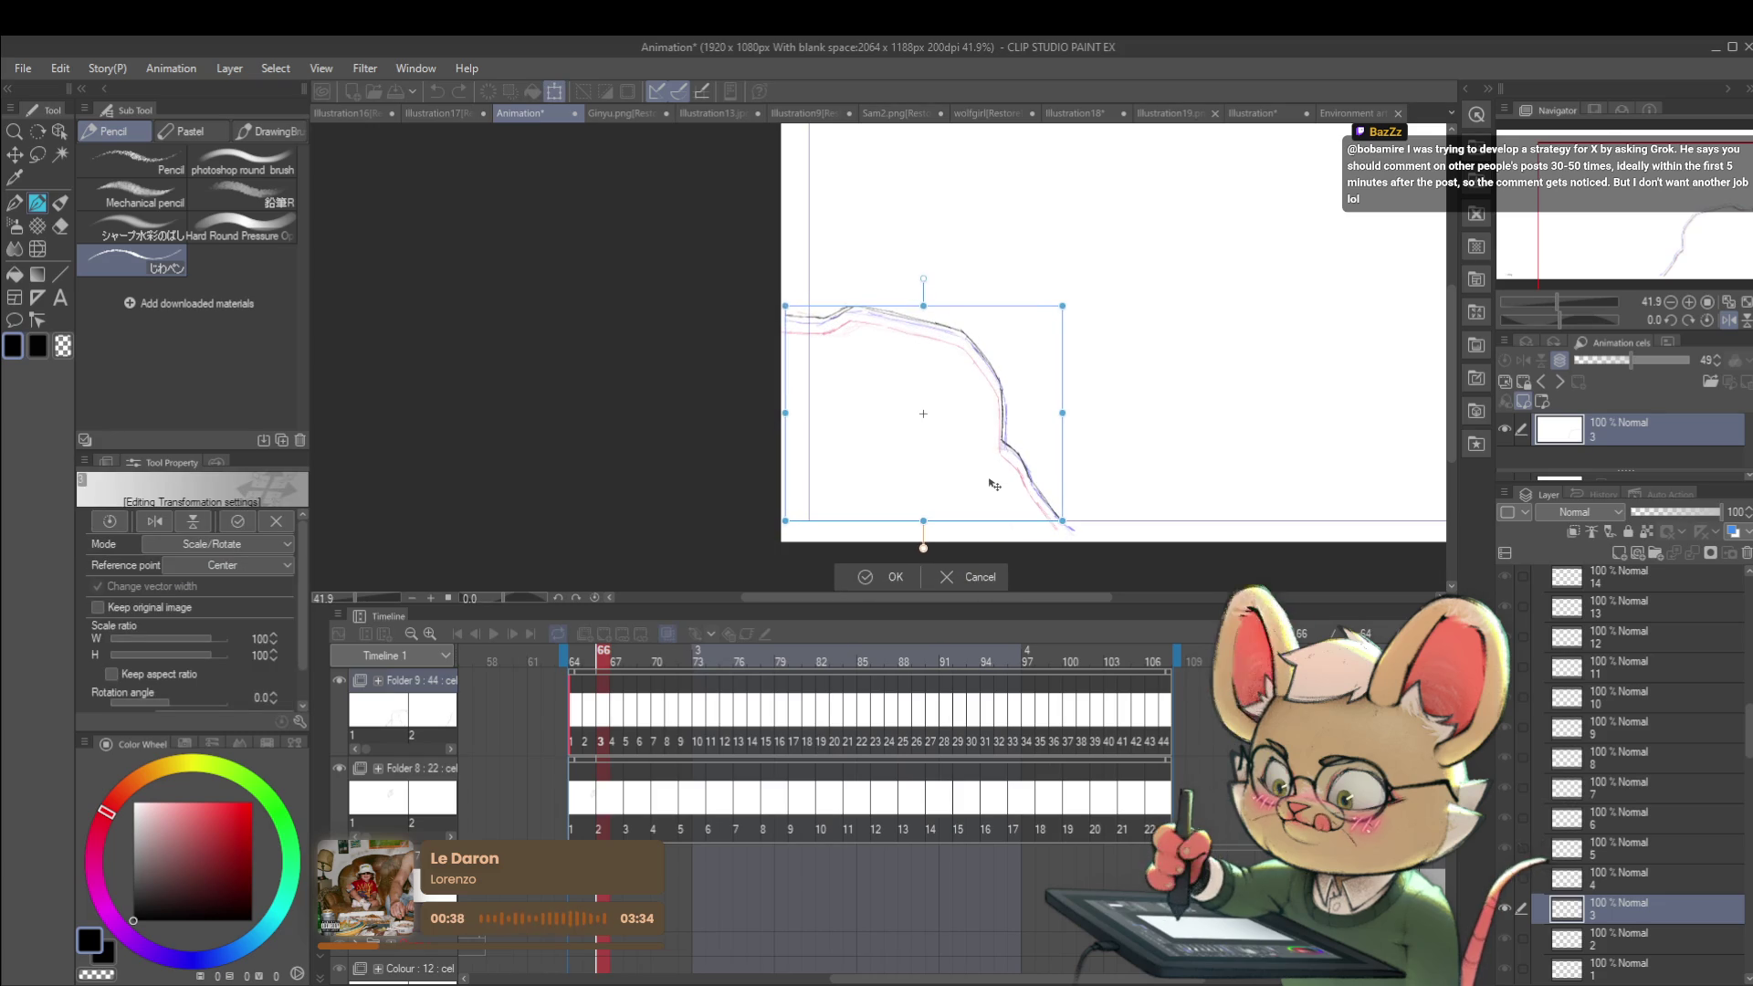
{"action": "left_click_drag", "start_coordinate": [789, 301], "coordinate": [782, 297]}
{"action": "left_click_drag", "start_coordinate": [1061, 520], "coordinate": [1075, 529]}
{"action": "left_click_drag", "start_coordinate": [1064, 444], "coordinate": [1060, 450]}
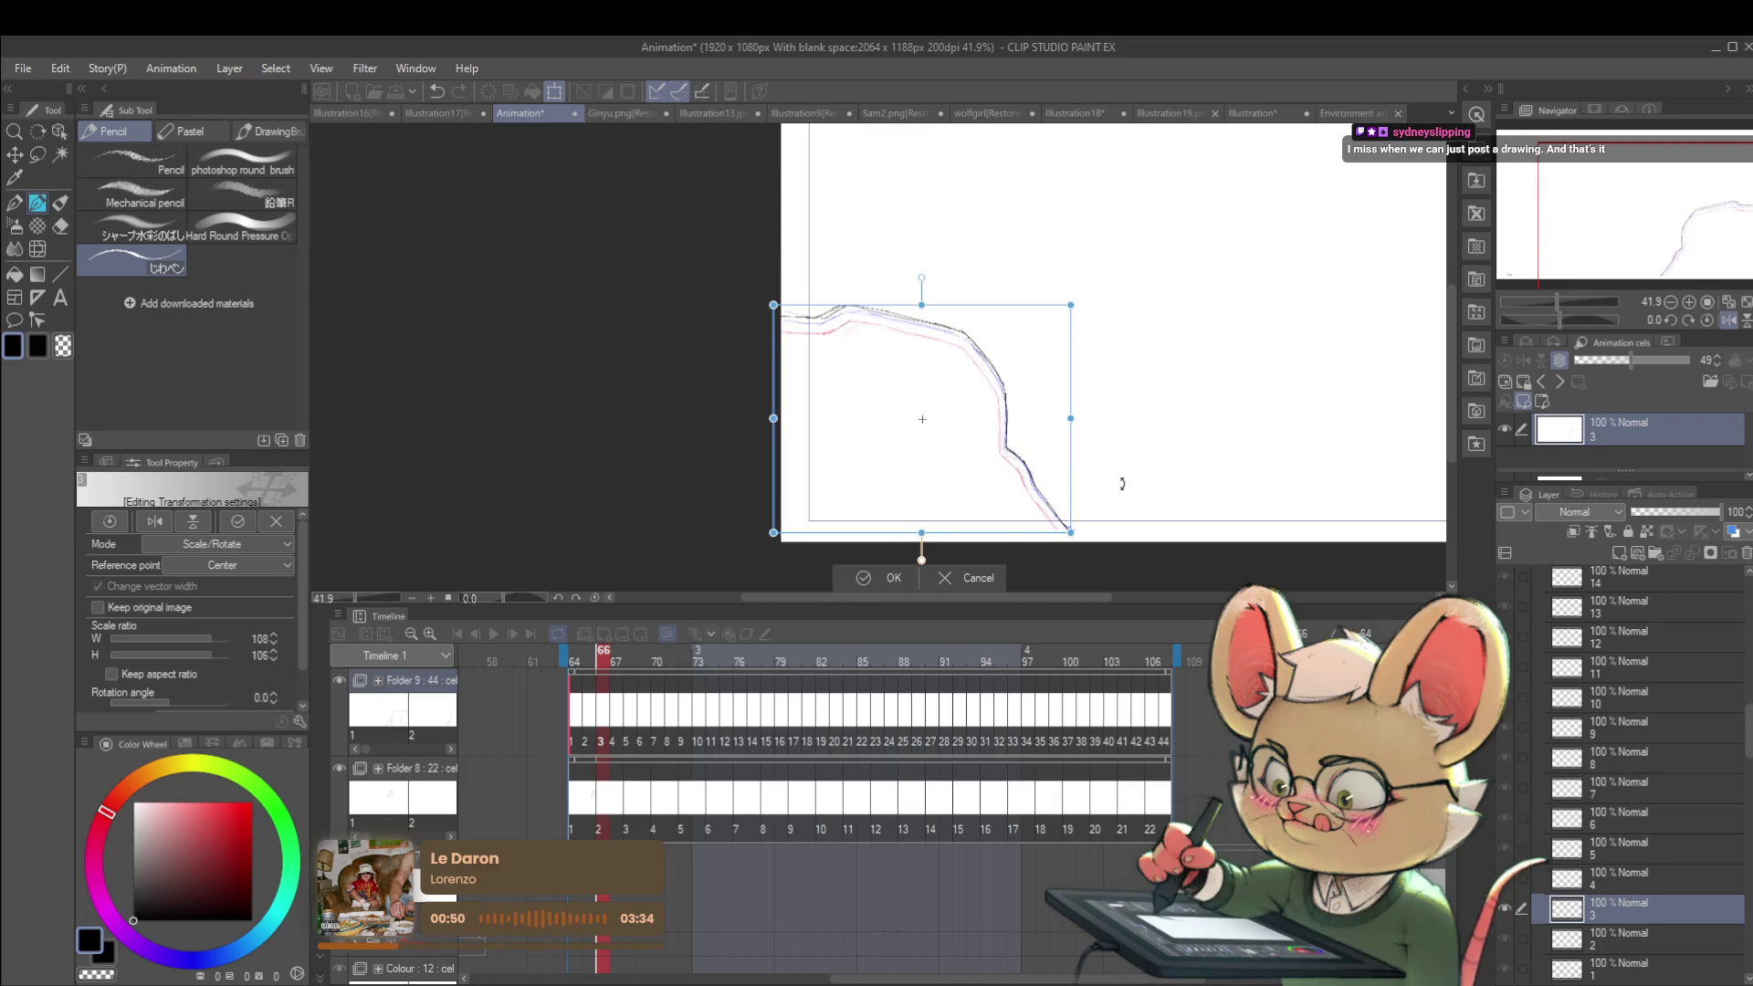
{"action": "key", "text": "Return"}
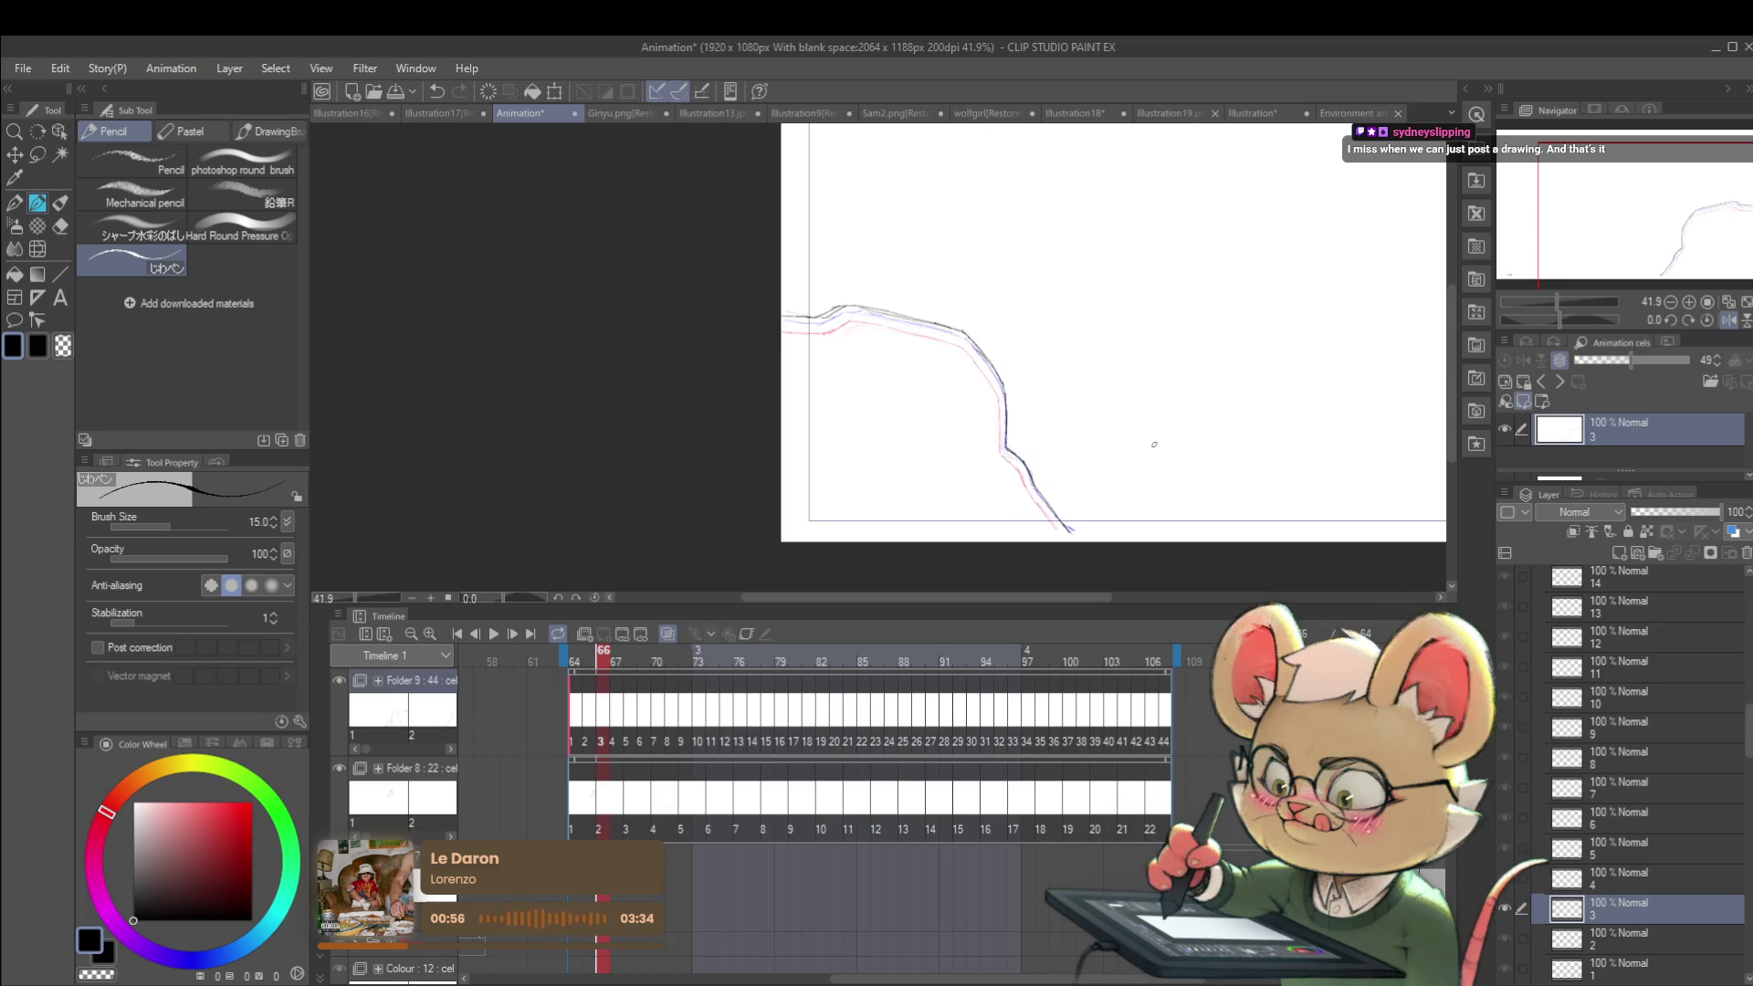
{"action": "key", "text": "Right"}
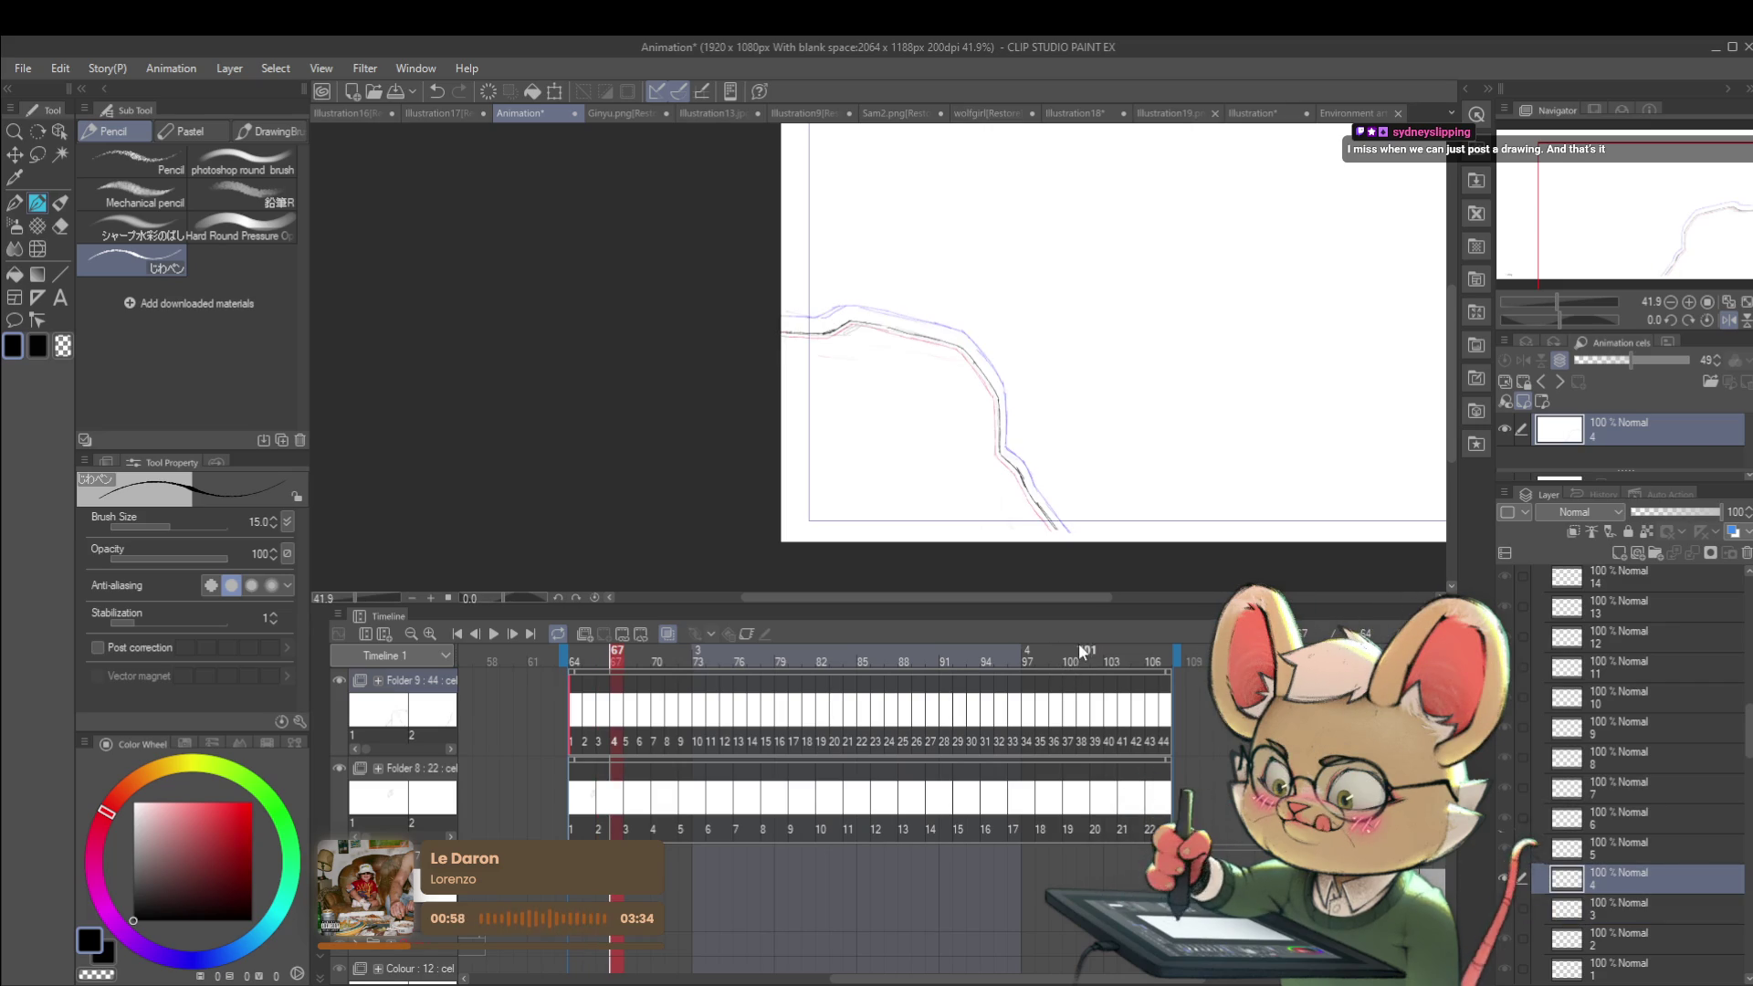
Step: Reposition cel 4's cliff, scale it to about 118%/120% and rotate it 3.5°
{"action": "key", "text": "ctrl+t"}
{"action": "mouse_move", "coordinate": [1093, 568]}
{"action": "left_mouse_down"}
{"action": "mouse_move", "coordinate": [1057, 529]}
{"action": "mouse_move", "coordinate": [1122, 580]}
{"action": "left_mouse_up"}
{"action": "left_click_drag", "start_coordinate": [1026, 499], "coordinate": [1002, 469]}
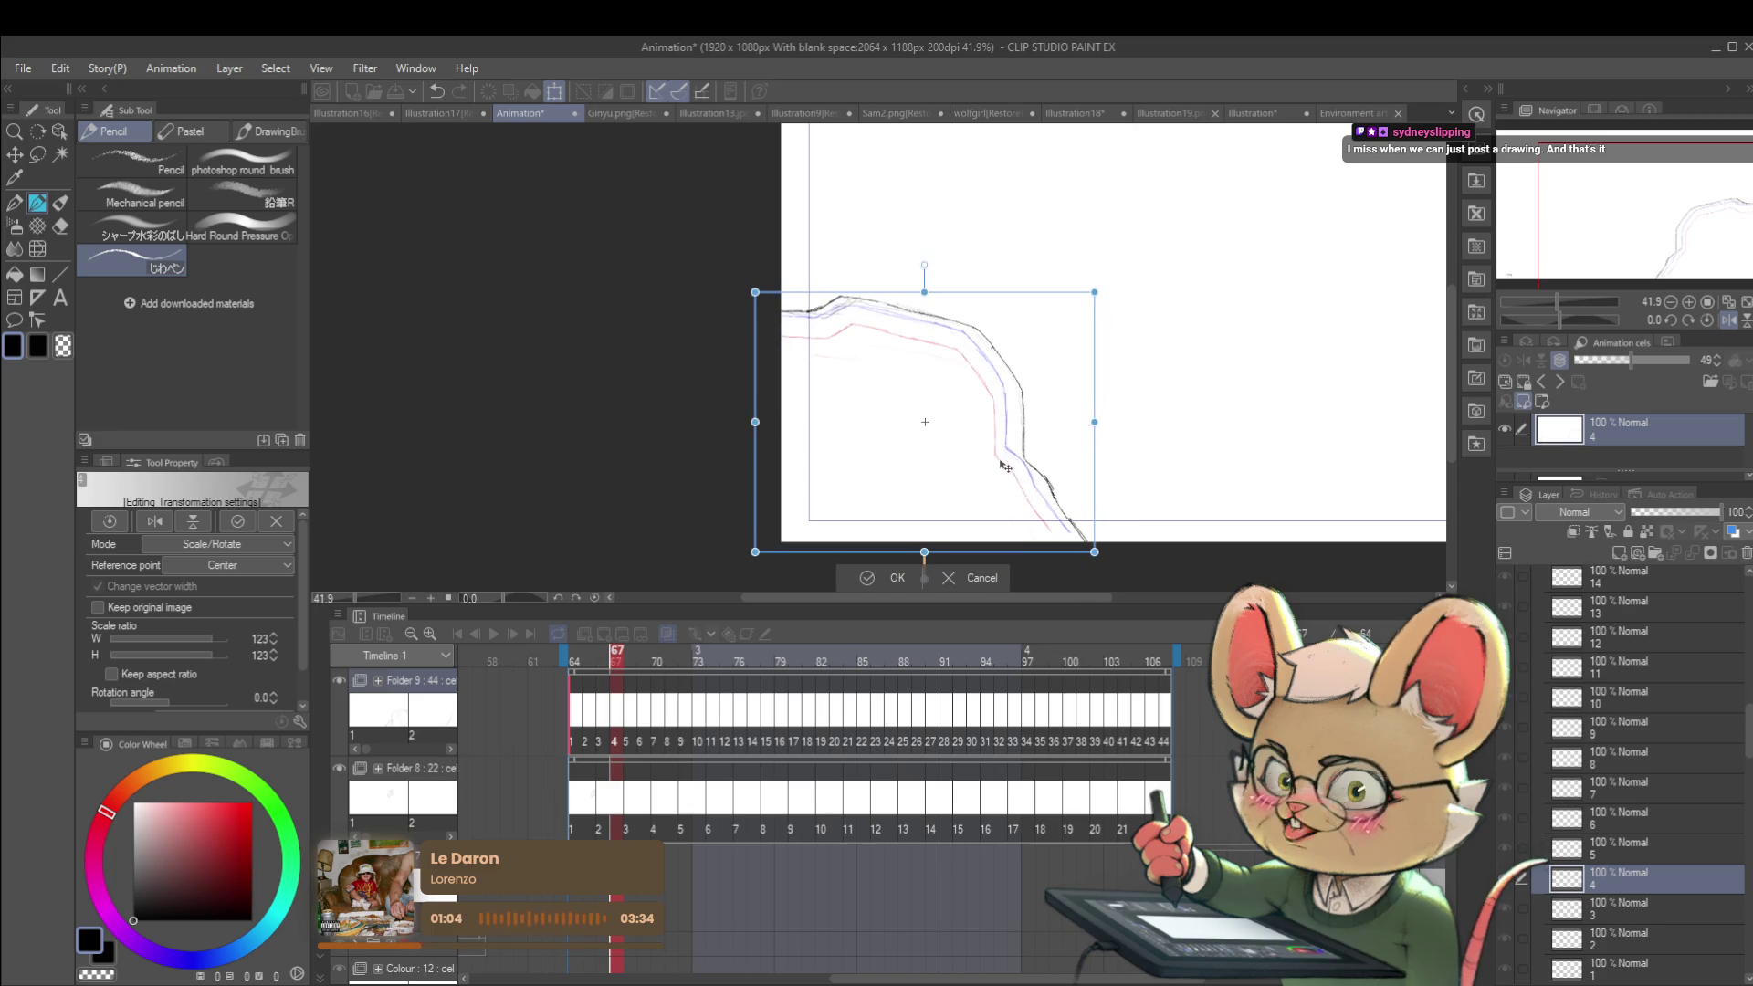
{"action": "left_click_drag", "start_coordinate": [1087, 424], "coordinate": [1088, 422]}
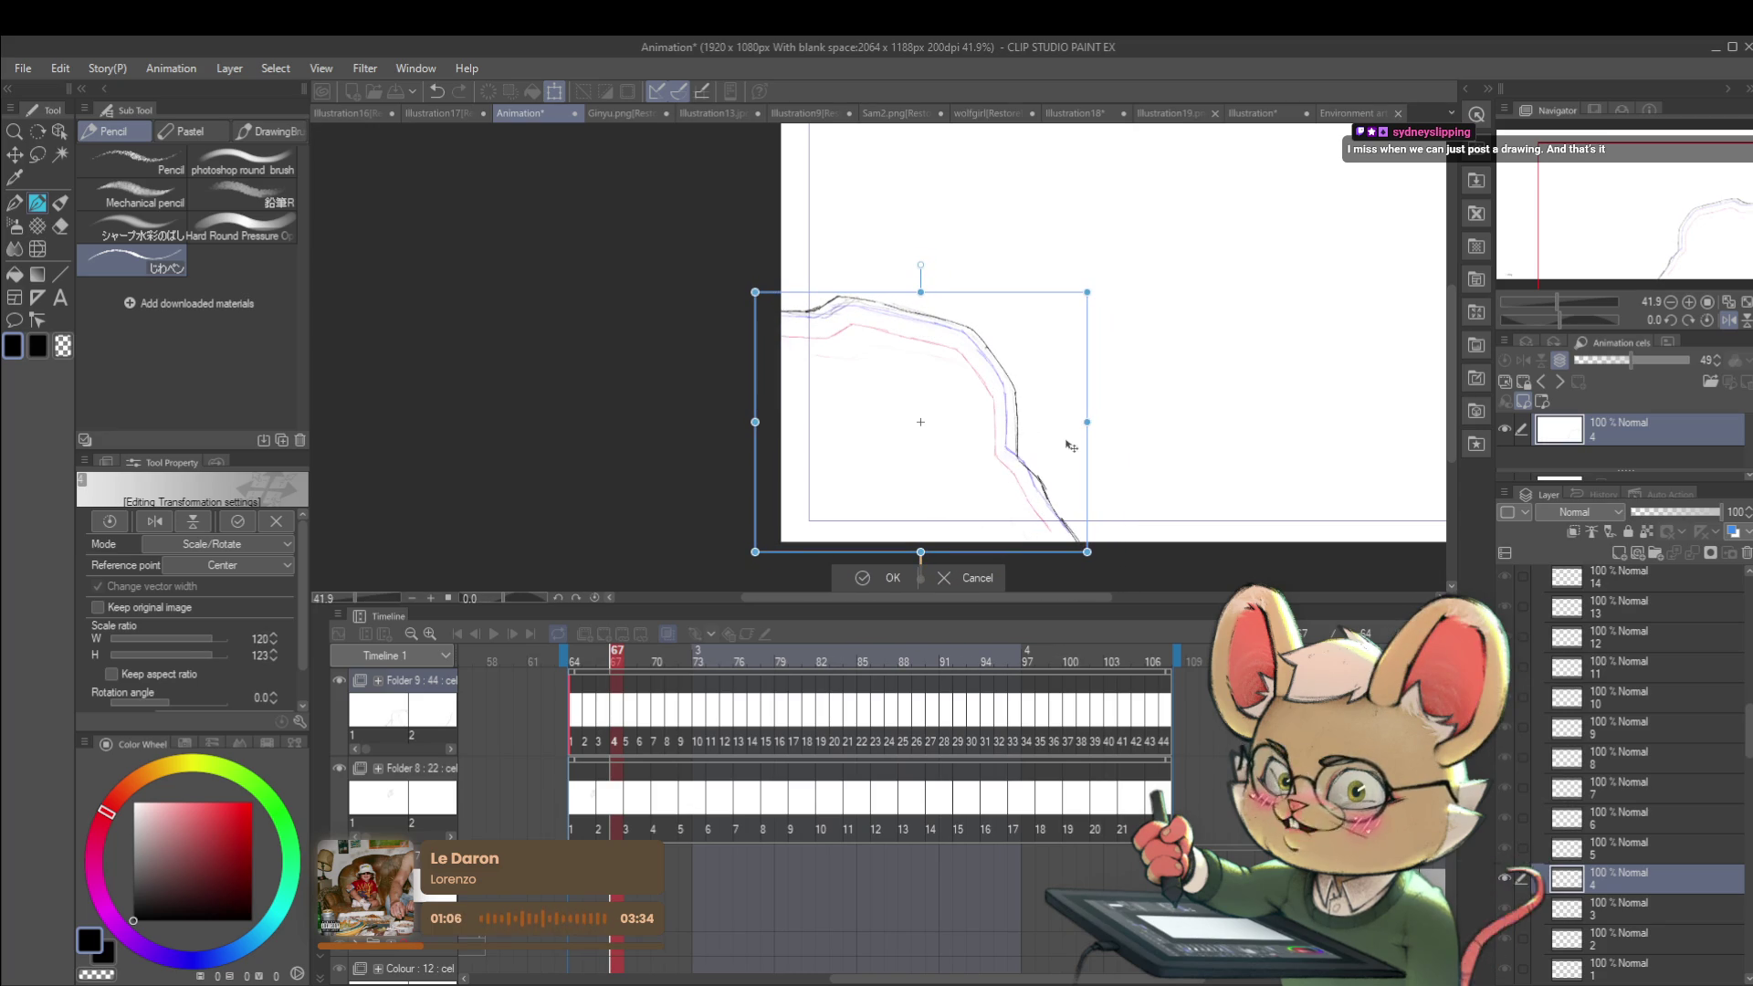
{"action": "left_click_drag", "start_coordinate": [1088, 423], "coordinate": [1084, 412]}
{"action": "left_click_drag", "start_coordinate": [1050, 361], "coordinate": [918, 290]}
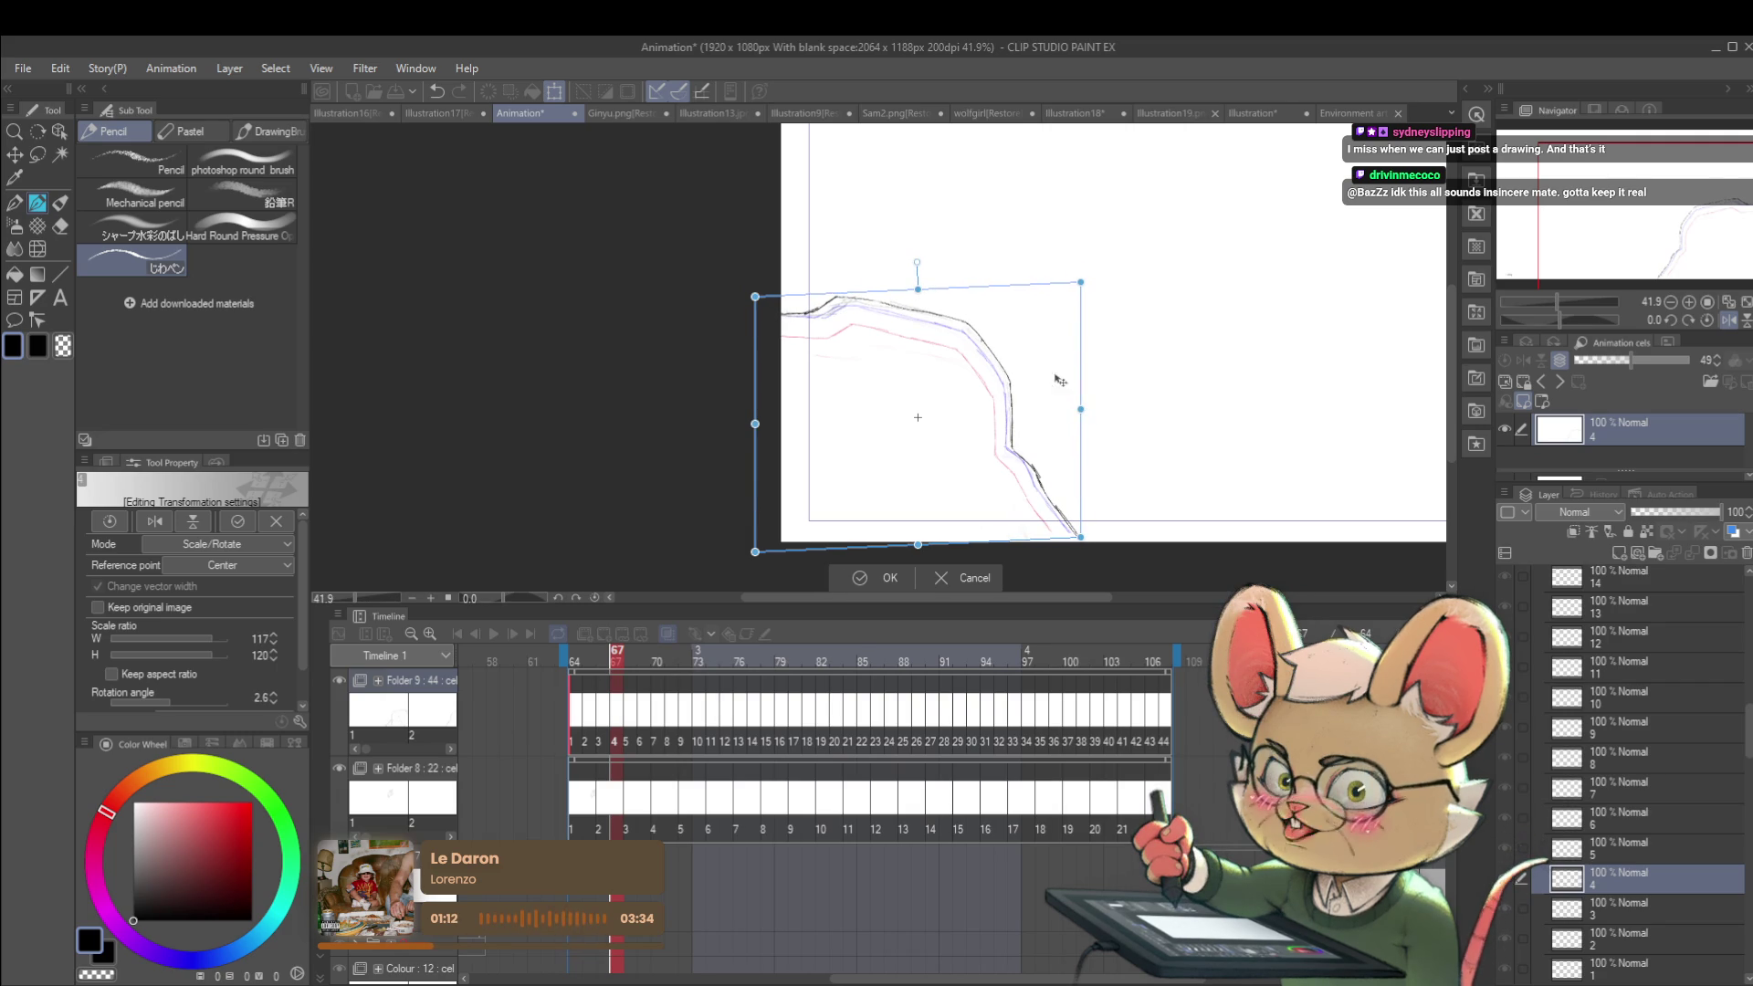
{"action": "left_click_drag", "start_coordinate": [1079, 409], "coordinate": [1079, 405]}
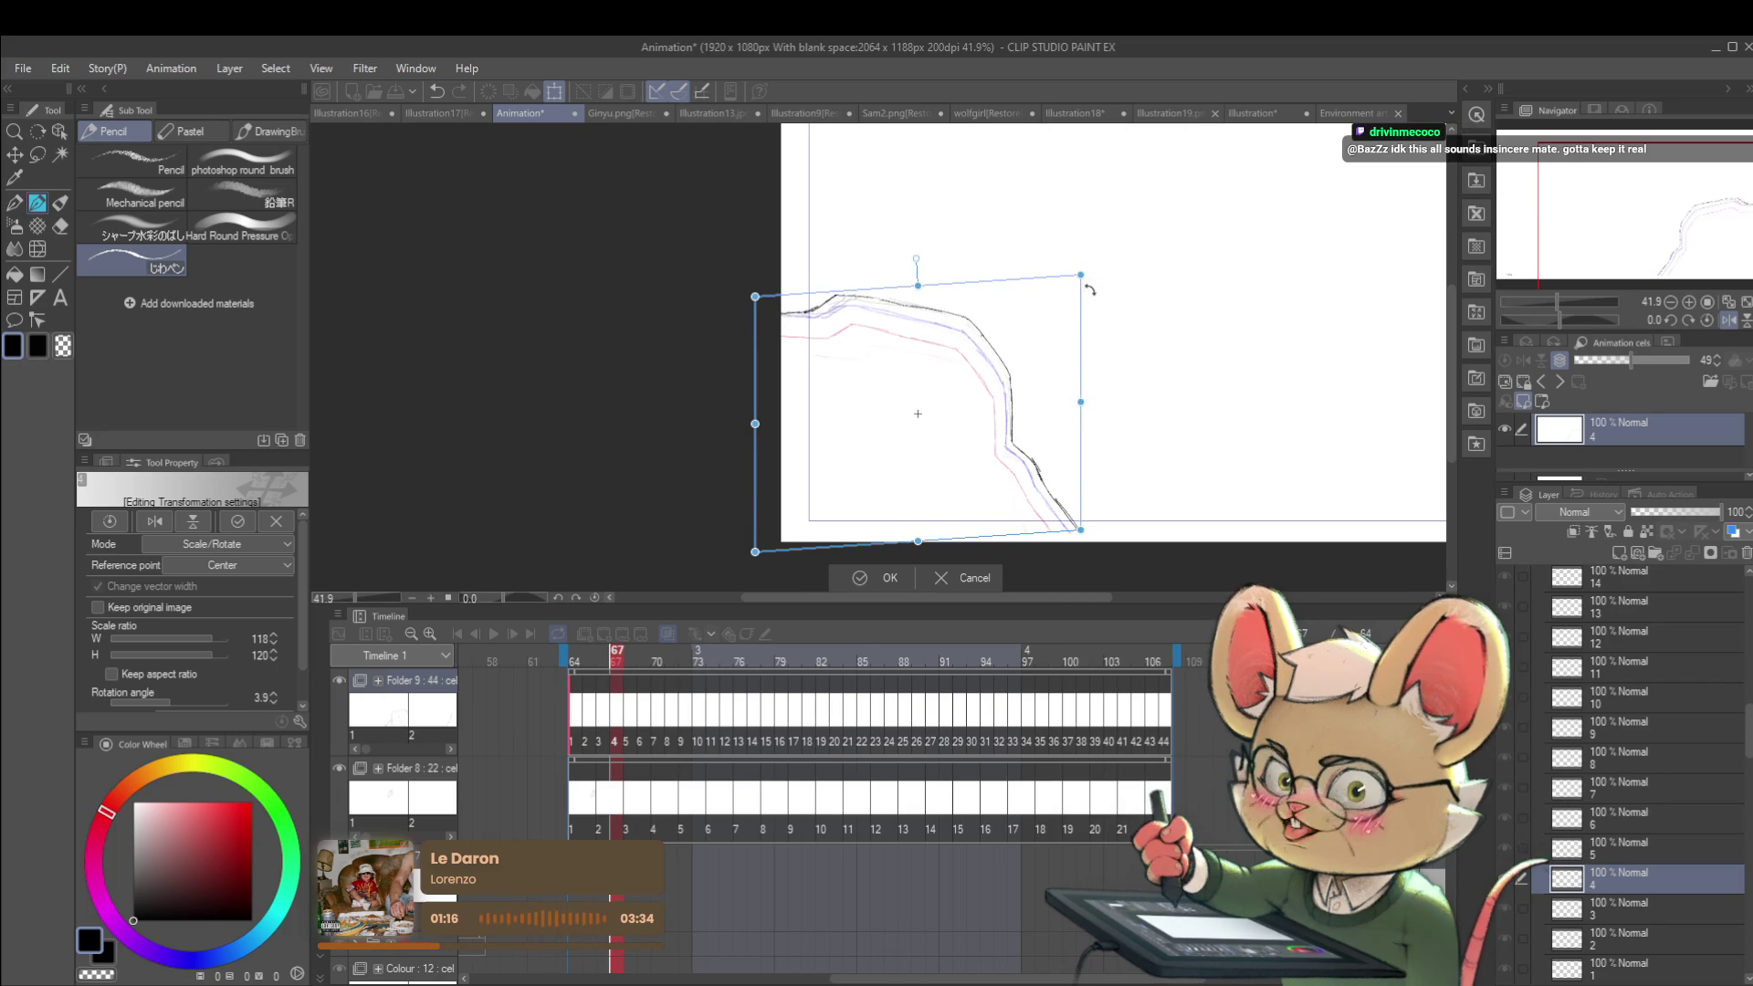
{"action": "key", "text": "Return"}
Step: Flip between cel 4 and its neighbouring frames to check the alignment
{"action": "key", "text": "Right"}
{"action": "key", "text": "Right"}
{"action": "key", "text": "Left"}
{"action": "key", "text": "Right"}
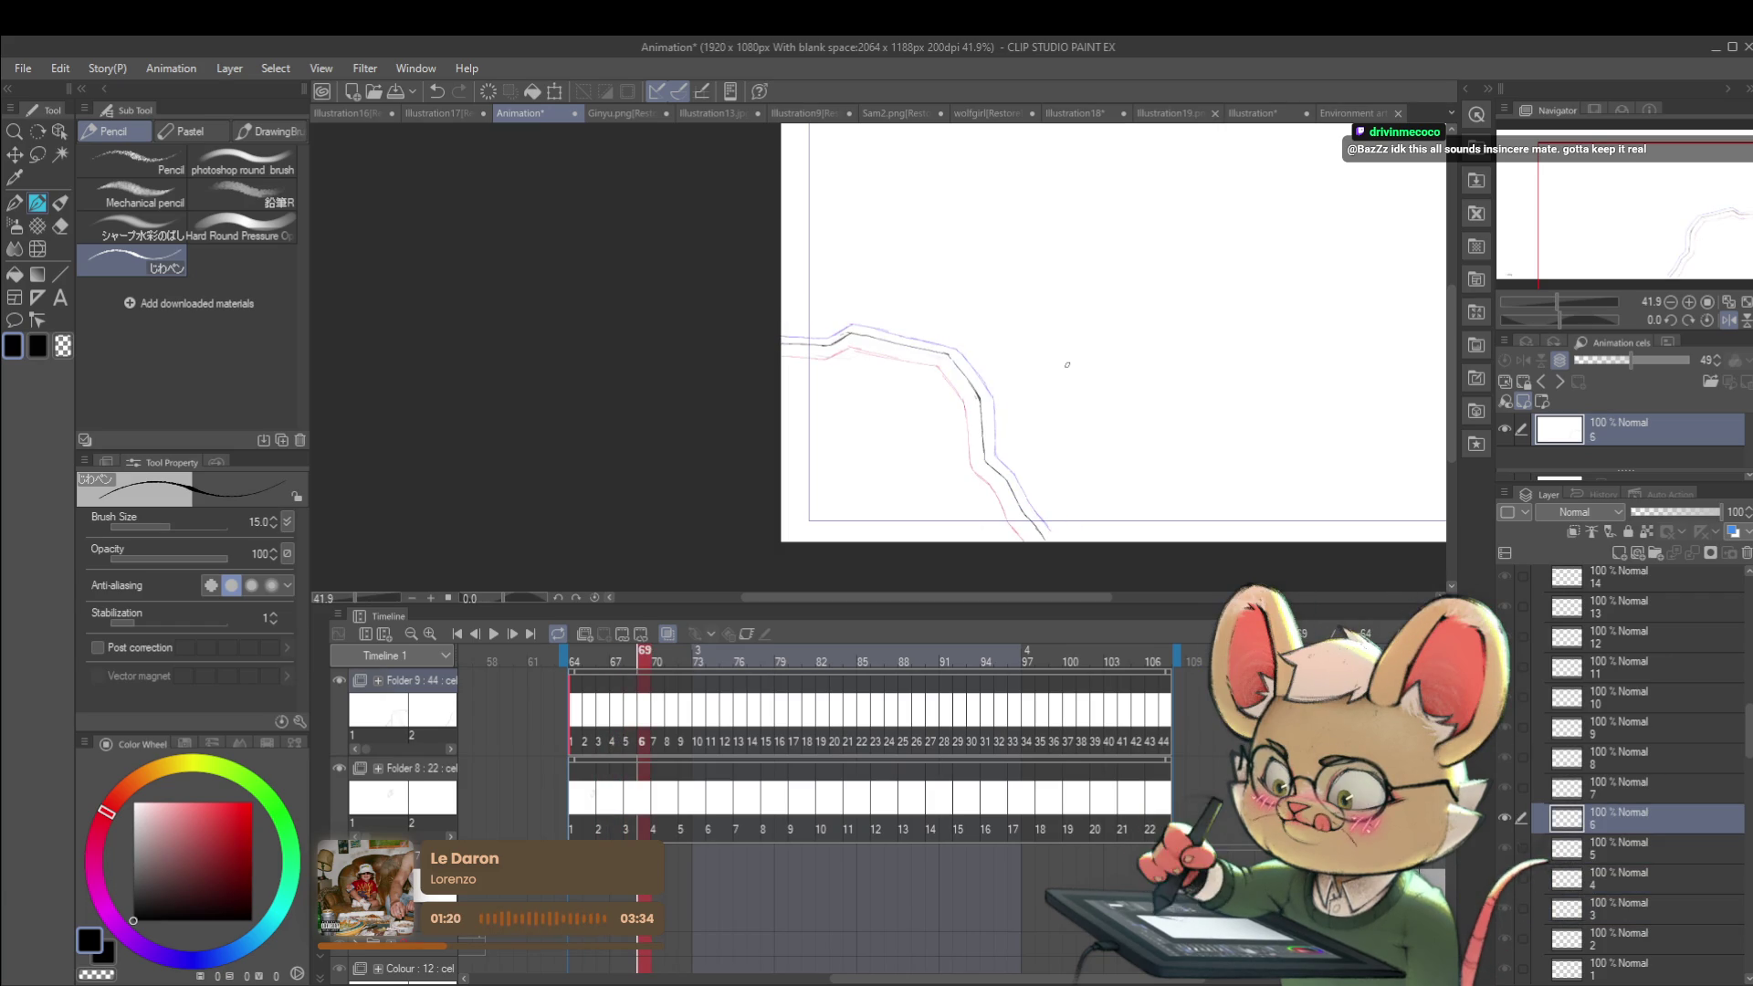
{"action": "key", "text": "Left"}
{"action": "key", "text": "Left"}
{"action": "key", "text": "Left"}
{"action": "key", "text": "Right"}
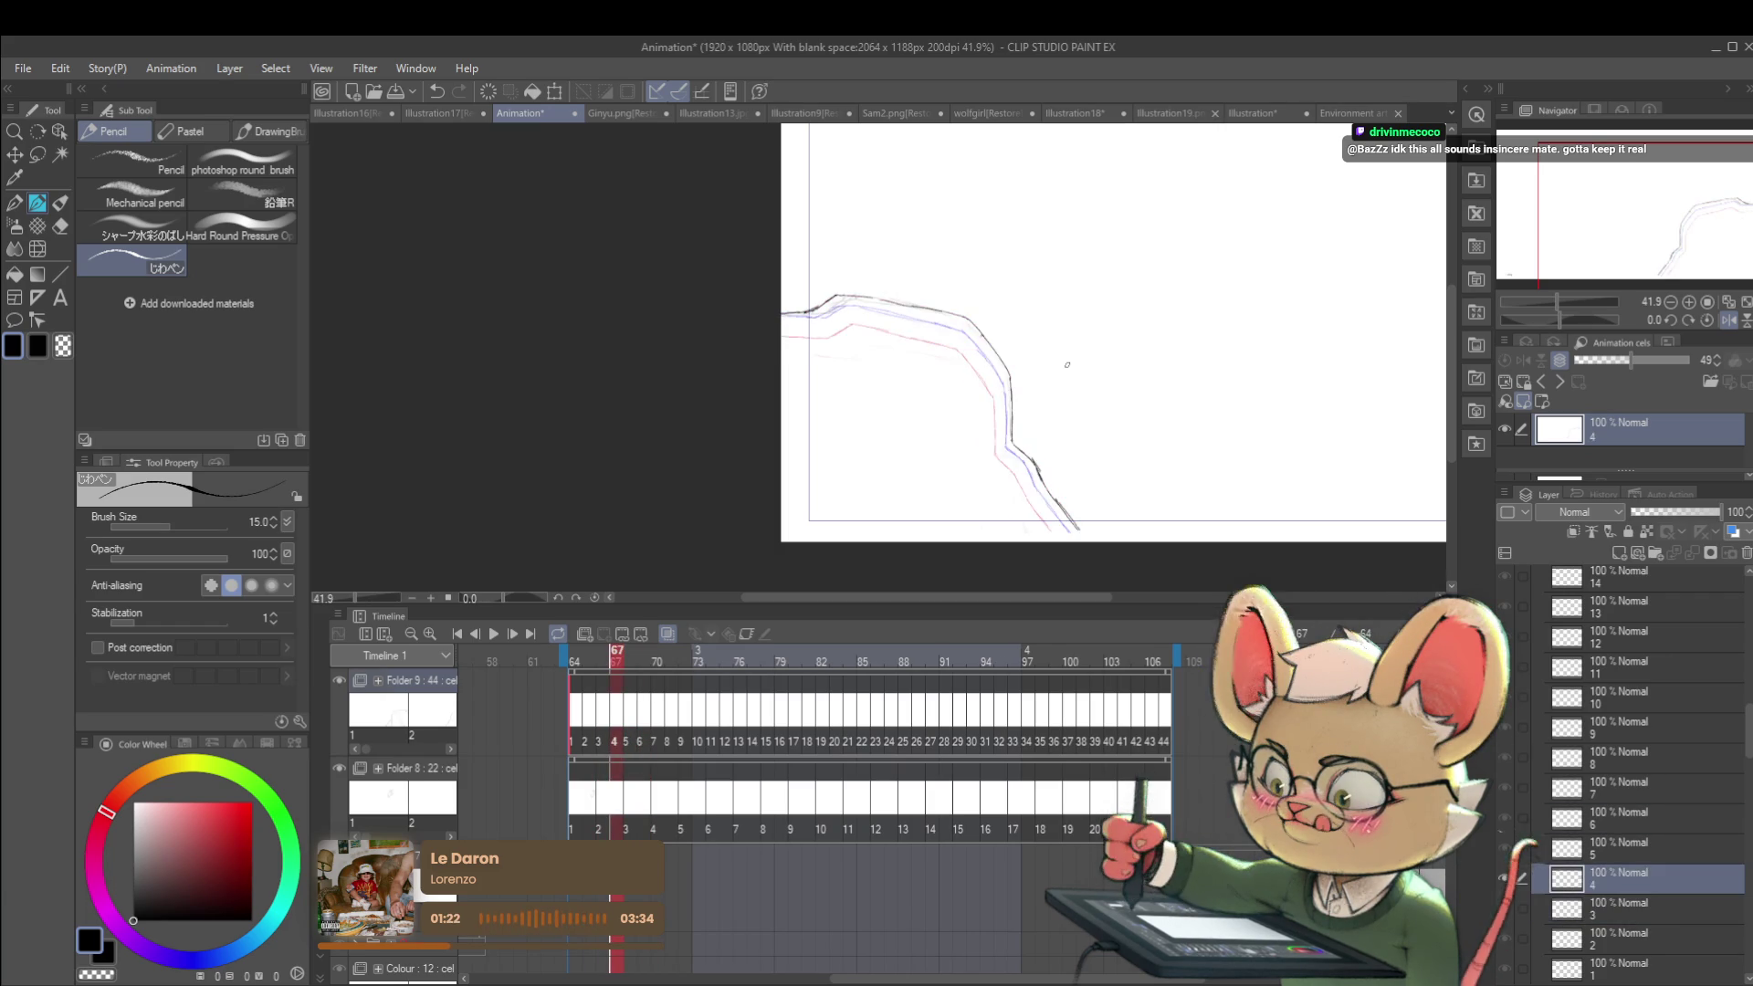
{"action": "key", "text": "Right"}
{"action": "key", "text": "ctrl+t"}
Step: Move cel 5's cliff up, rotate it 6° and scale it to 115%/120%
{"action": "left_click_drag", "start_coordinate": [969, 435], "coordinate": [965, 402]}
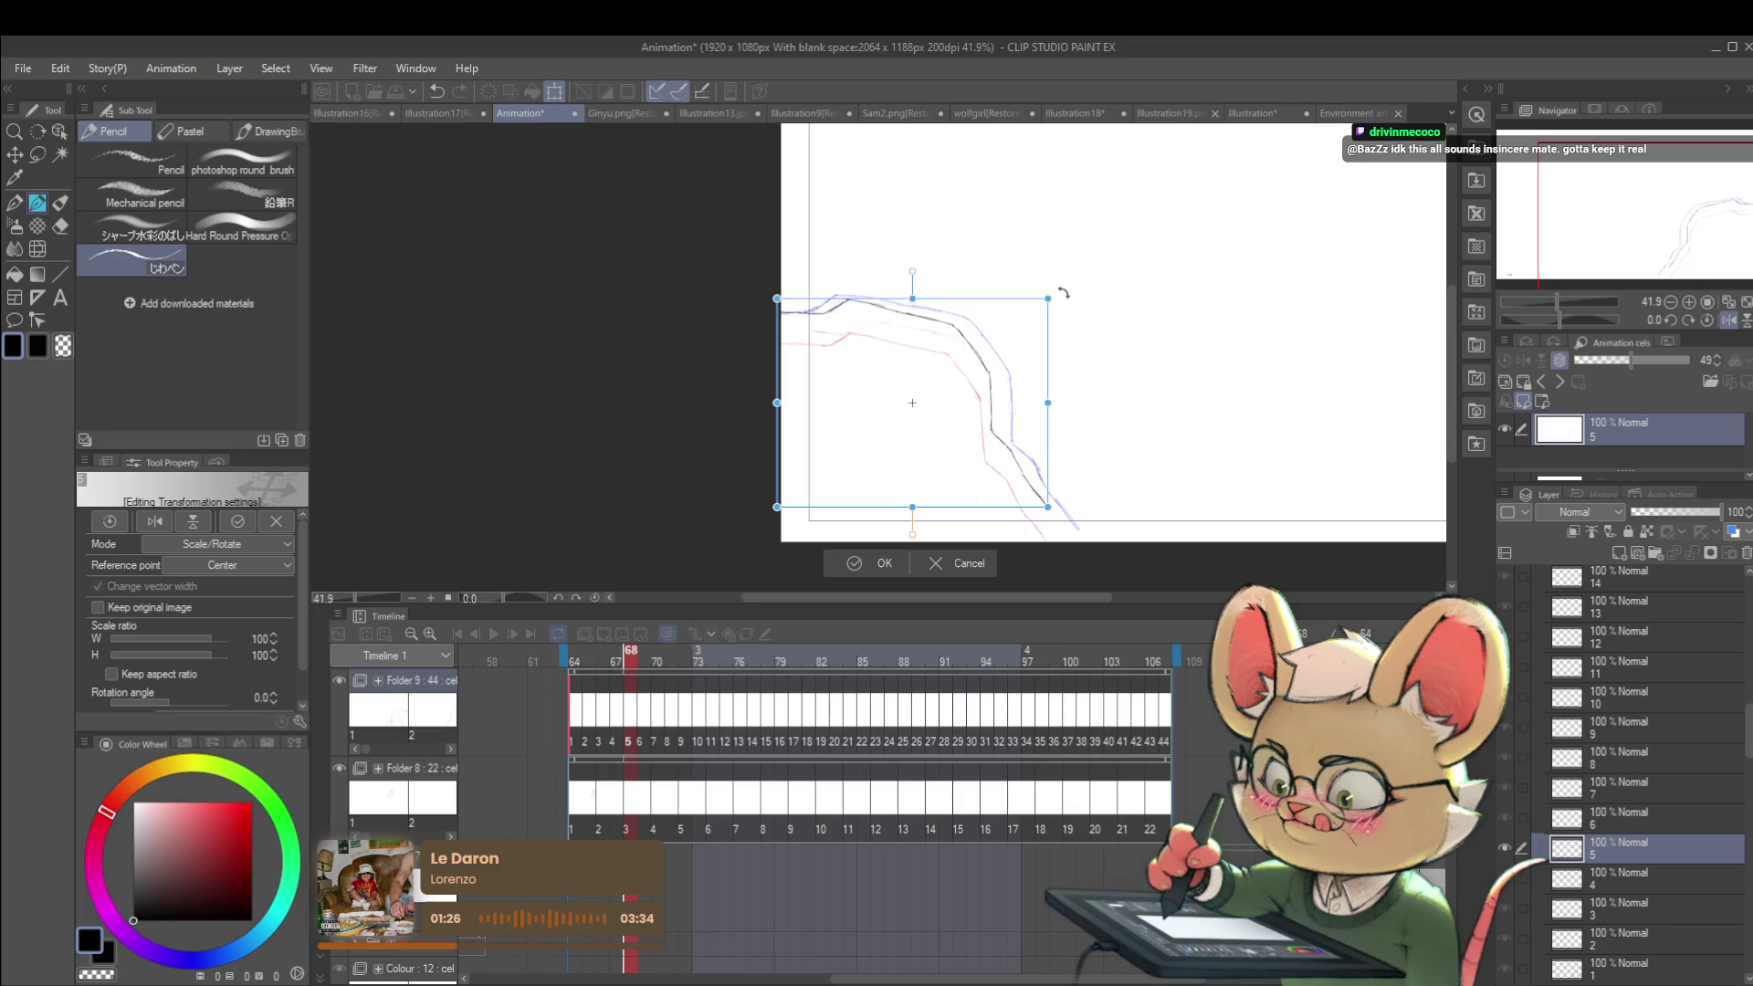
{"action": "left_click_drag", "start_coordinate": [1098, 282], "coordinate": [1087, 286]}
{"action": "left_click_drag", "start_coordinate": [1013, 371], "coordinate": [1028, 370]}
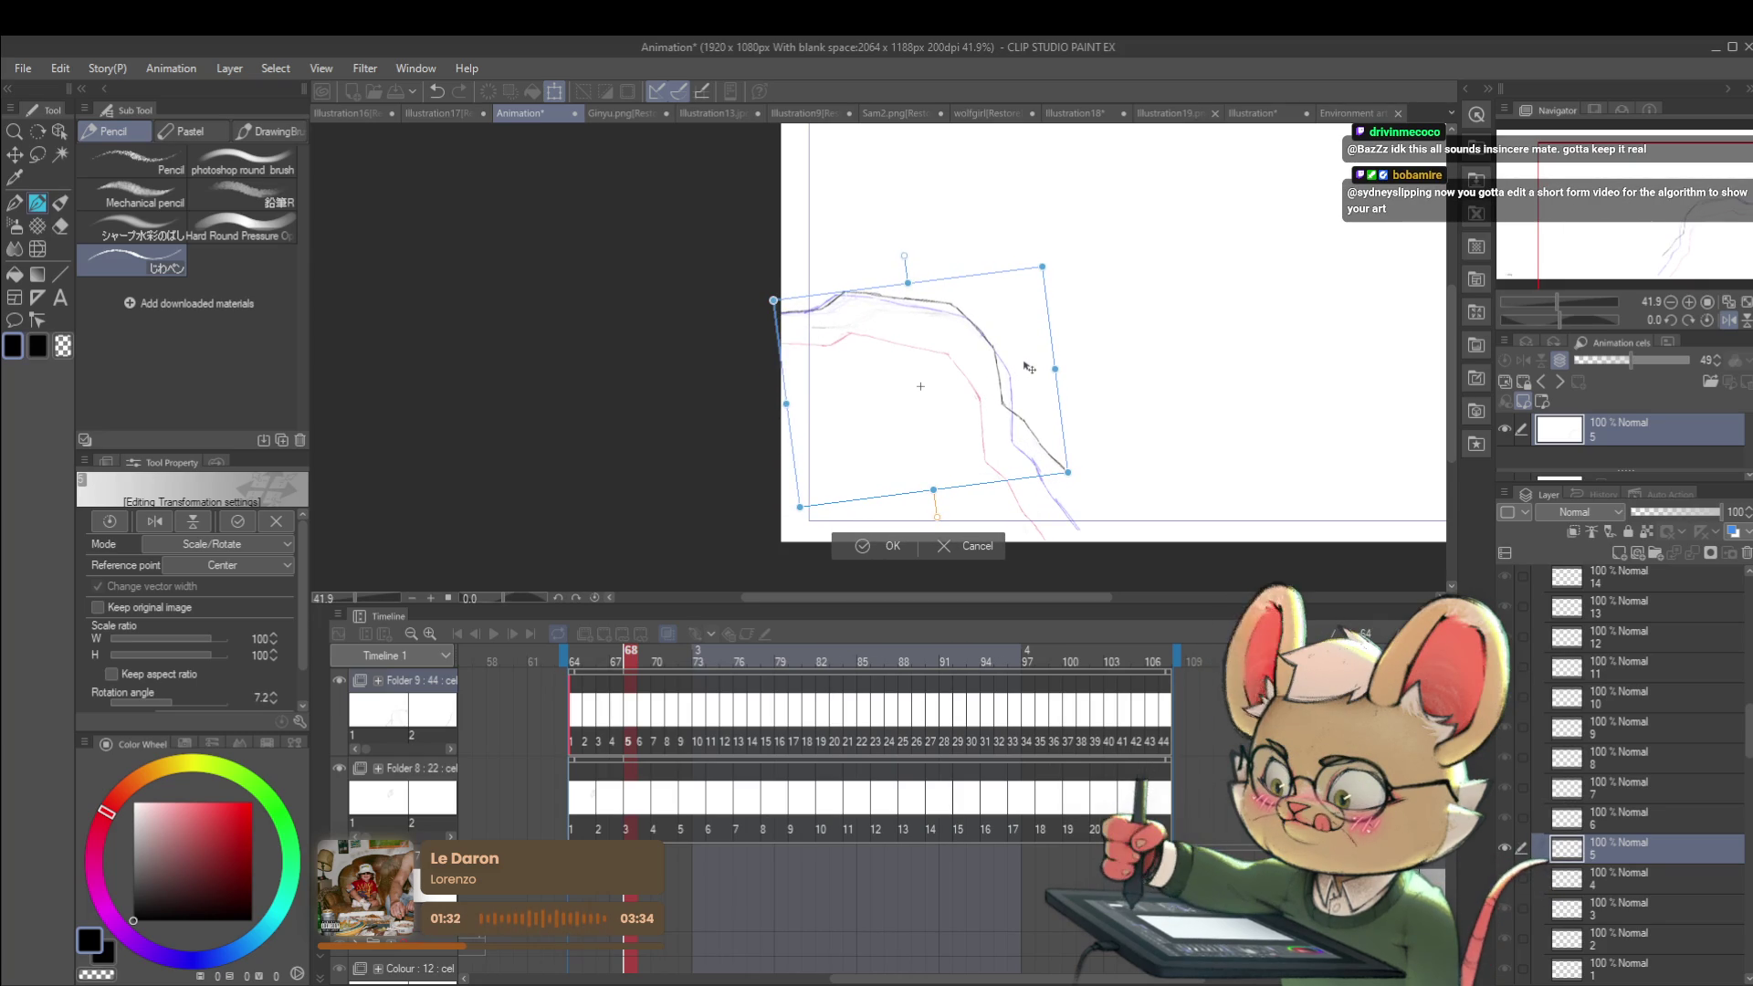
{"action": "left_click_drag", "start_coordinate": [1068, 472], "coordinate": [1095, 480]}
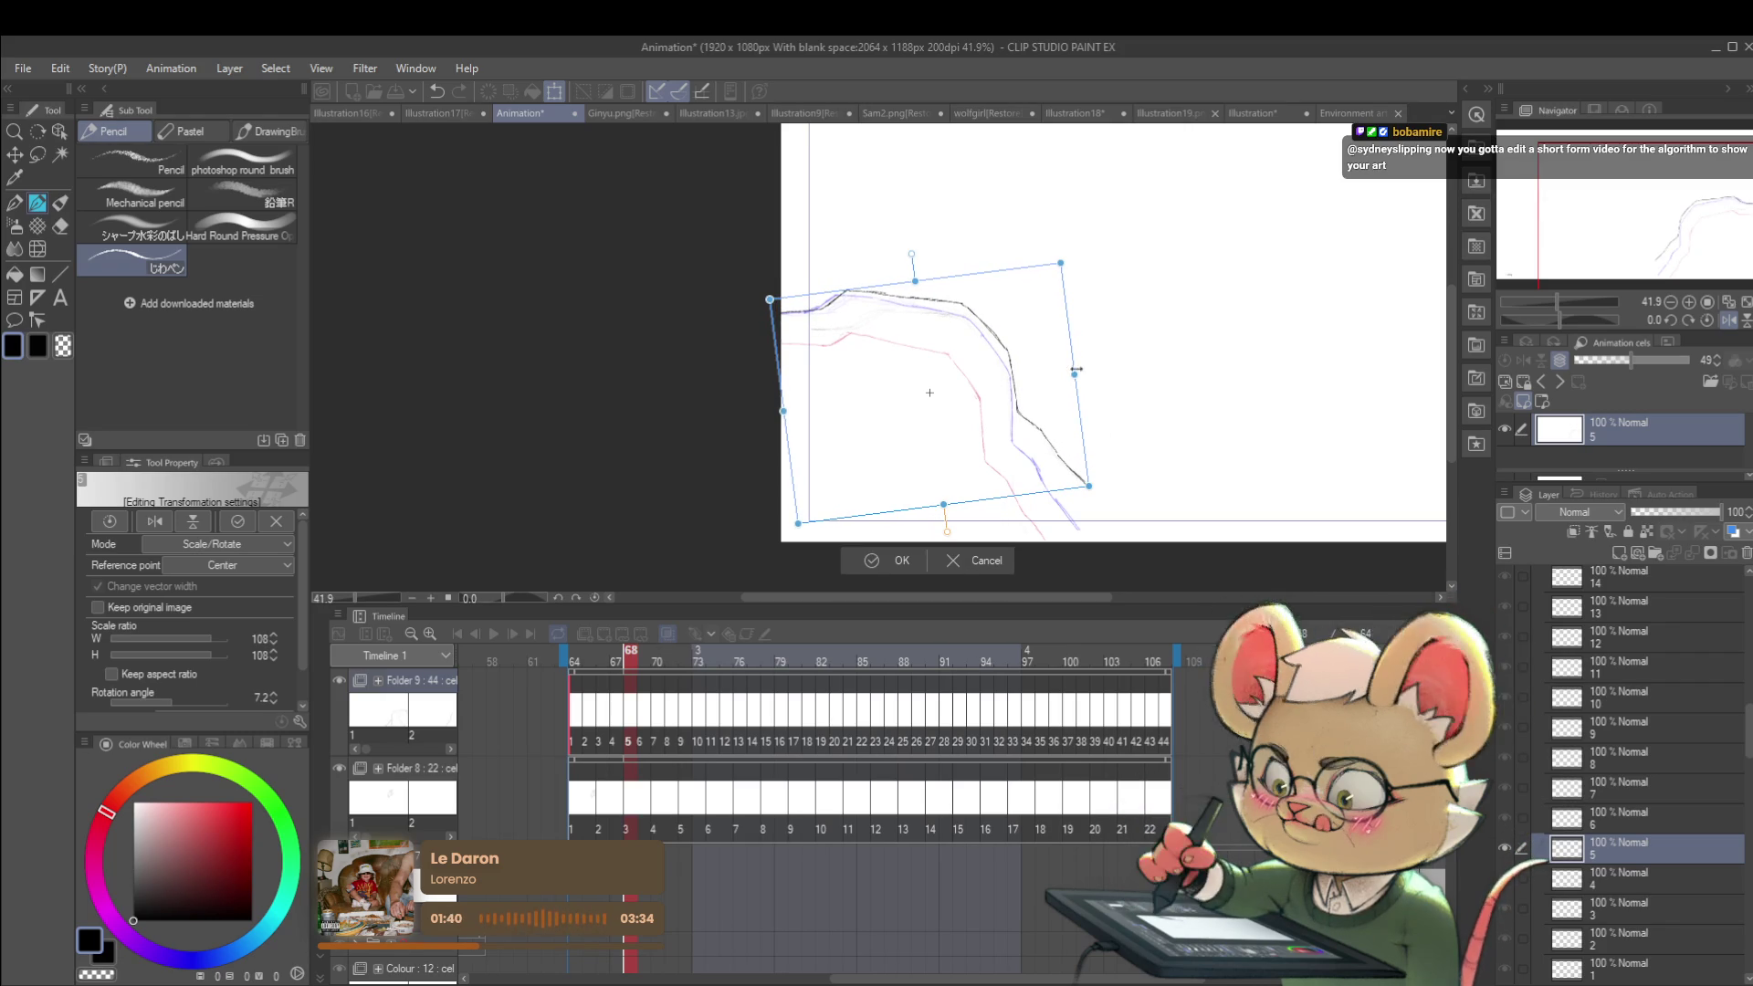
{"action": "left_click_drag", "start_coordinate": [1077, 374], "coordinate": [1081, 381]}
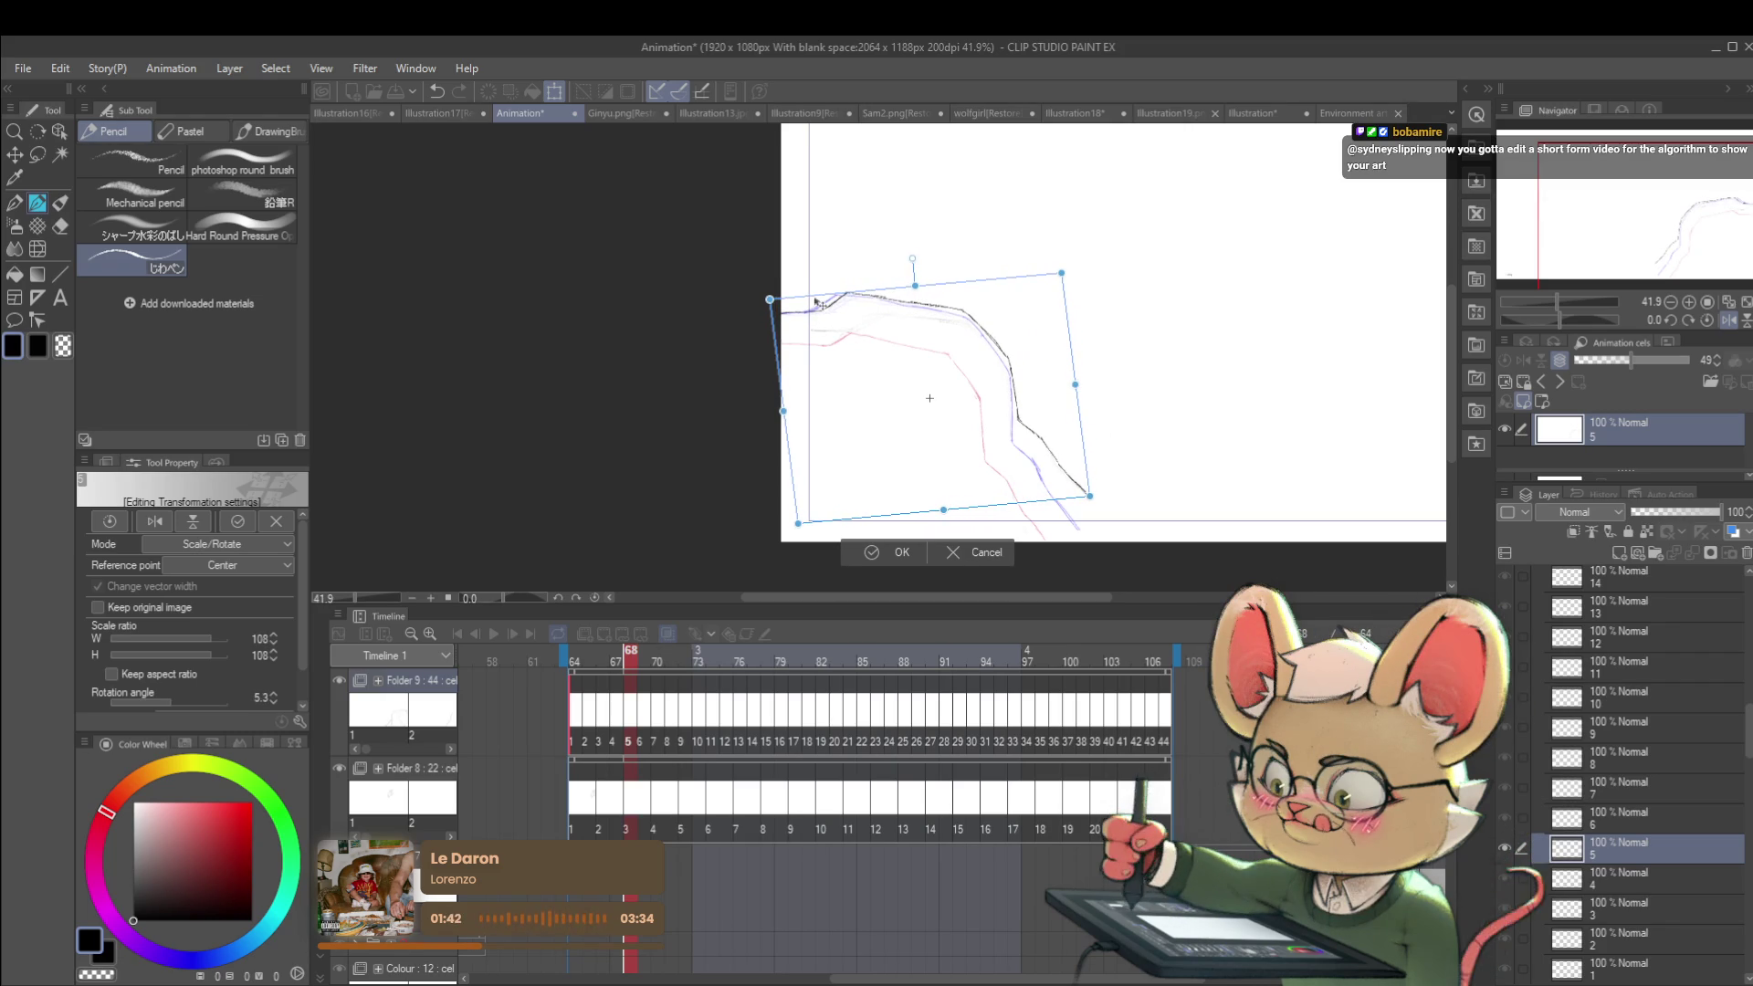
{"action": "left_click_drag", "start_coordinate": [1079, 383], "coordinate": [1092, 403]}
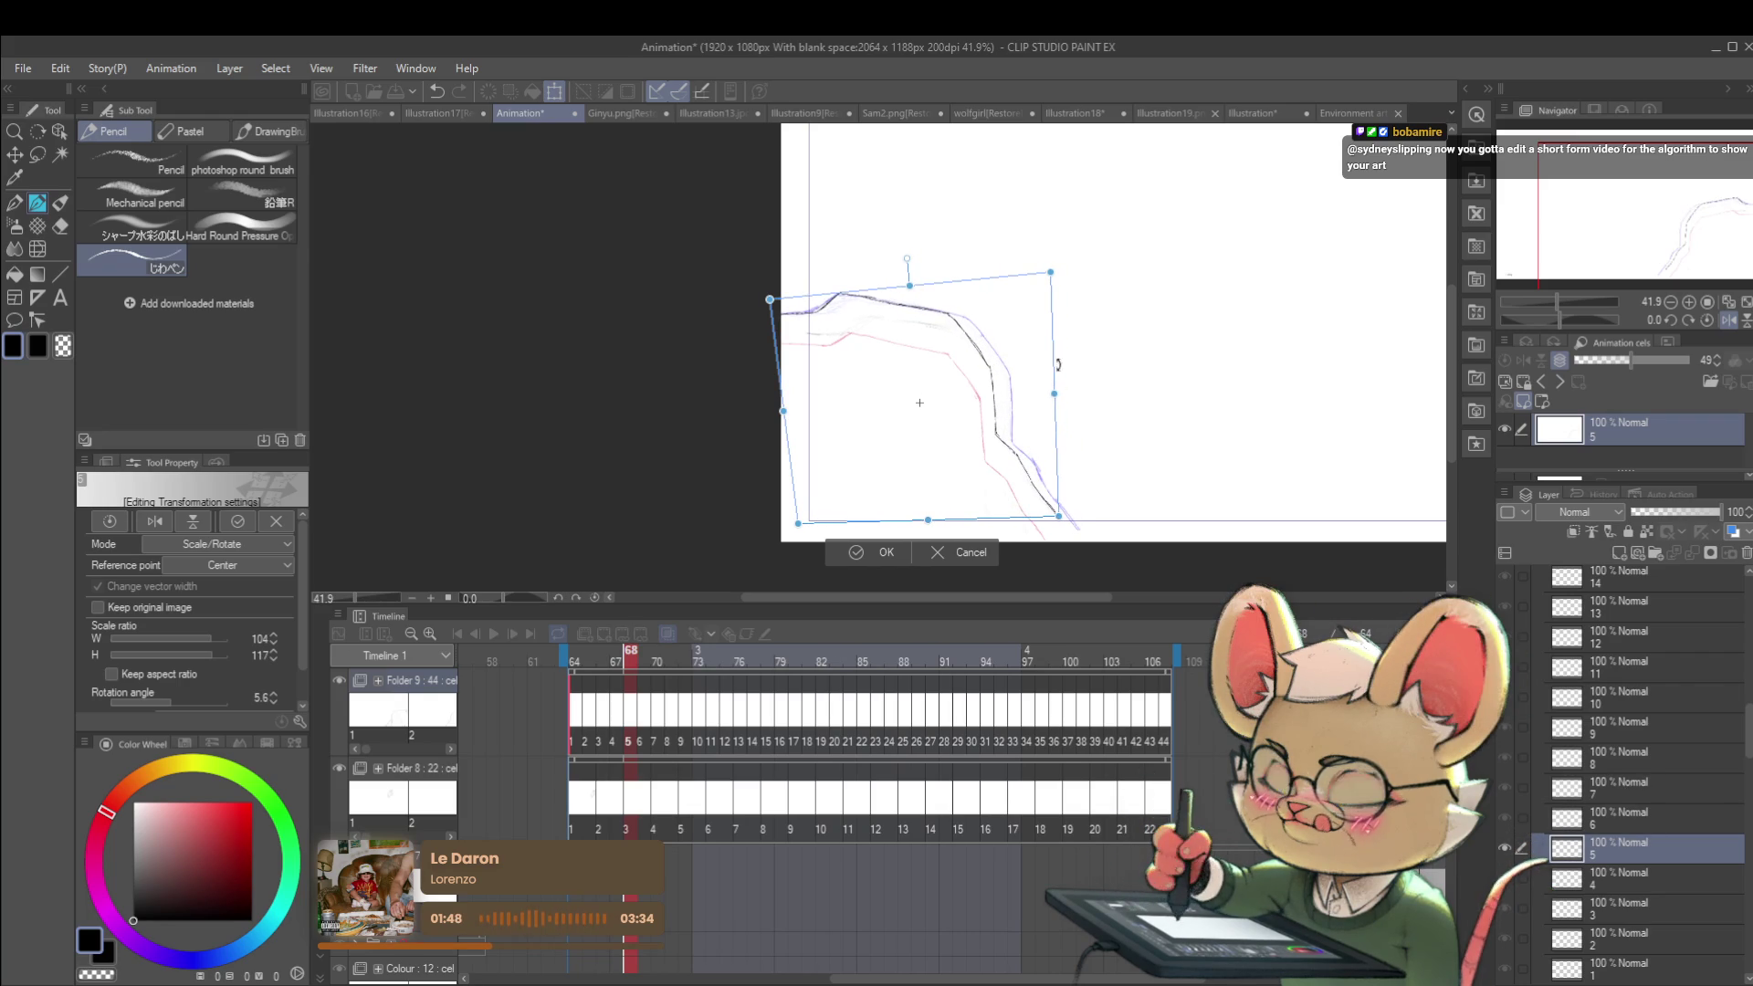
{"action": "left_click_drag", "start_coordinate": [1067, 273], "coordinate": [1077, 270]}
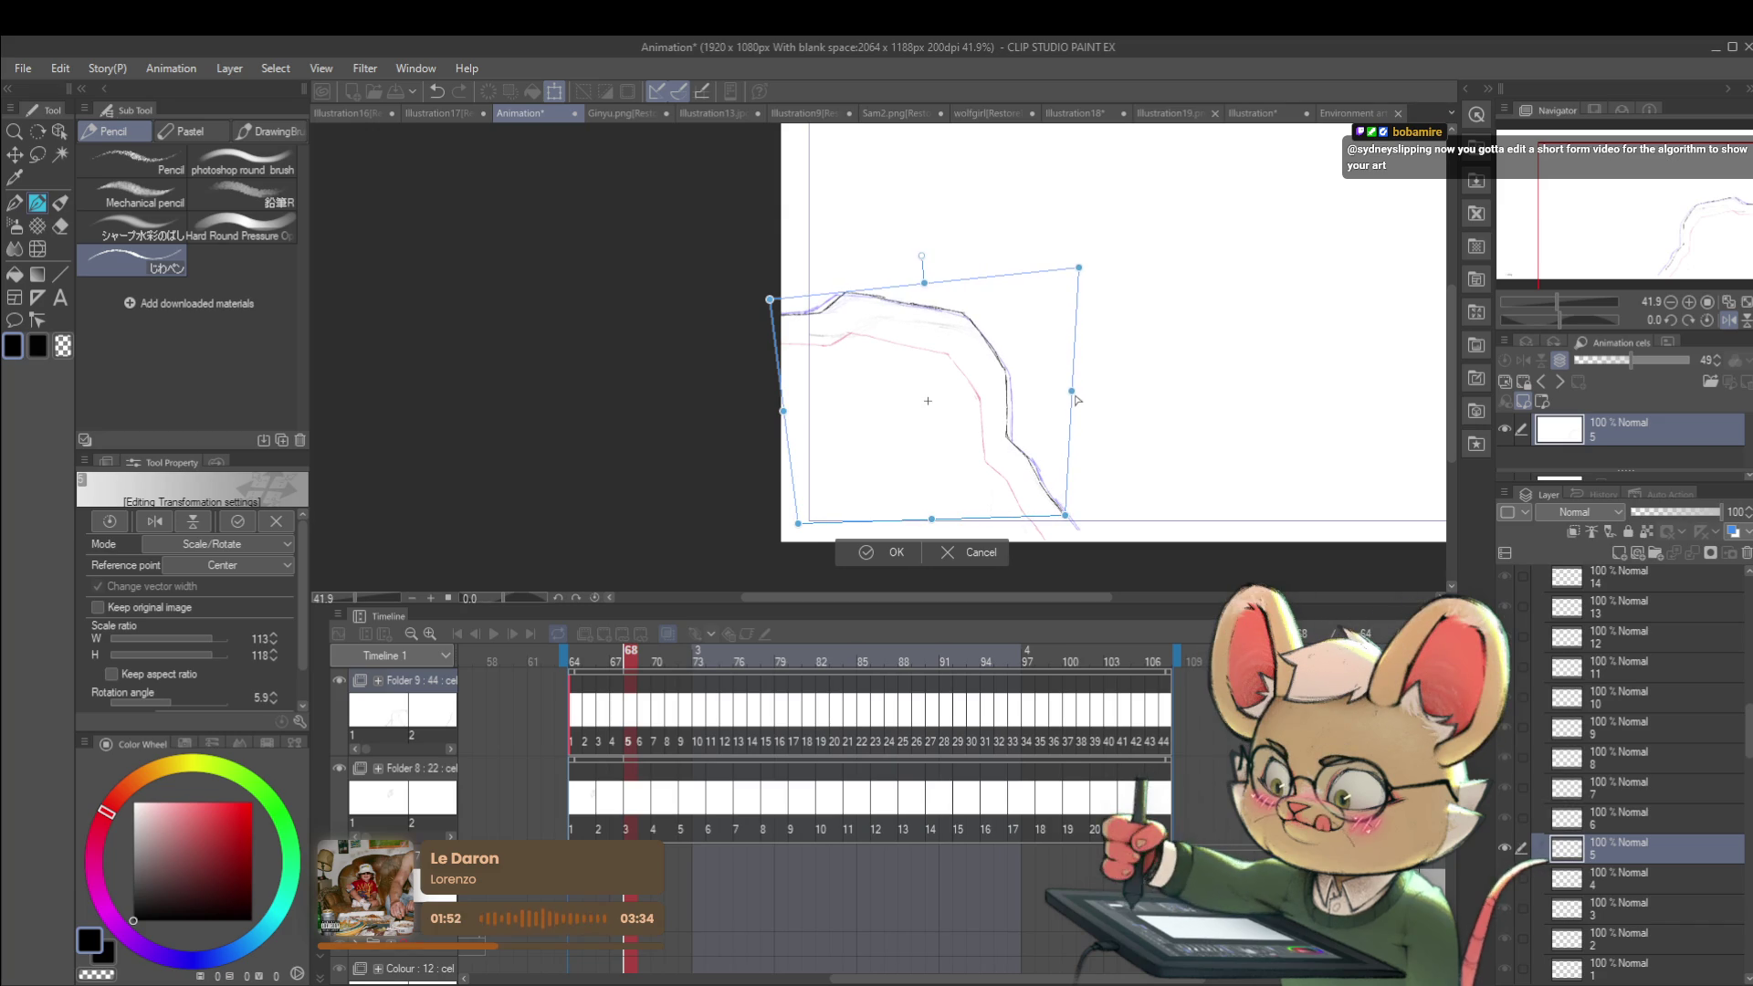
{"action": "left_click_drag", "start_coordinate": [1043, 423], "coordinate": [1045, 421]}
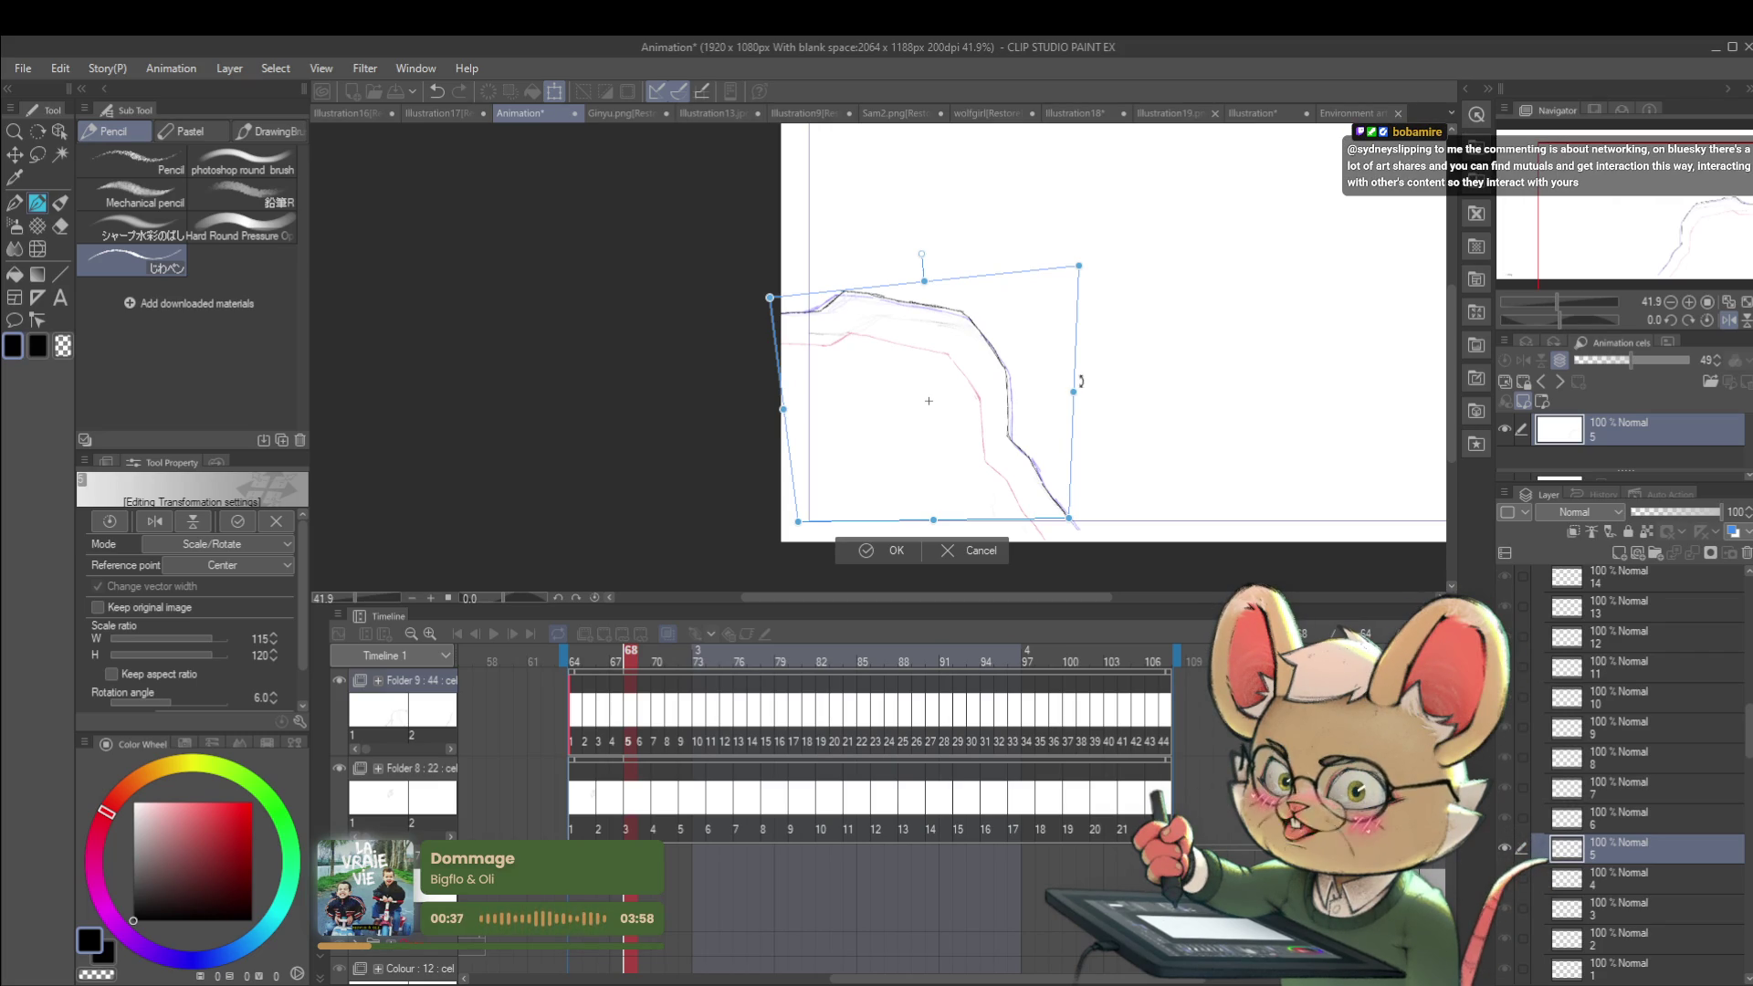
Step: Fine-tune cel 5's rotation angle and commit the transform on frame 68
{"action": "left_click_drag", "start_coordinate": [1076, 399], "coordinate": [1080, 387]}
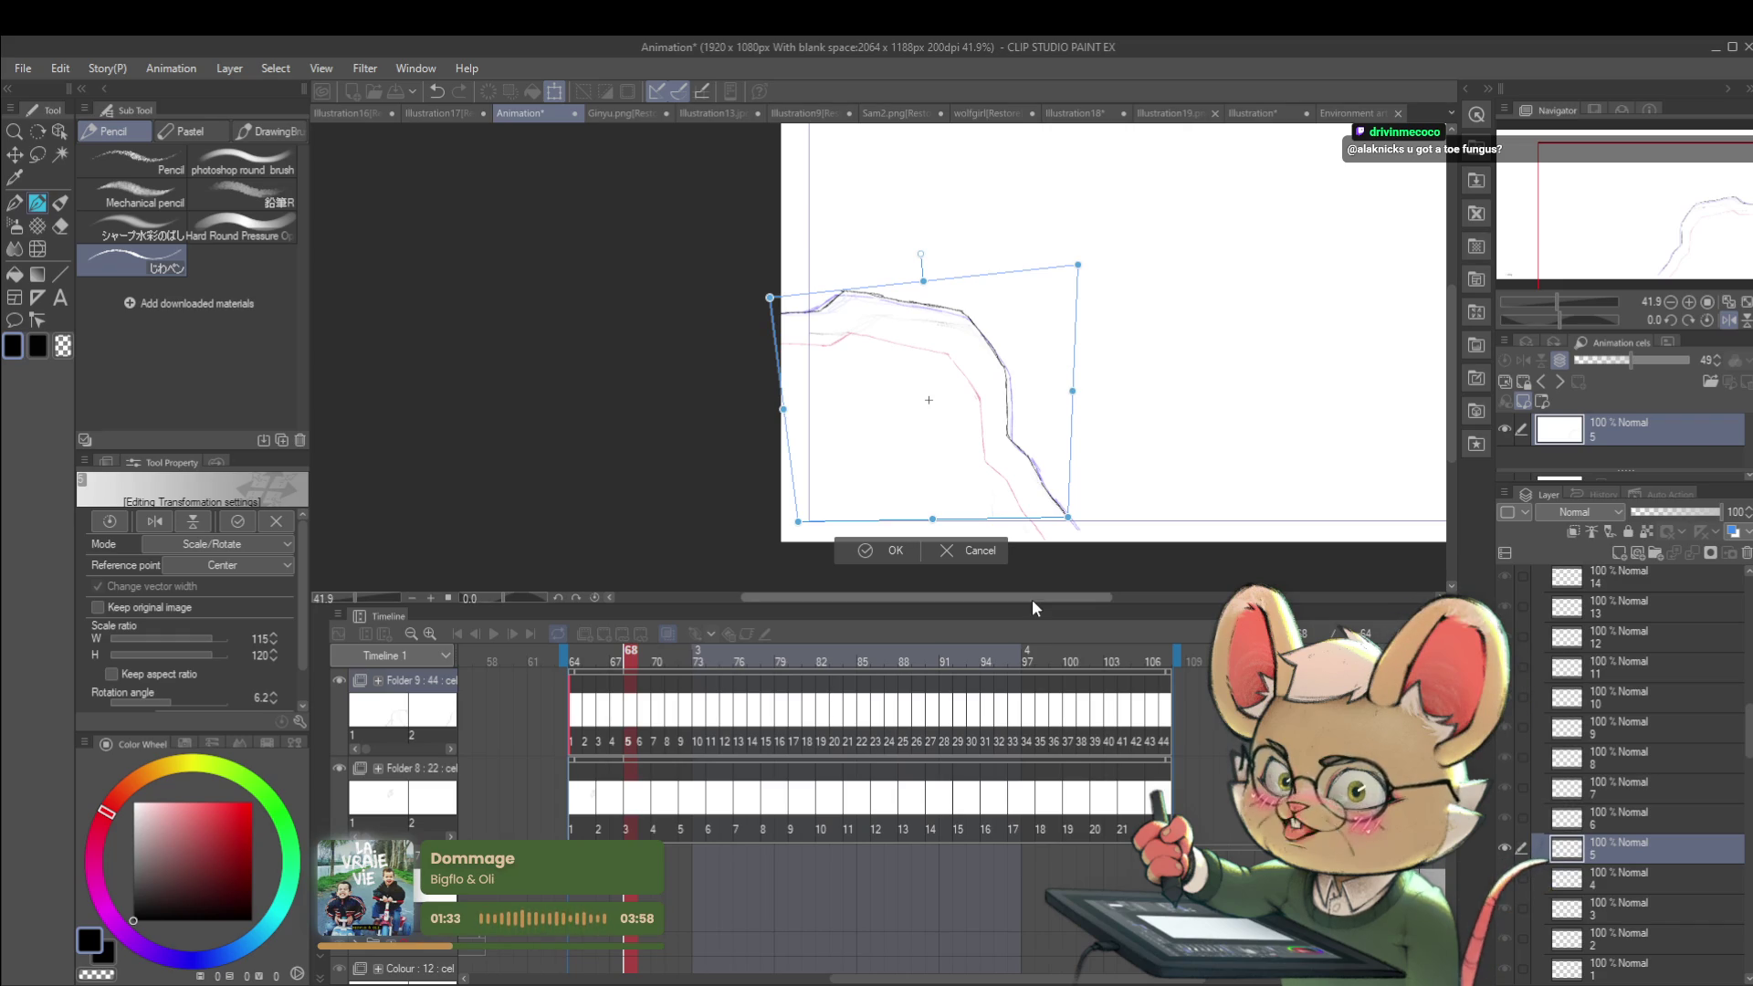
{"action": "key", "text": "Return"}
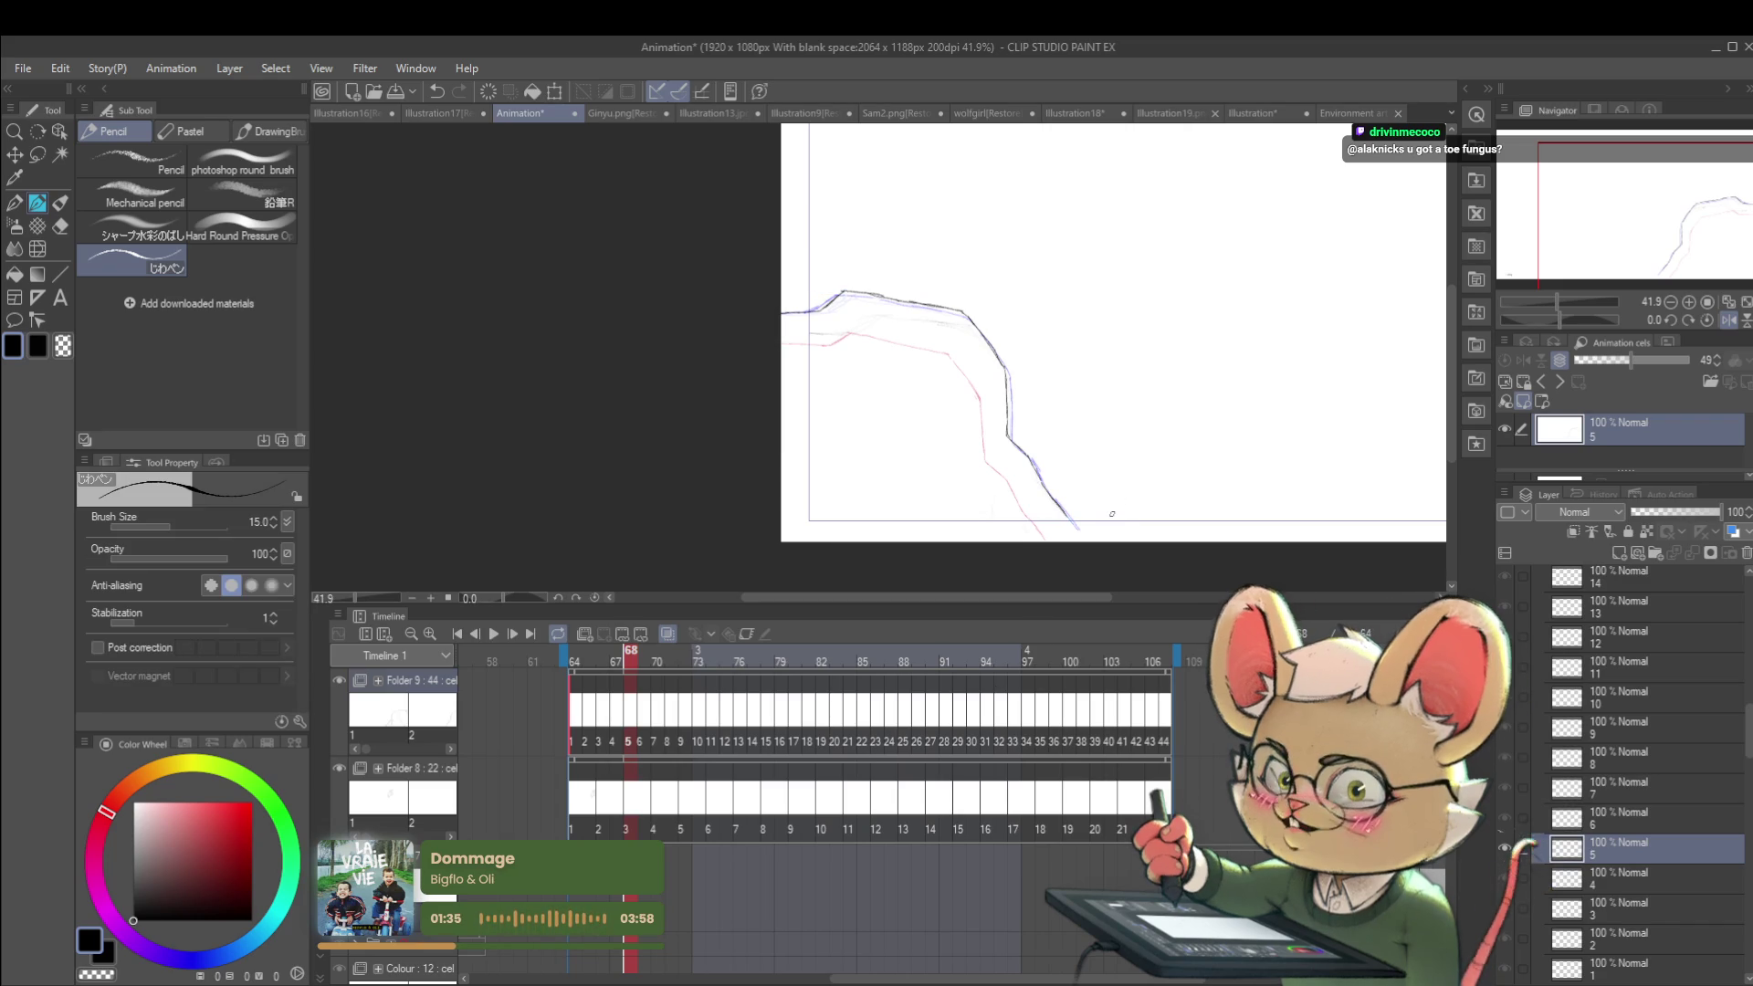
Step: Move cel 6's cliff up and rotate it about 4.5°, then return to frame 64
{"action": "key", "text": "Right"}
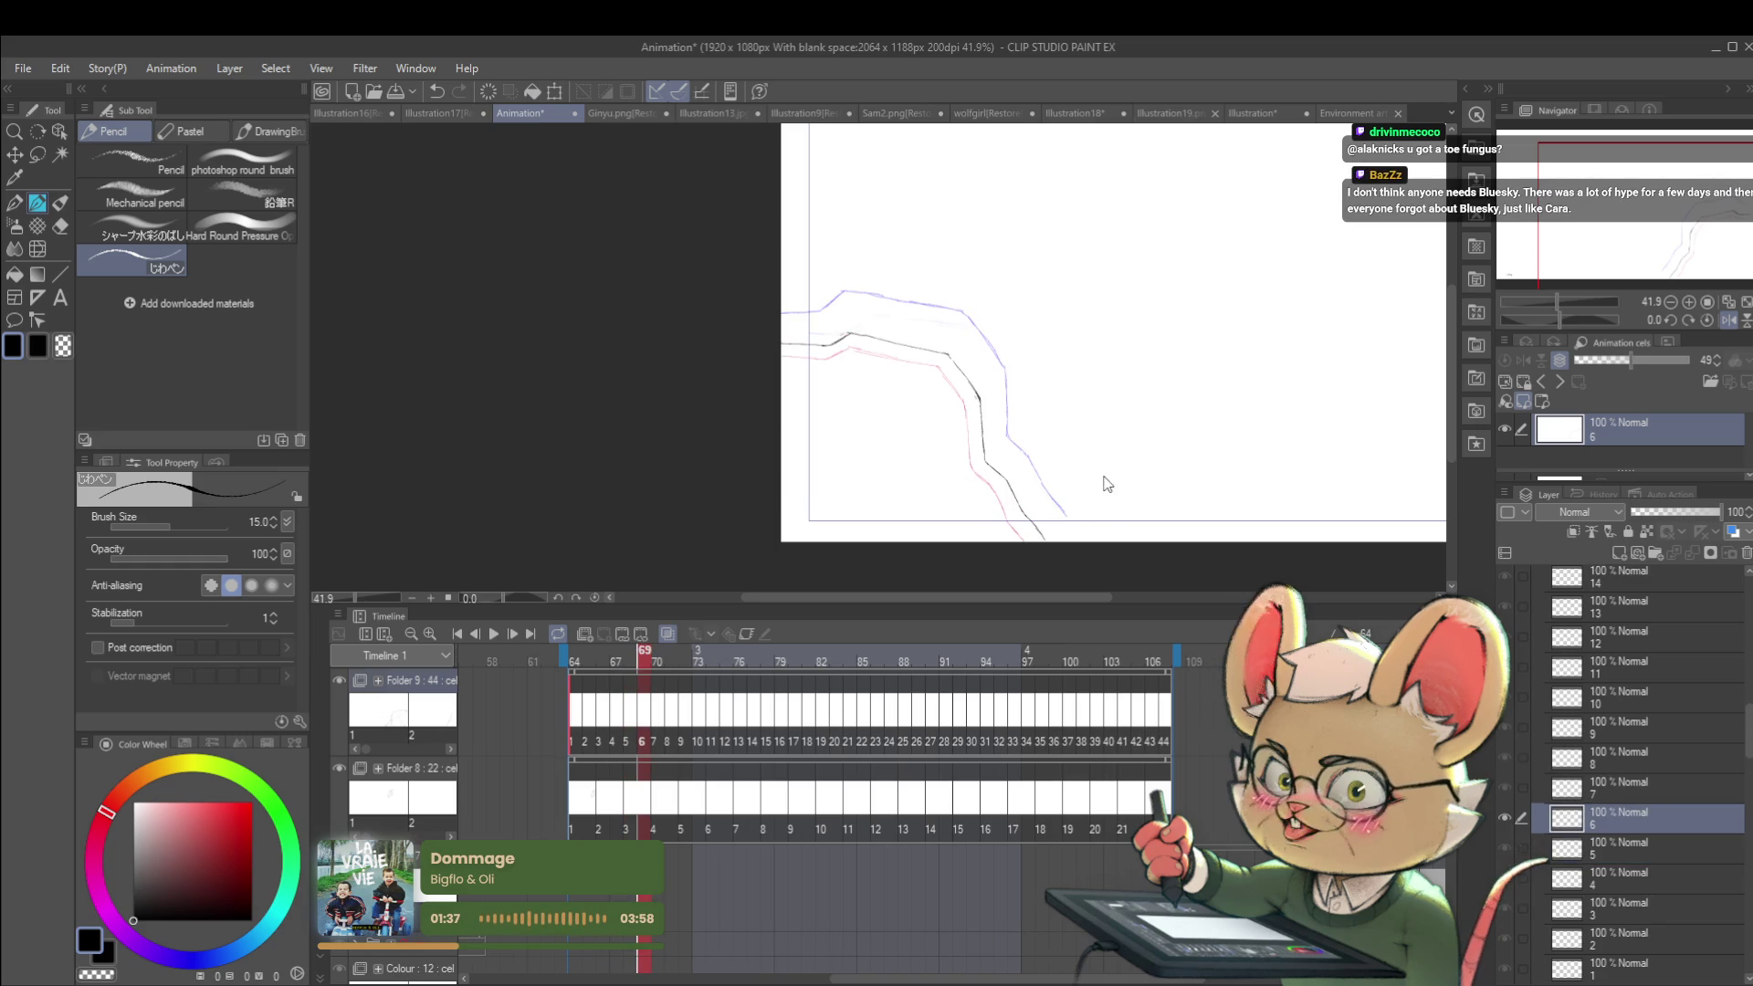
{"action": "key", "text": "ctrl+t"}
{"action": "mouse_move", "coordinate": [969, 493]}
{"action": "left_mouse_down"}
{"action": "mouse_move", "coordinate": [974, 442]}
{"action": "mouse_move", "coordinate": [990, 438]}
{"action": "mouse_move", "coordinate": [995, 464]}
{"action": "mouse_move", "coordinate": [991, 447]}
{"action": "left_mouse_up"}
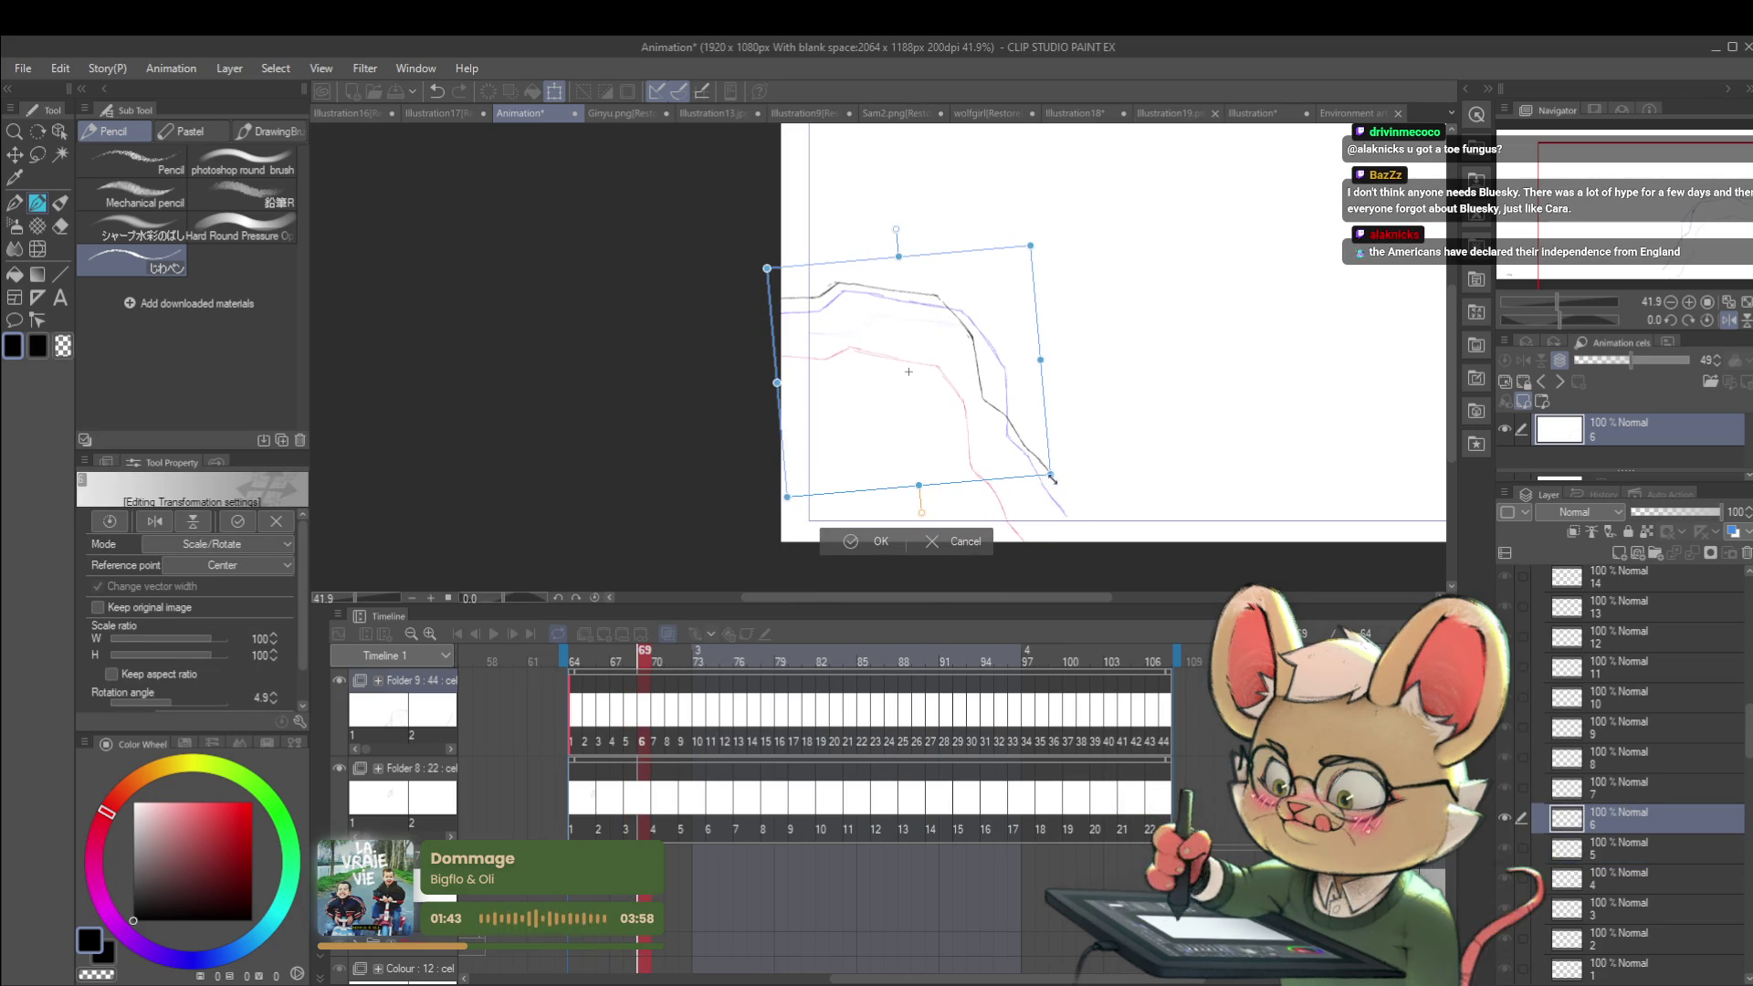
{"action": "key", "text": "Return"}
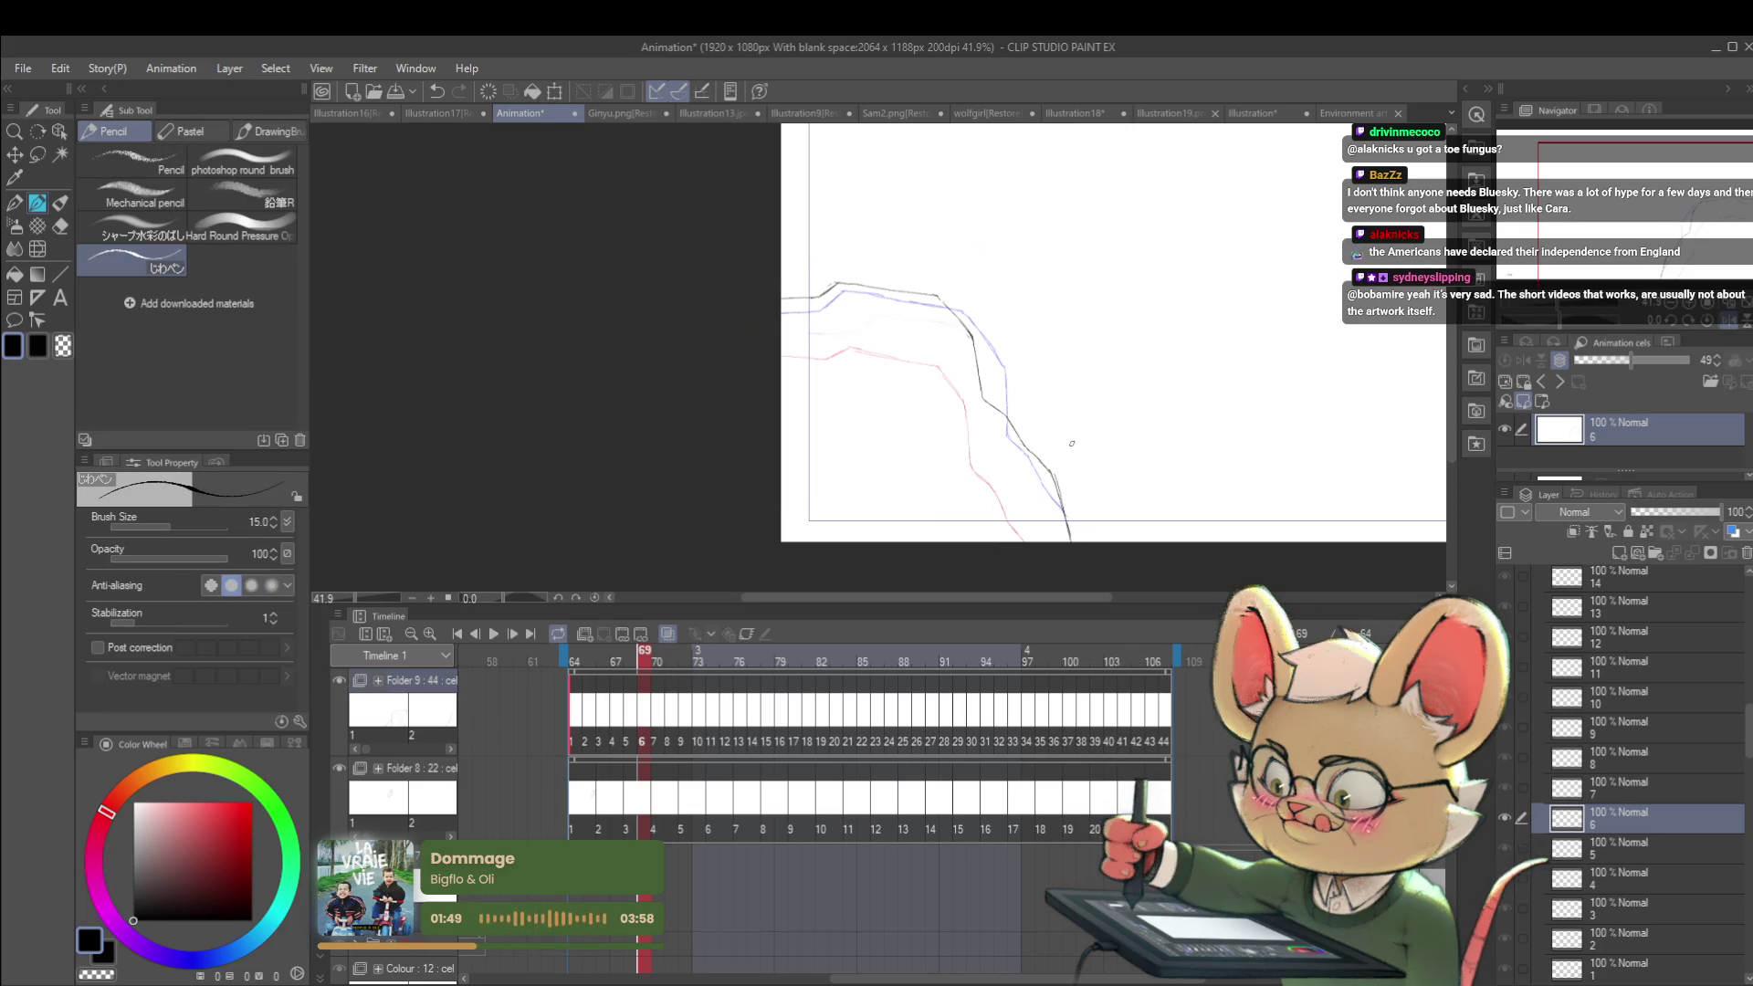
{"action": "left_click_drag", "start_coordinate": [644, 650], "coordinate": [500, 643]}
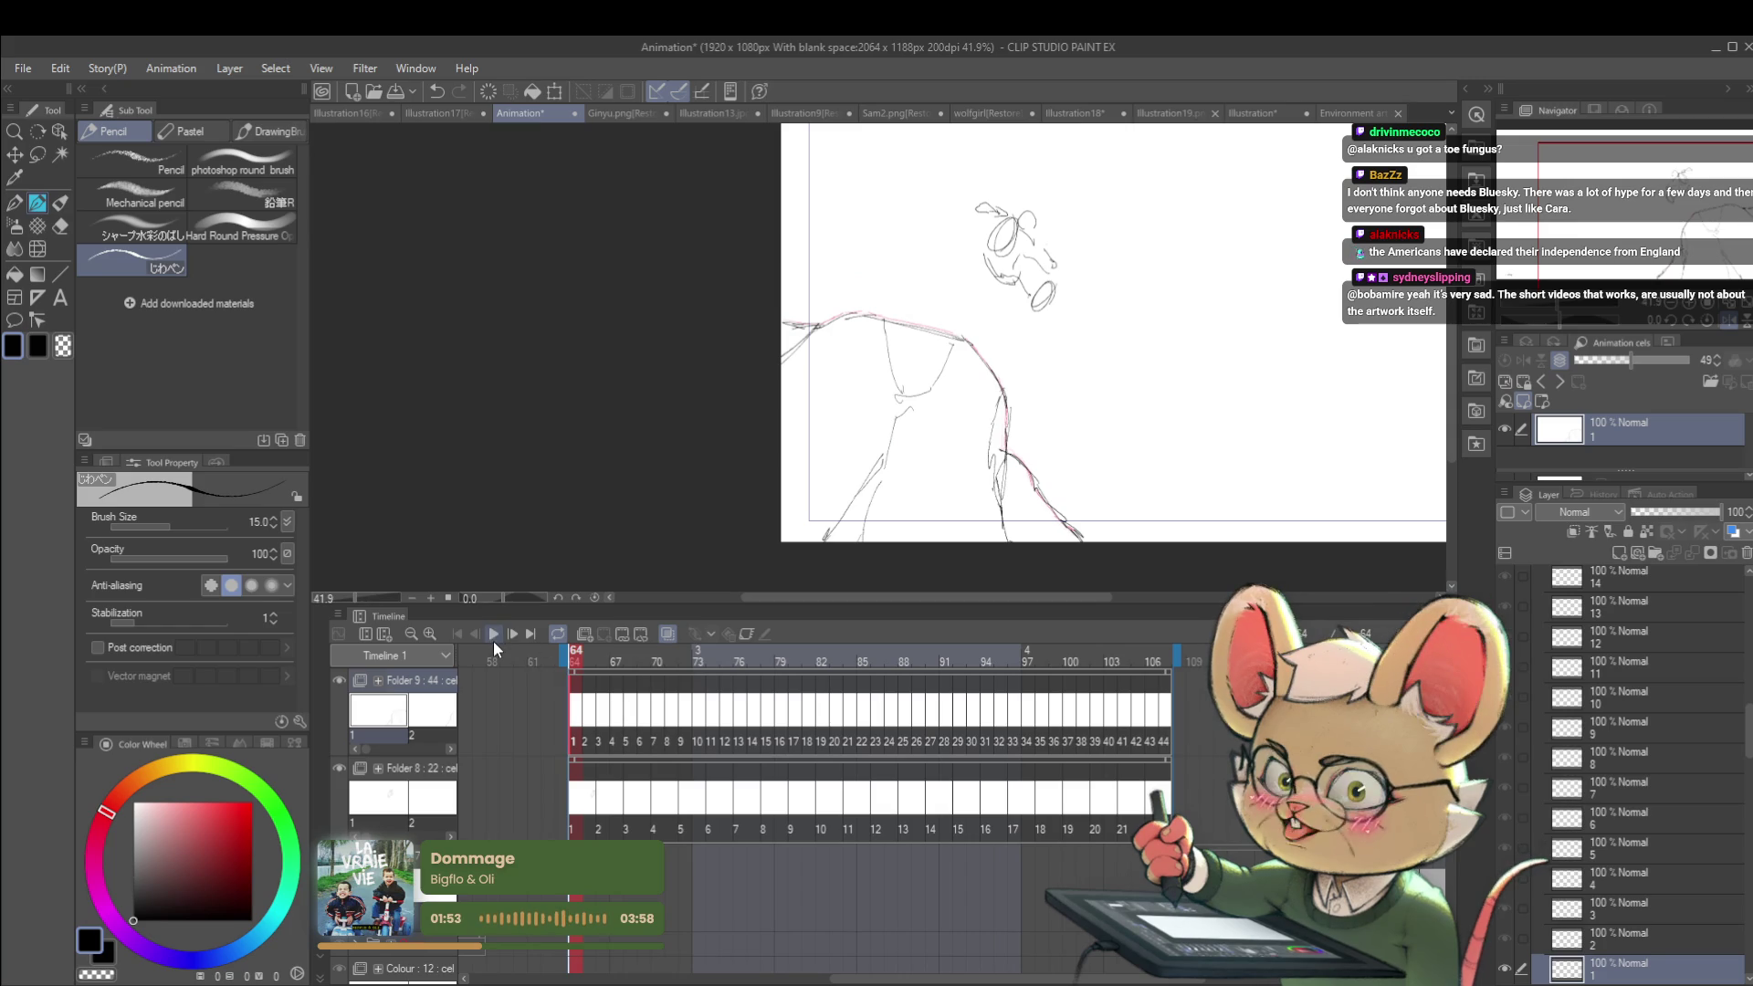
{"action": "left_click", "coordinate": [493, 640]}
{"action": "left_click", "coordinate": [494, 636]}
{"action": "left_click", "coordinate": [571, 738]}
{"action": "left_click", "coordinate": [491, 636]}
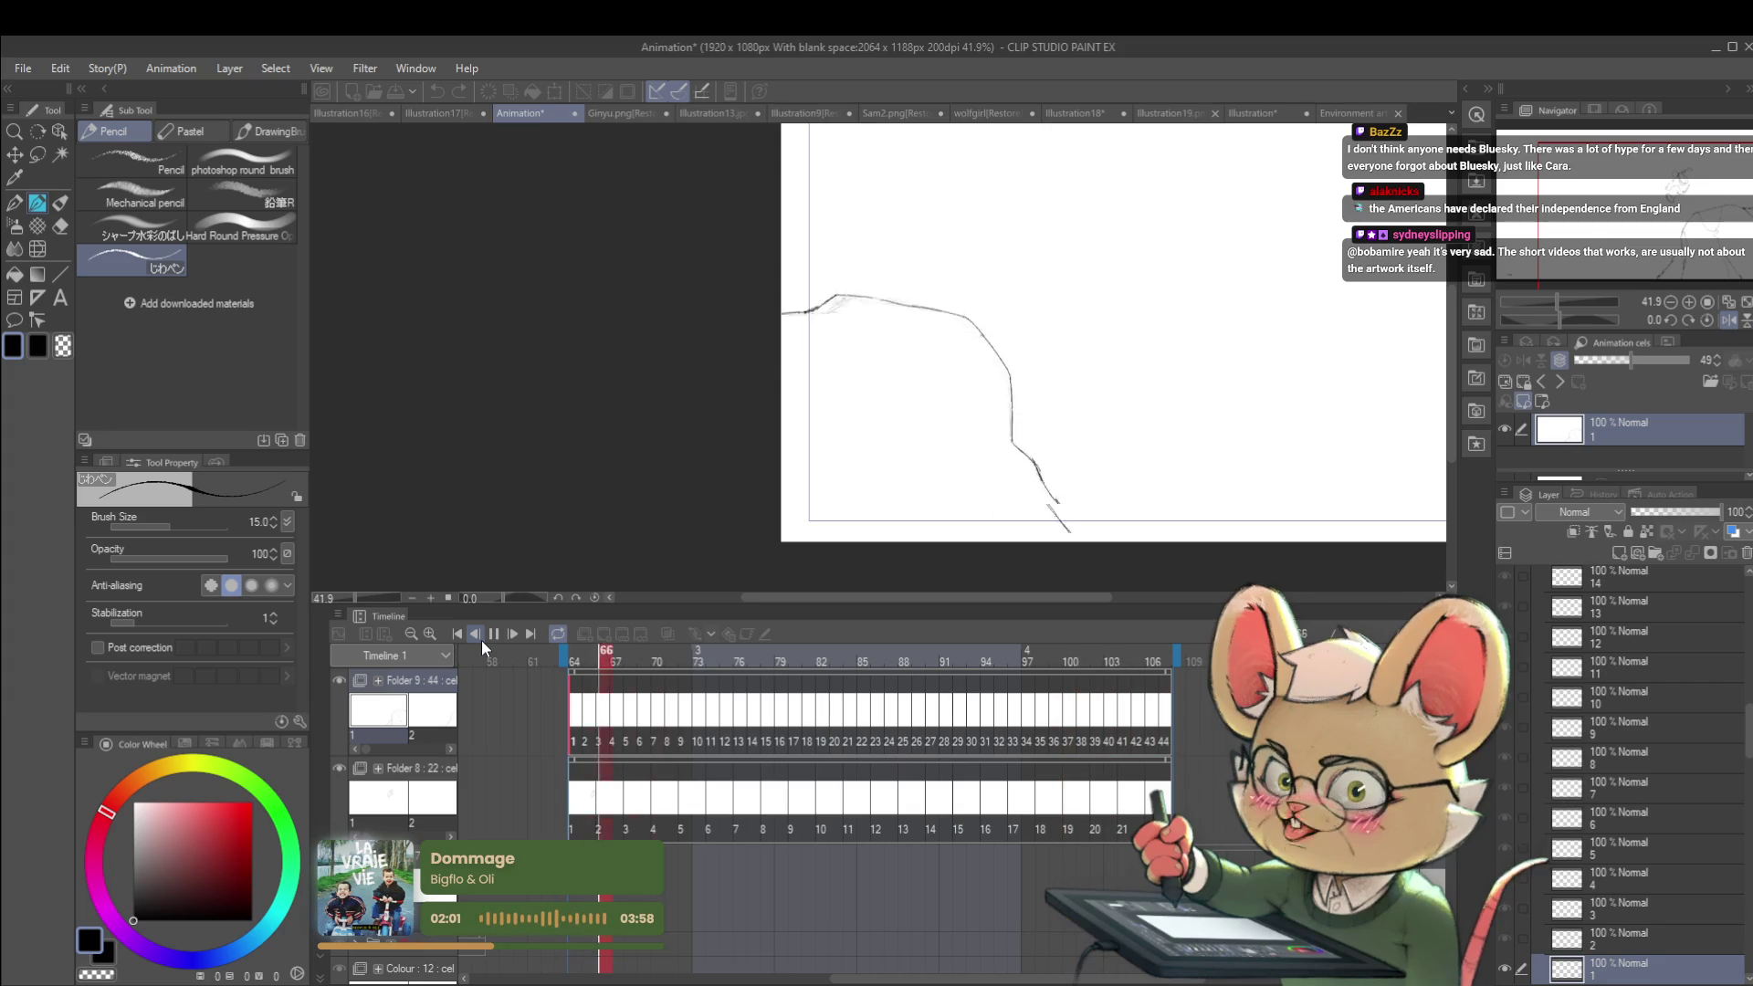
{"action": "left_click_drag", "start_coordinate": [1606, 219], "coordinate": [1636, 320]}
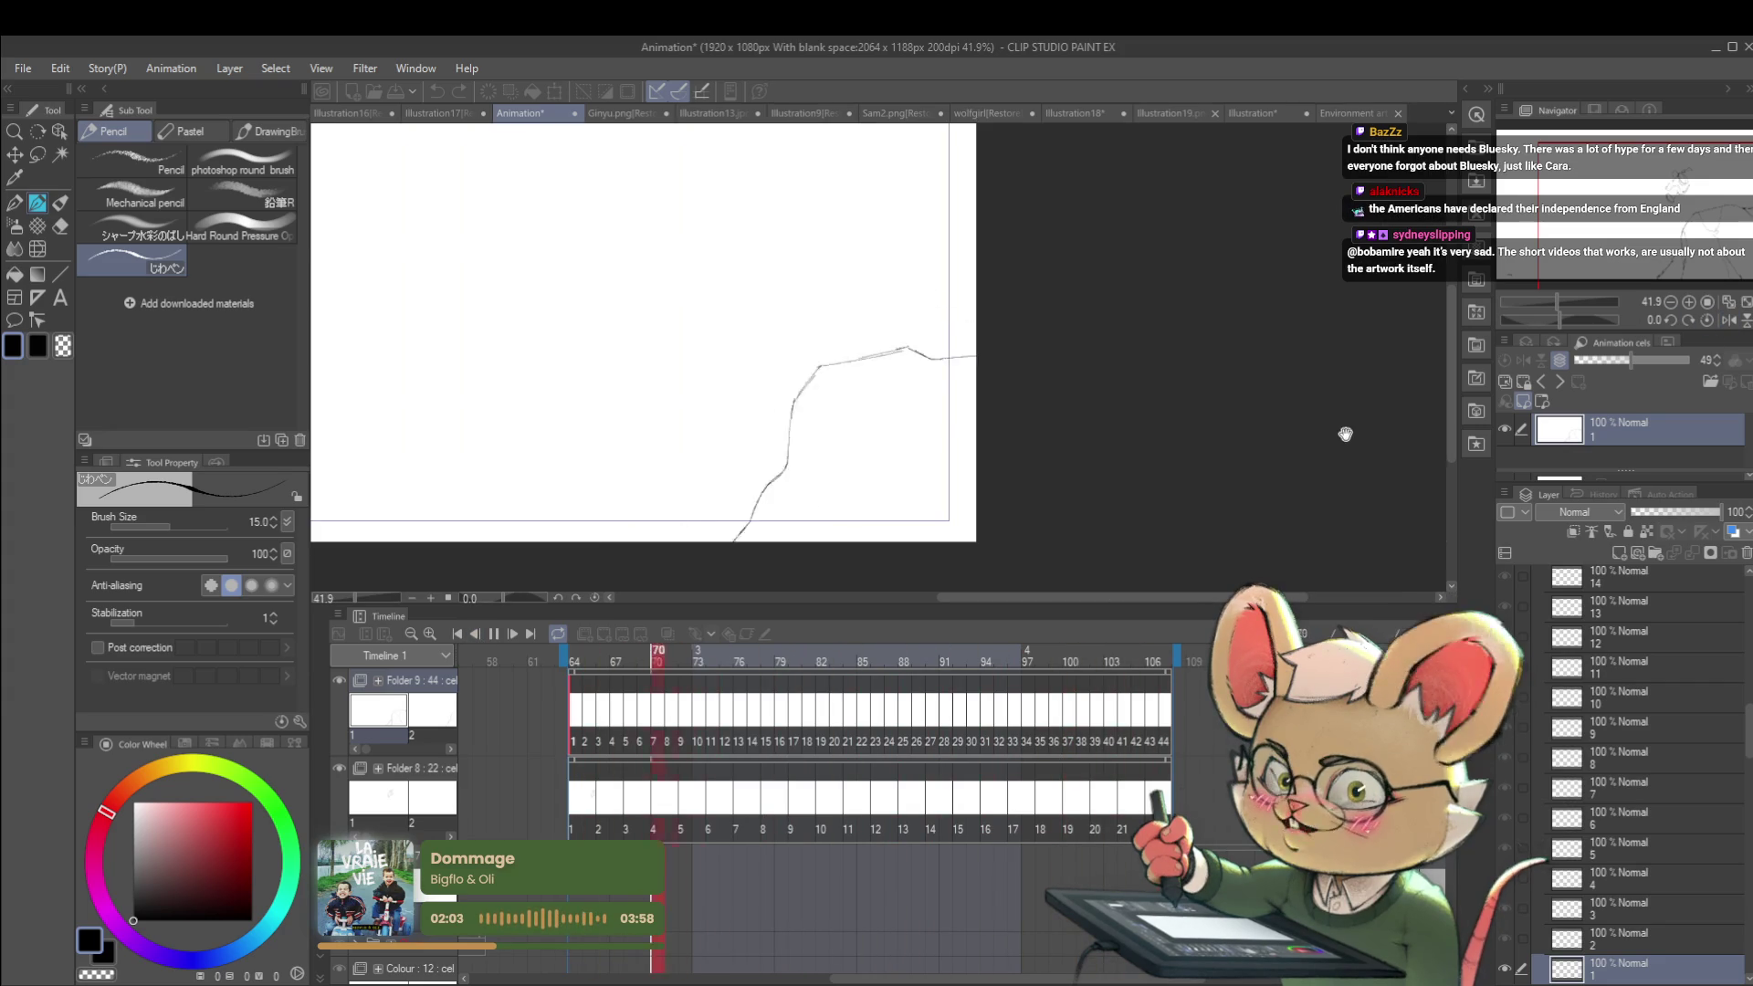
{"action": "scroll", "coordinate": [1142, 434], "scroll_direction": "down", "scroll_amount": 2}
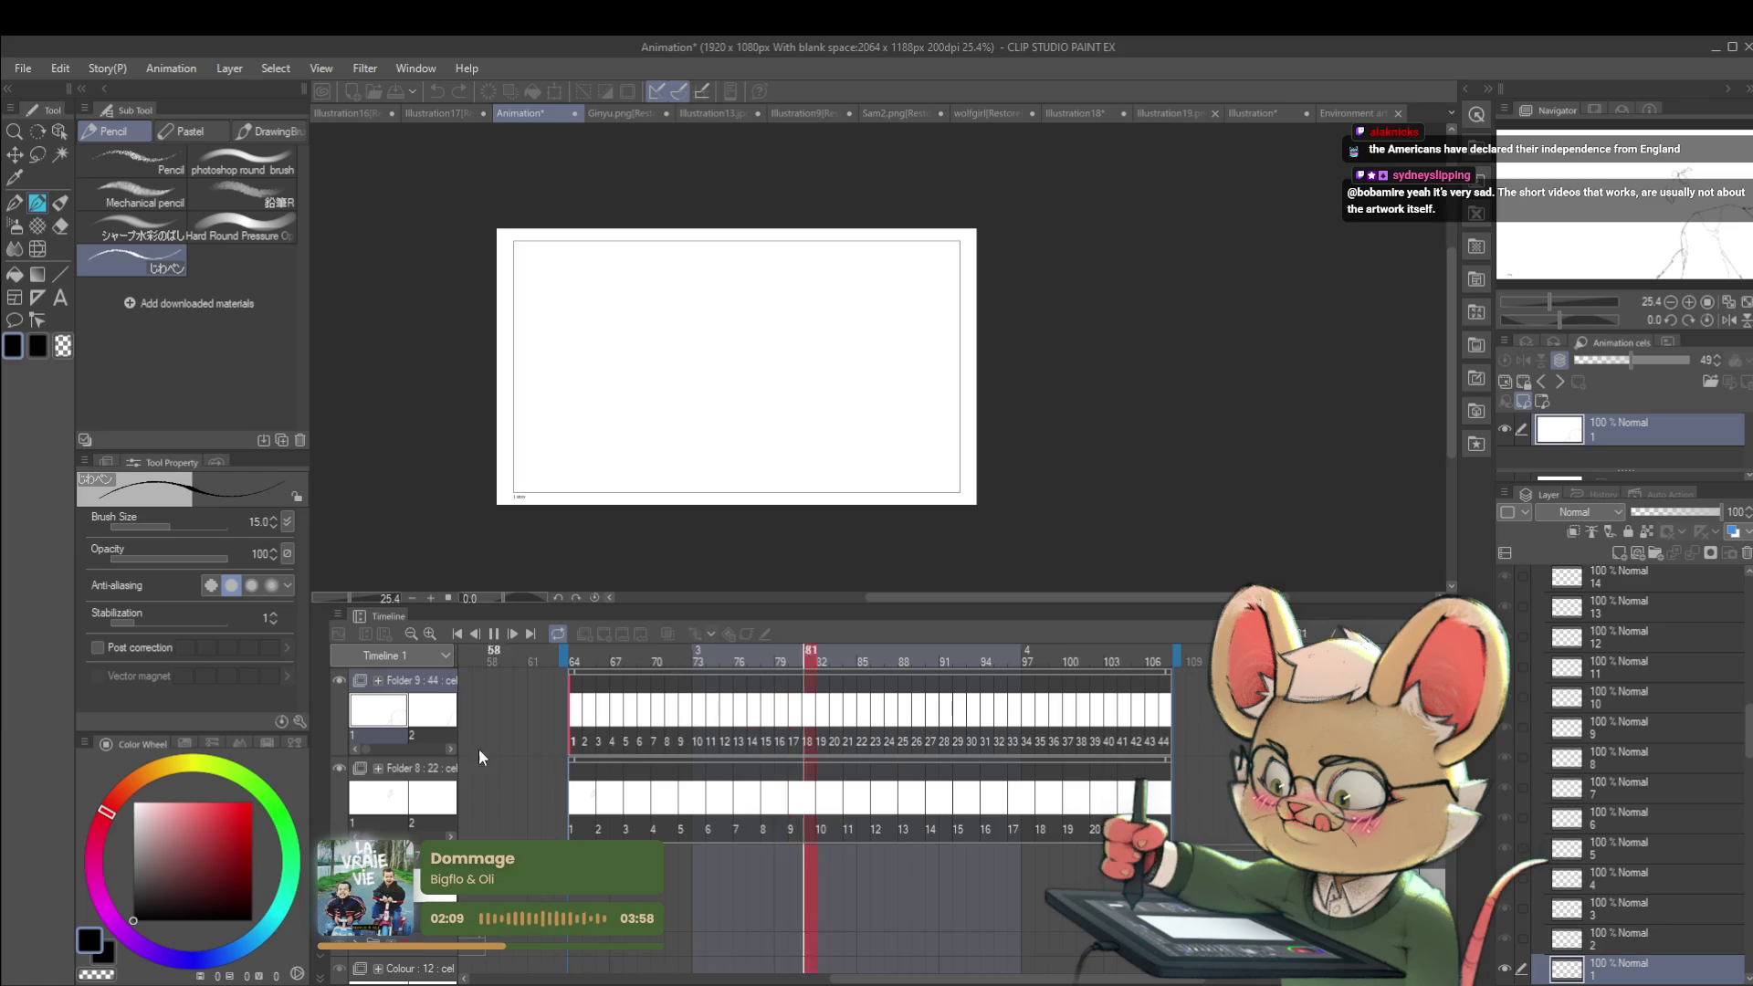
{"action": "left_click", "coordinate": [491, 635]}
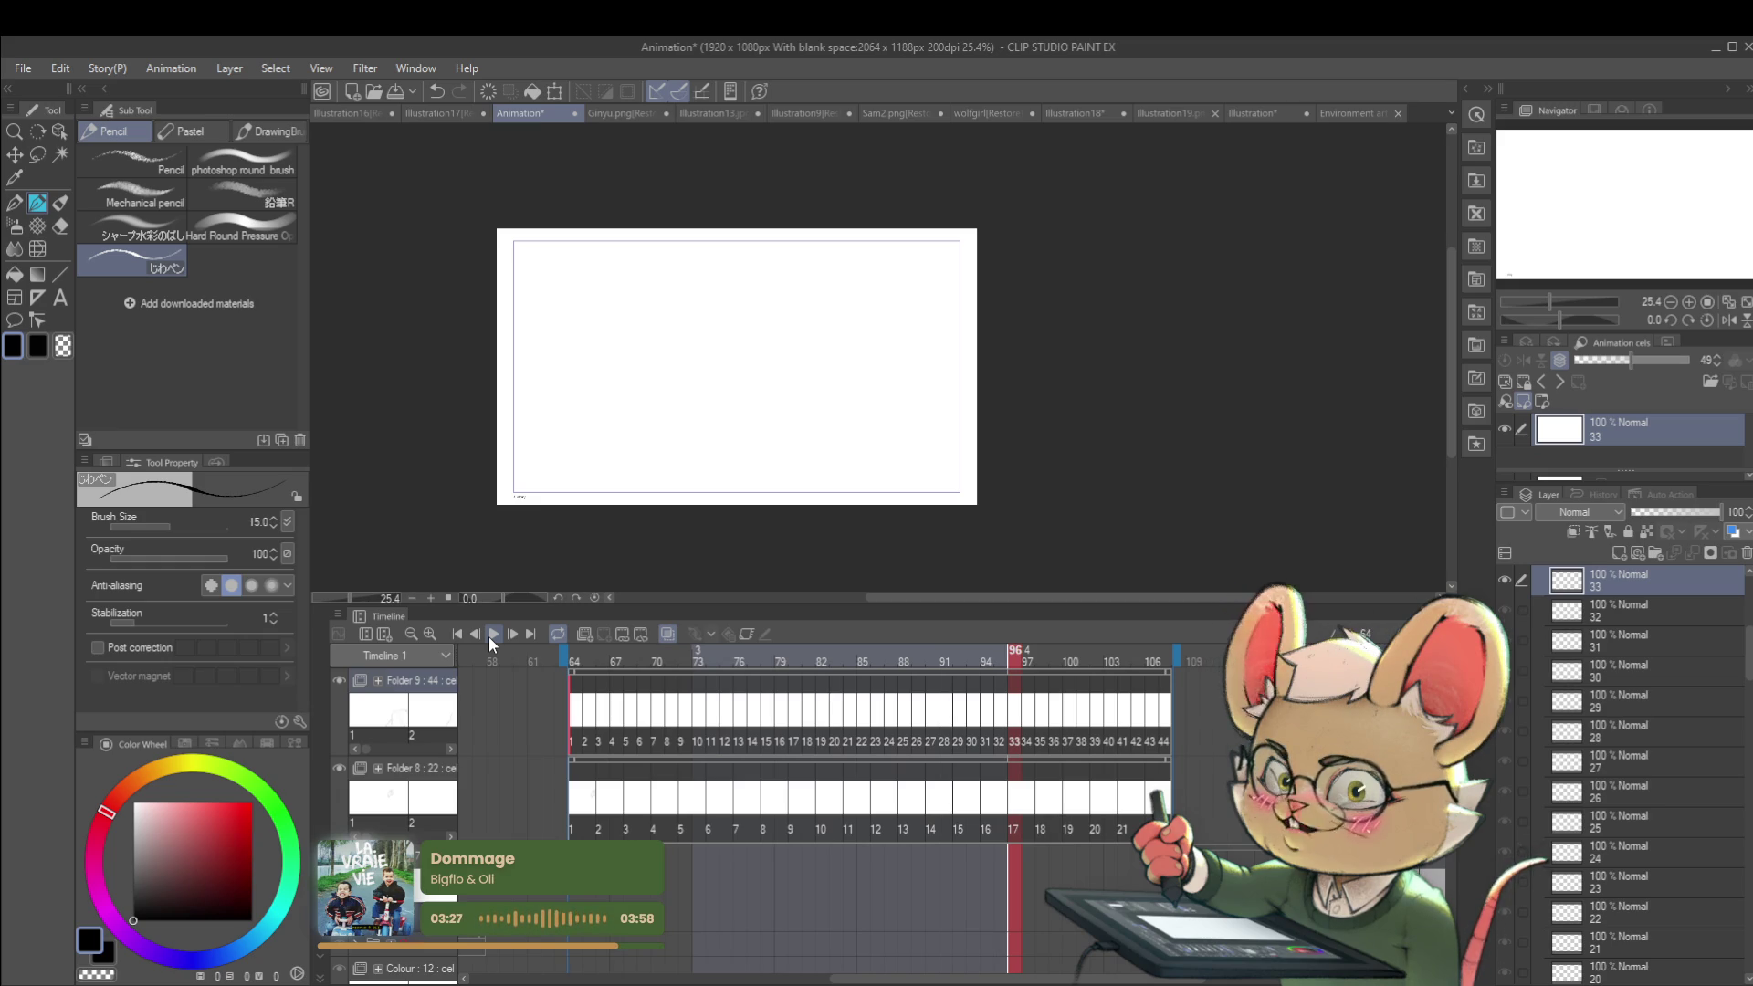
{"action": "left_click", "coordinate": [572, 741]}
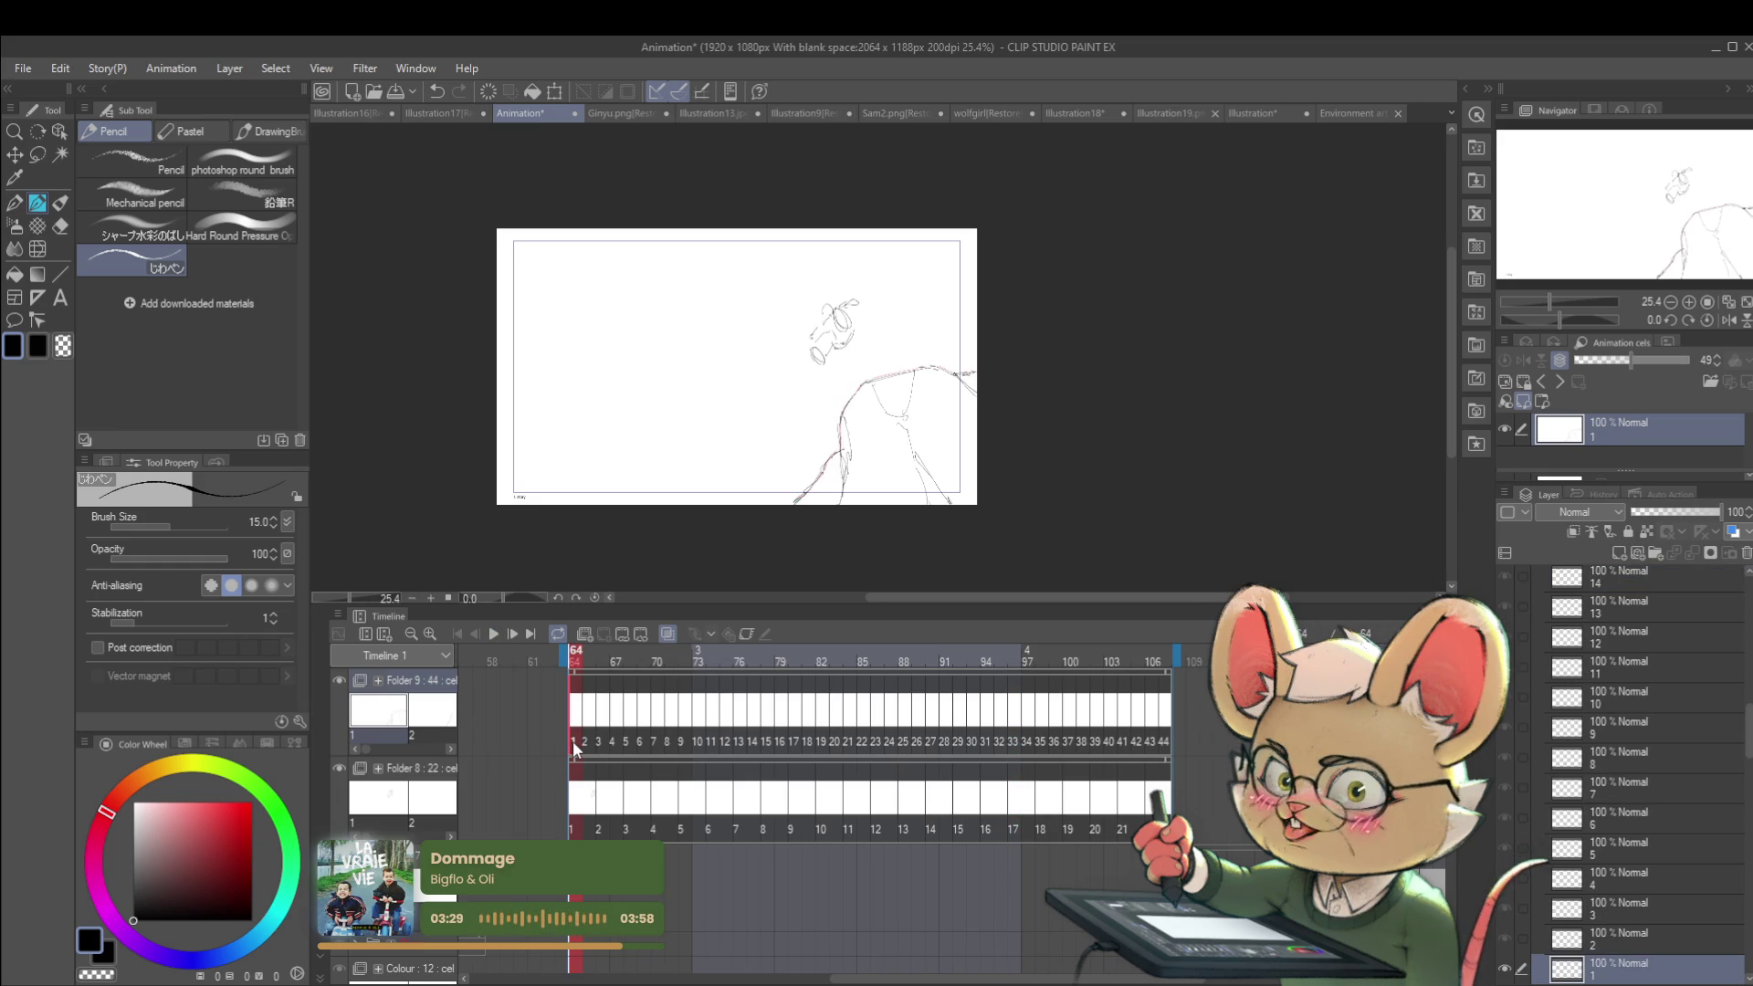
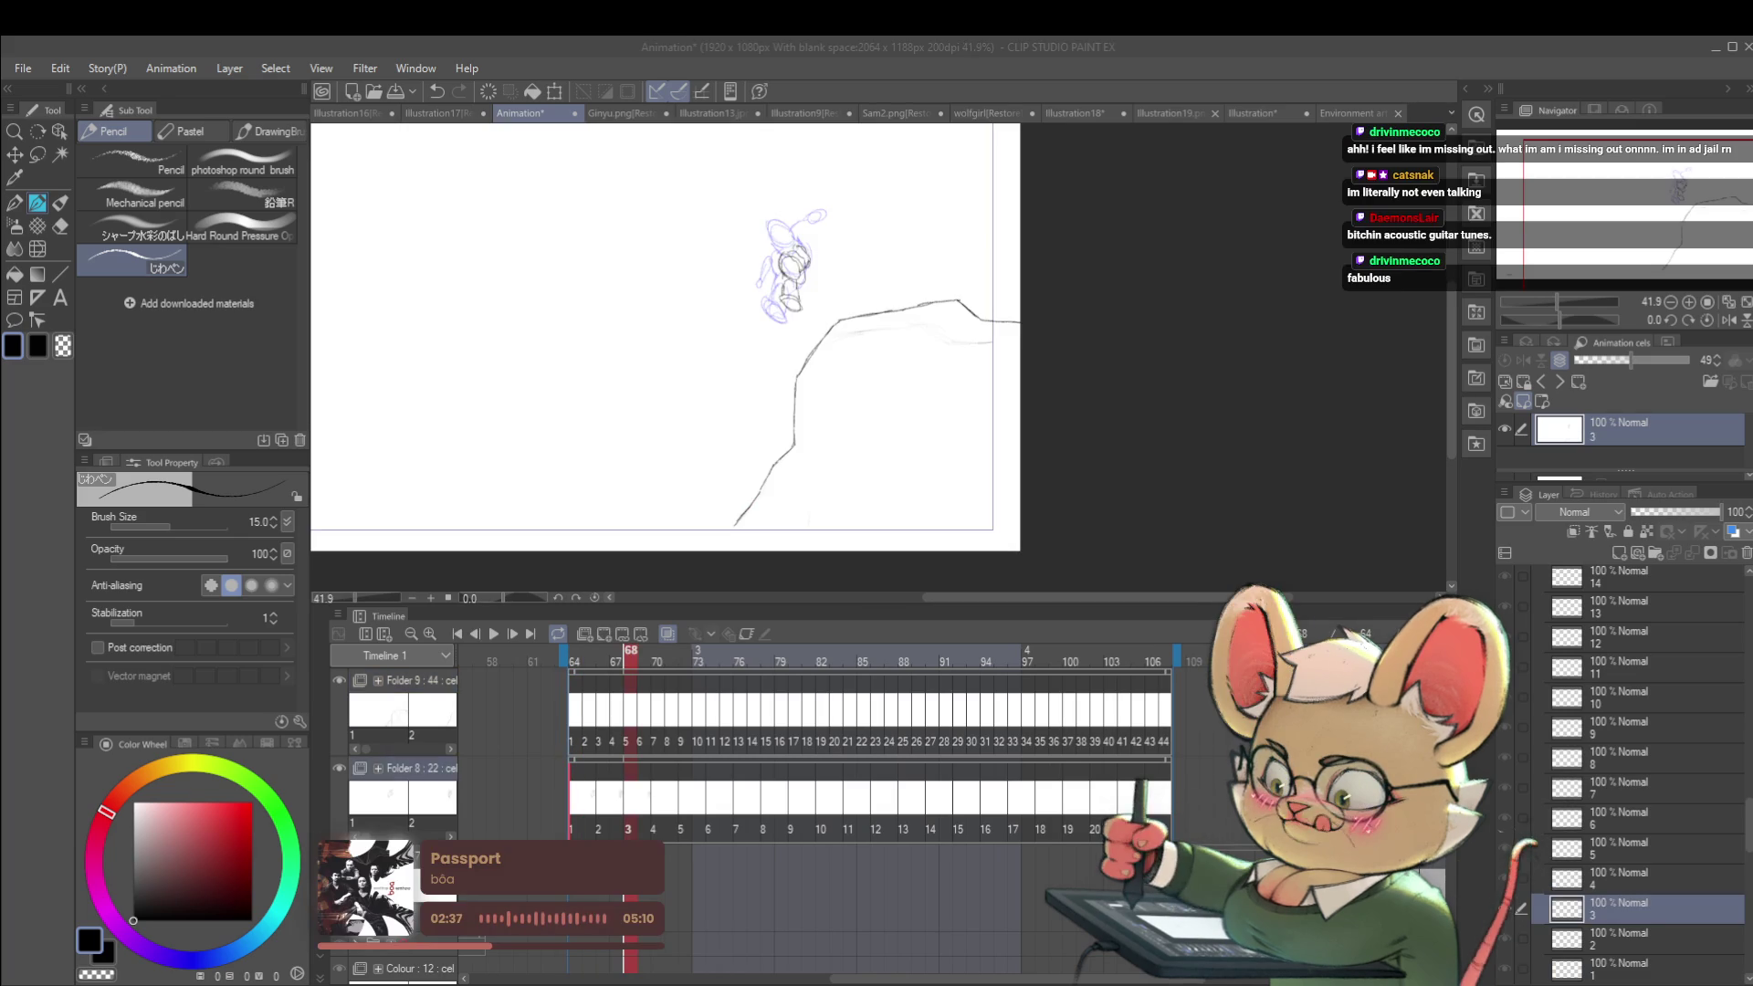
Step: Step forward to the fourth drawing and add pencil strokes to the figure sketch
{"action": "left_click", "coordinate": [602, 796]}
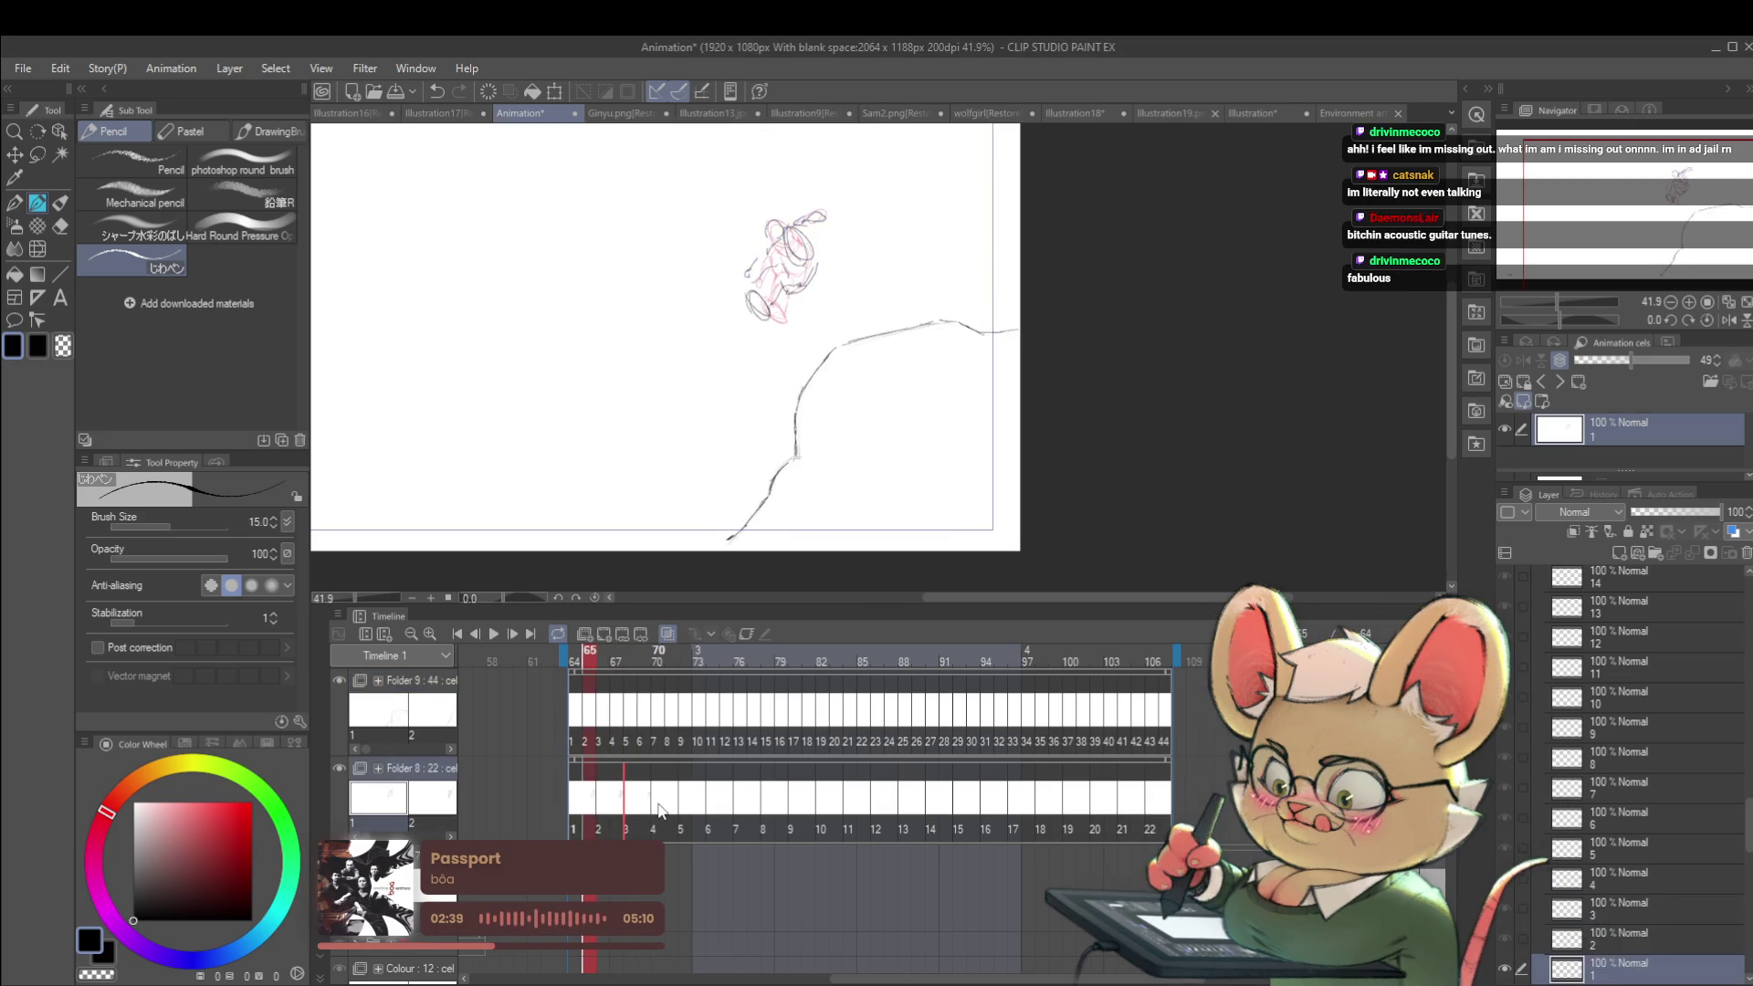
{"action": "key", "text": "ctrl+Right"}
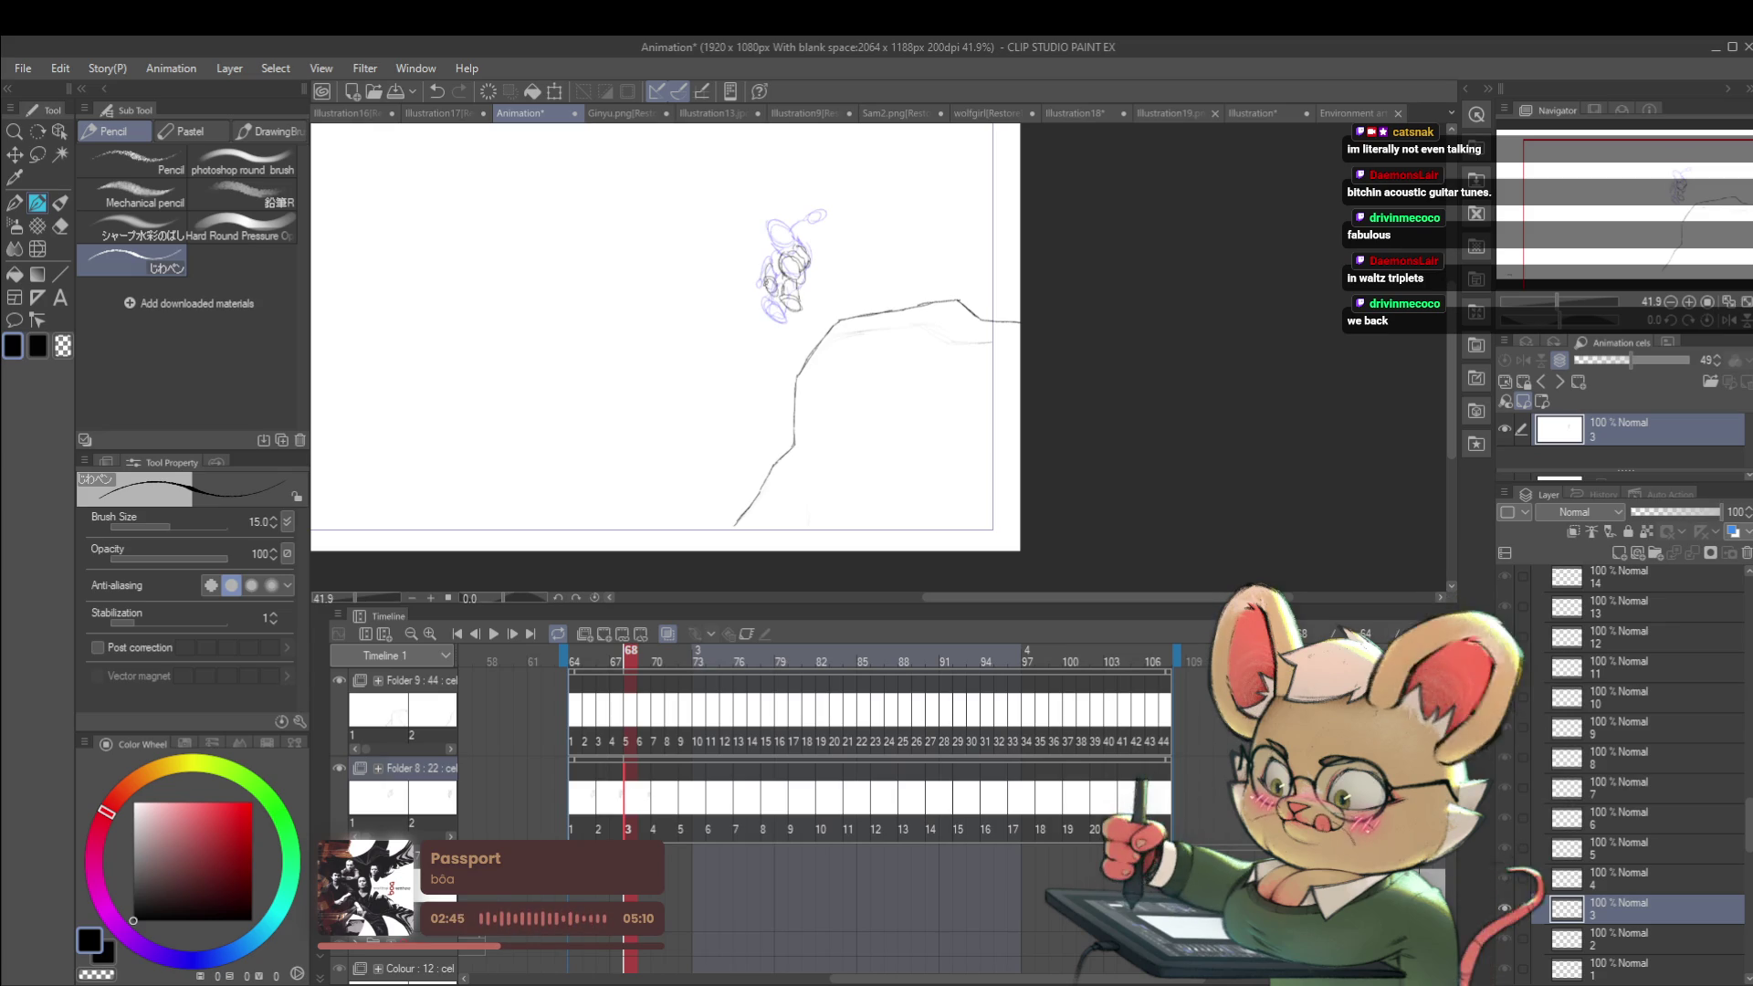
{"action": "key", "text": "ctrl+Right"}
{"action": "key", "text": "ctrl+Right"}
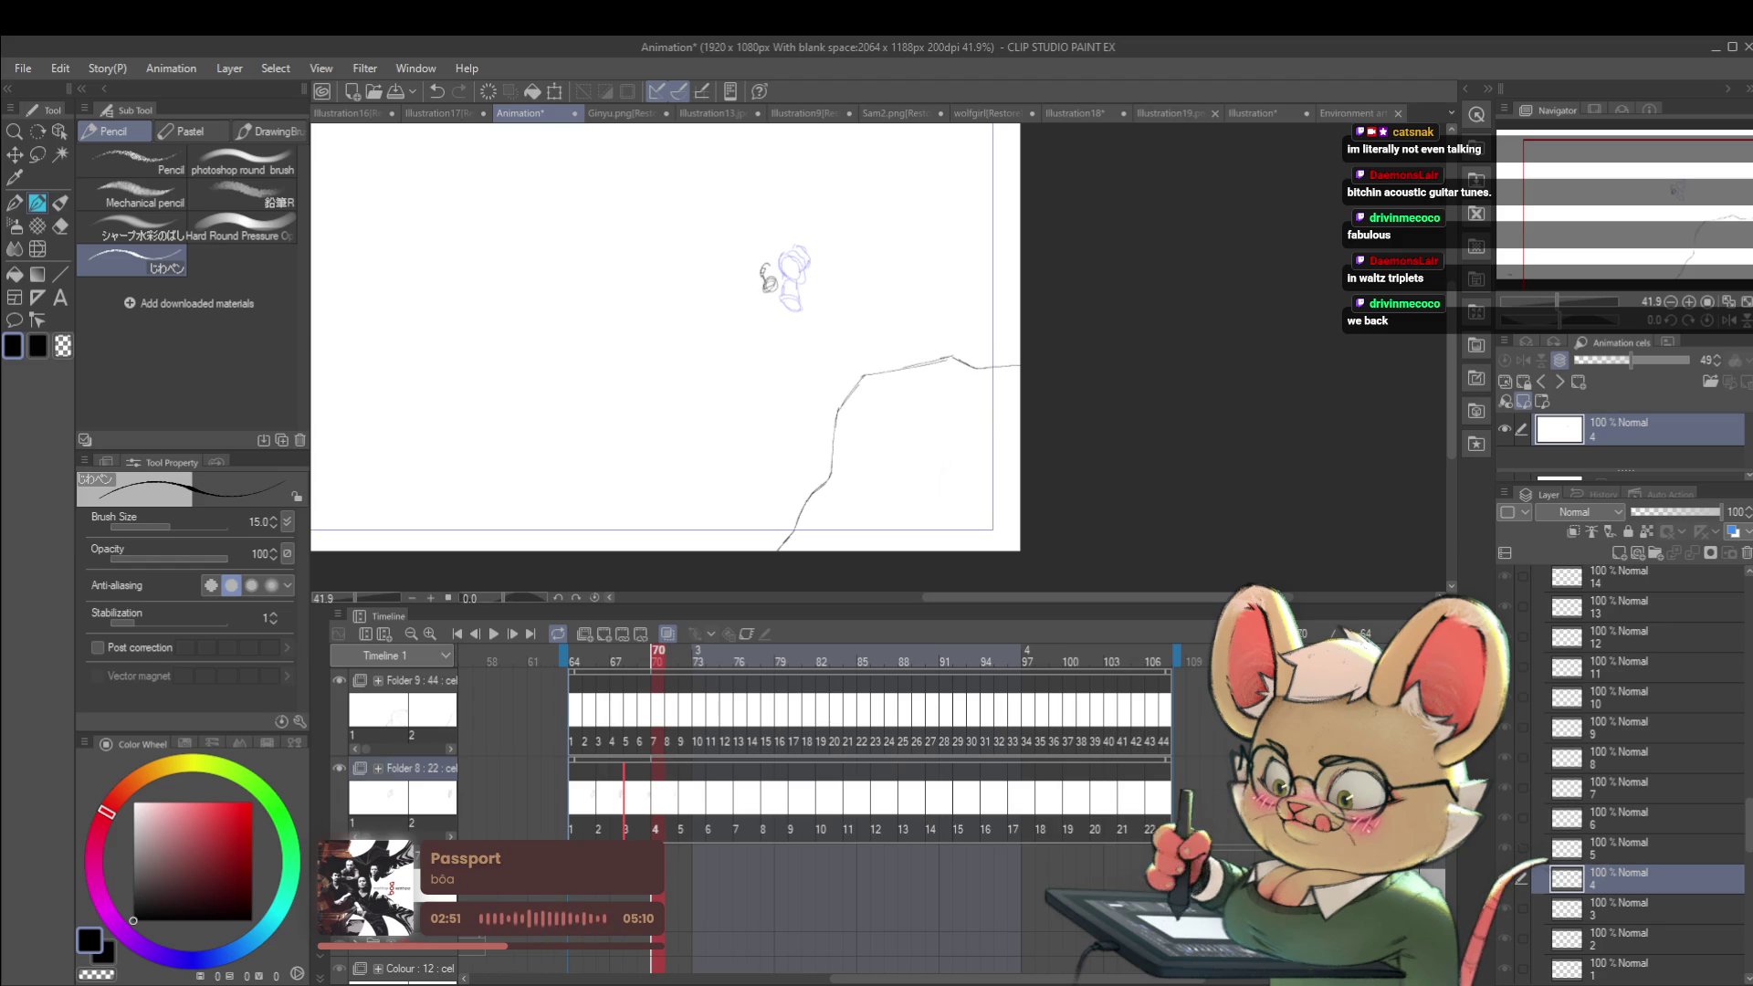
{"action": "left_click_drag", "start_coordinate": [767, 263], "coordinate": [793, 286]}
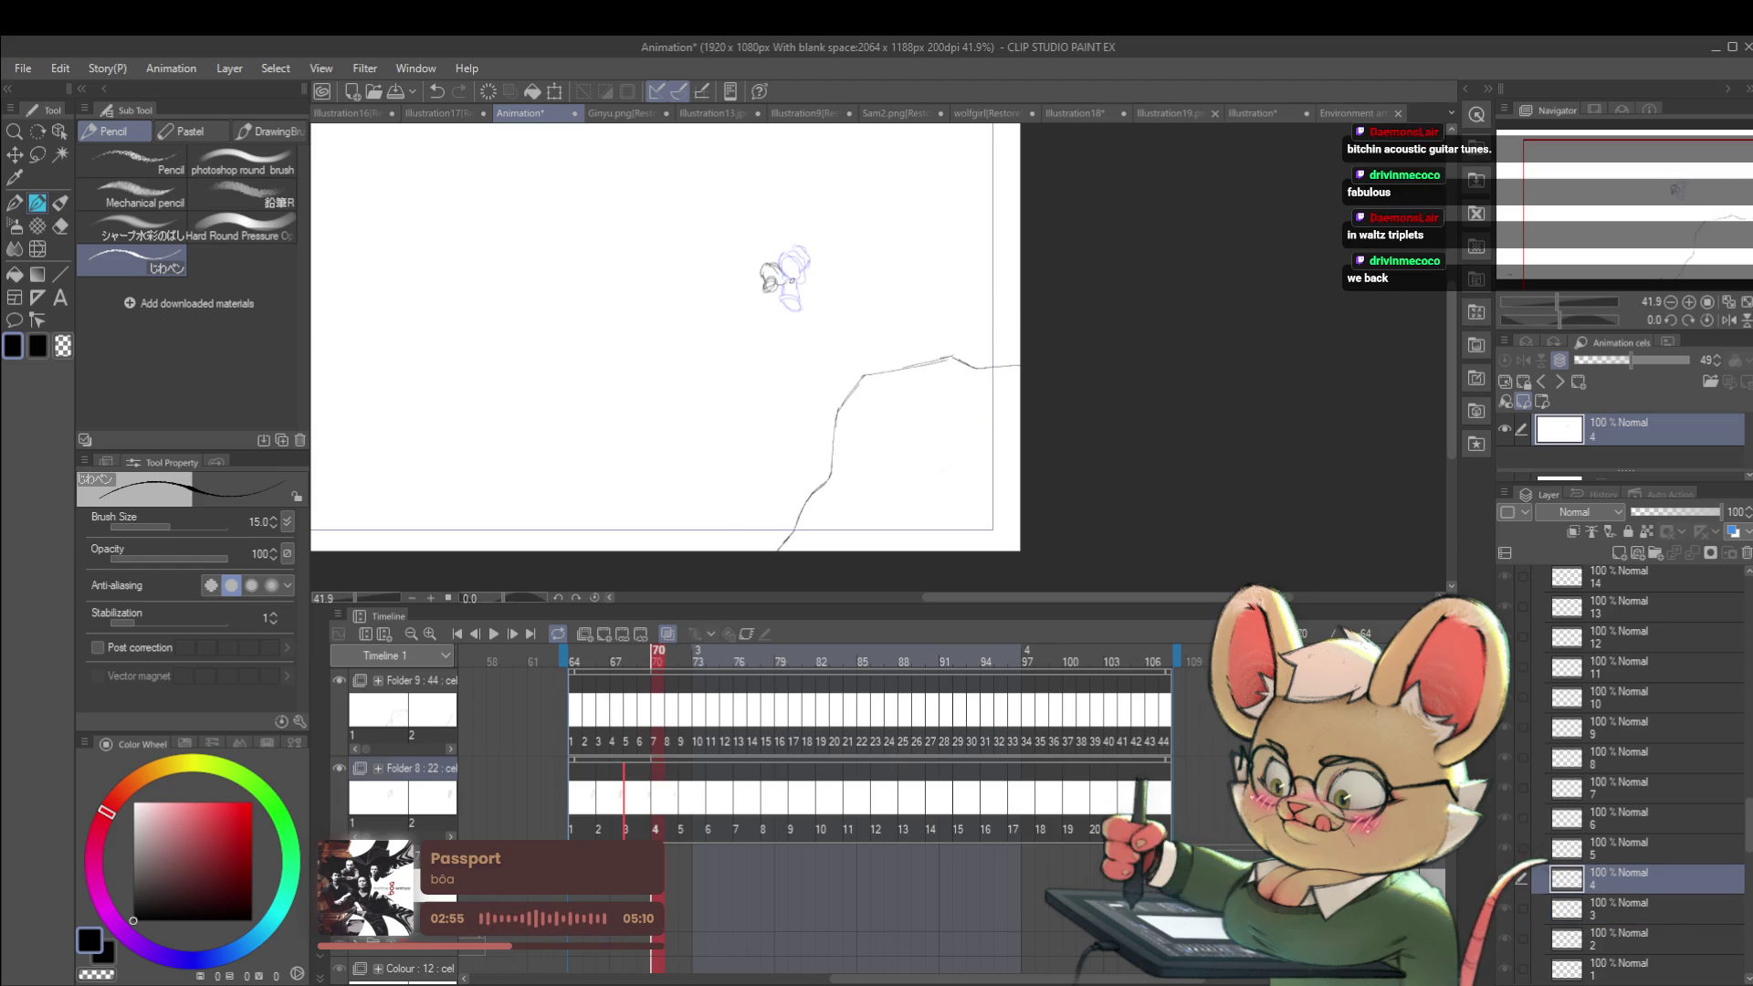
Step: Compare with earlier drawings, add a small circle beside the cel 4 figure, and preview playback
{"action": "key", "text": "ctrl+Left"}
{"action": "key", "text": "ctrl+Left"}
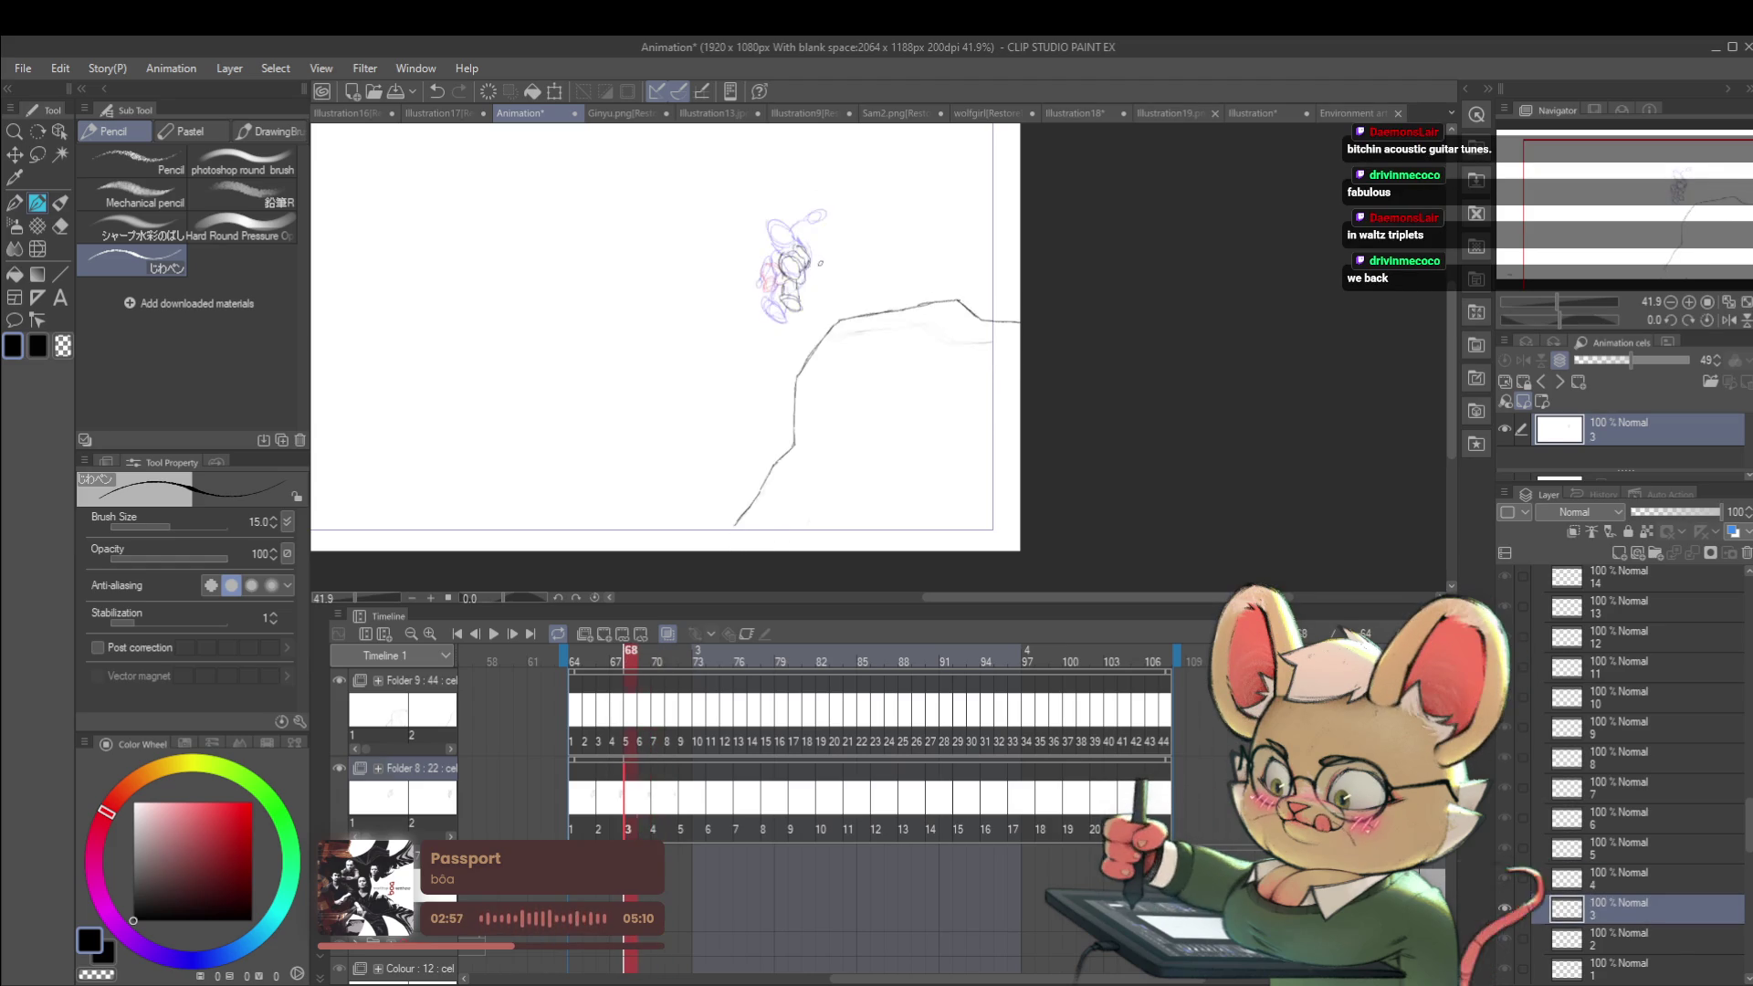
{"action": "key", "text": "ctrl+Right"}
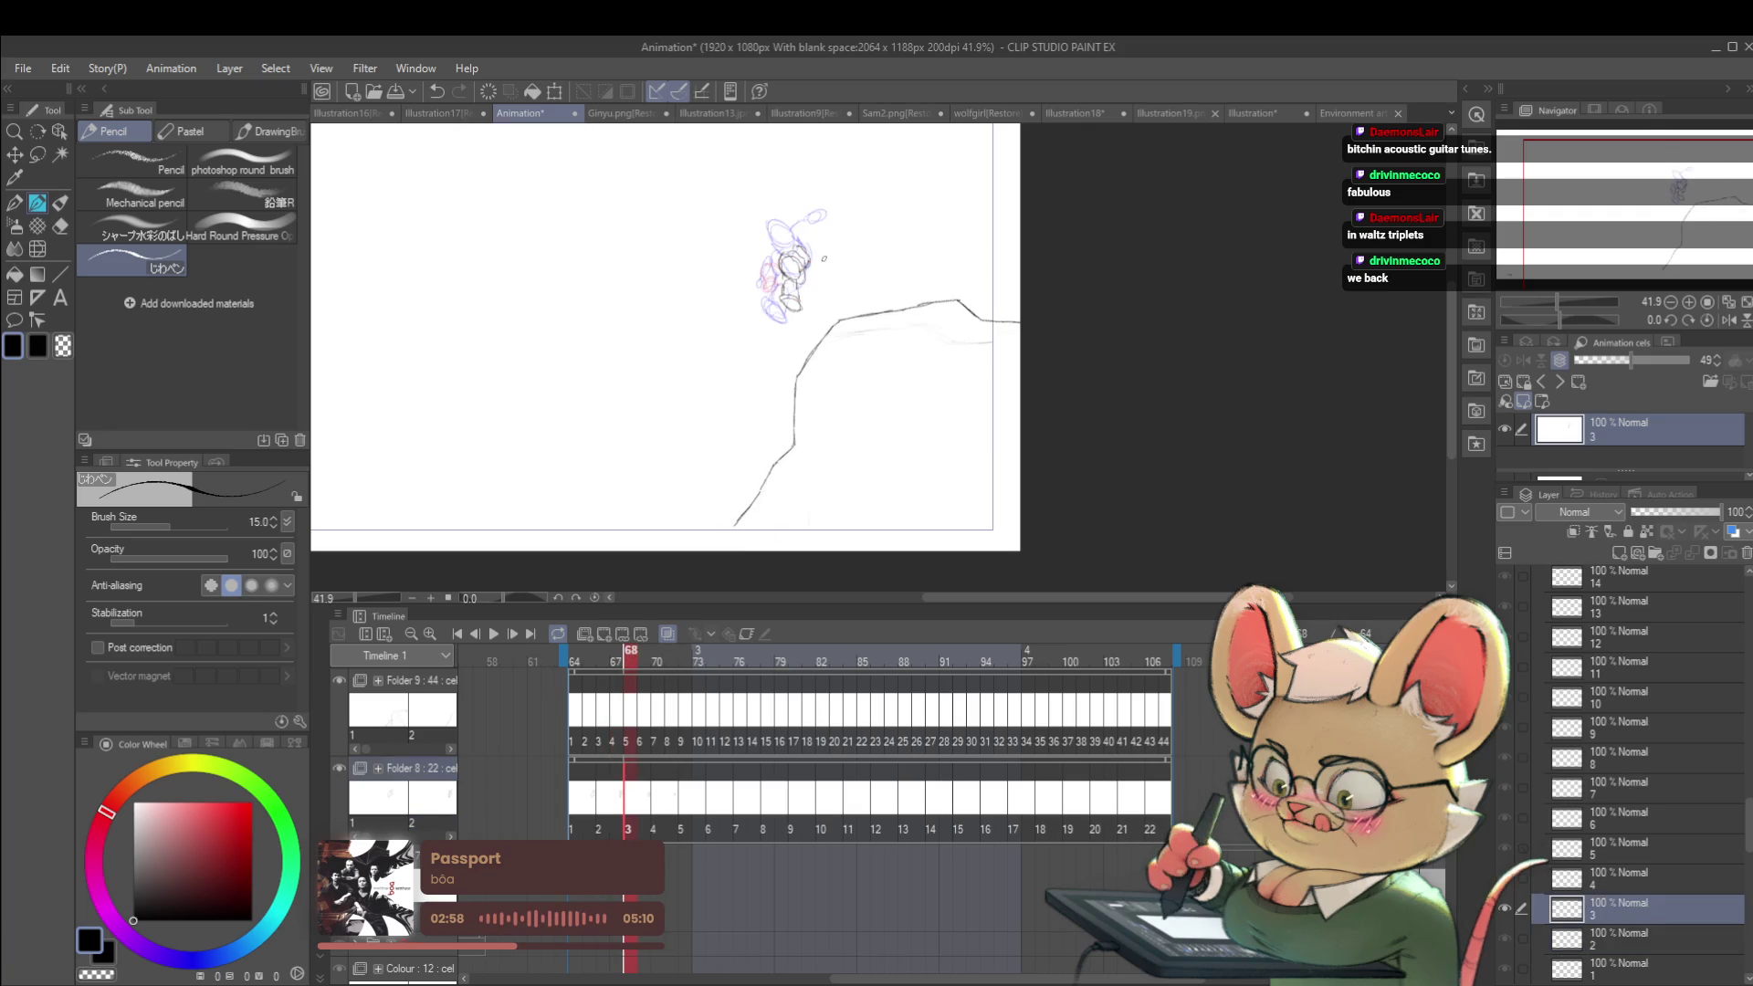
{"action": "key", "text": "ctrl+Right"}
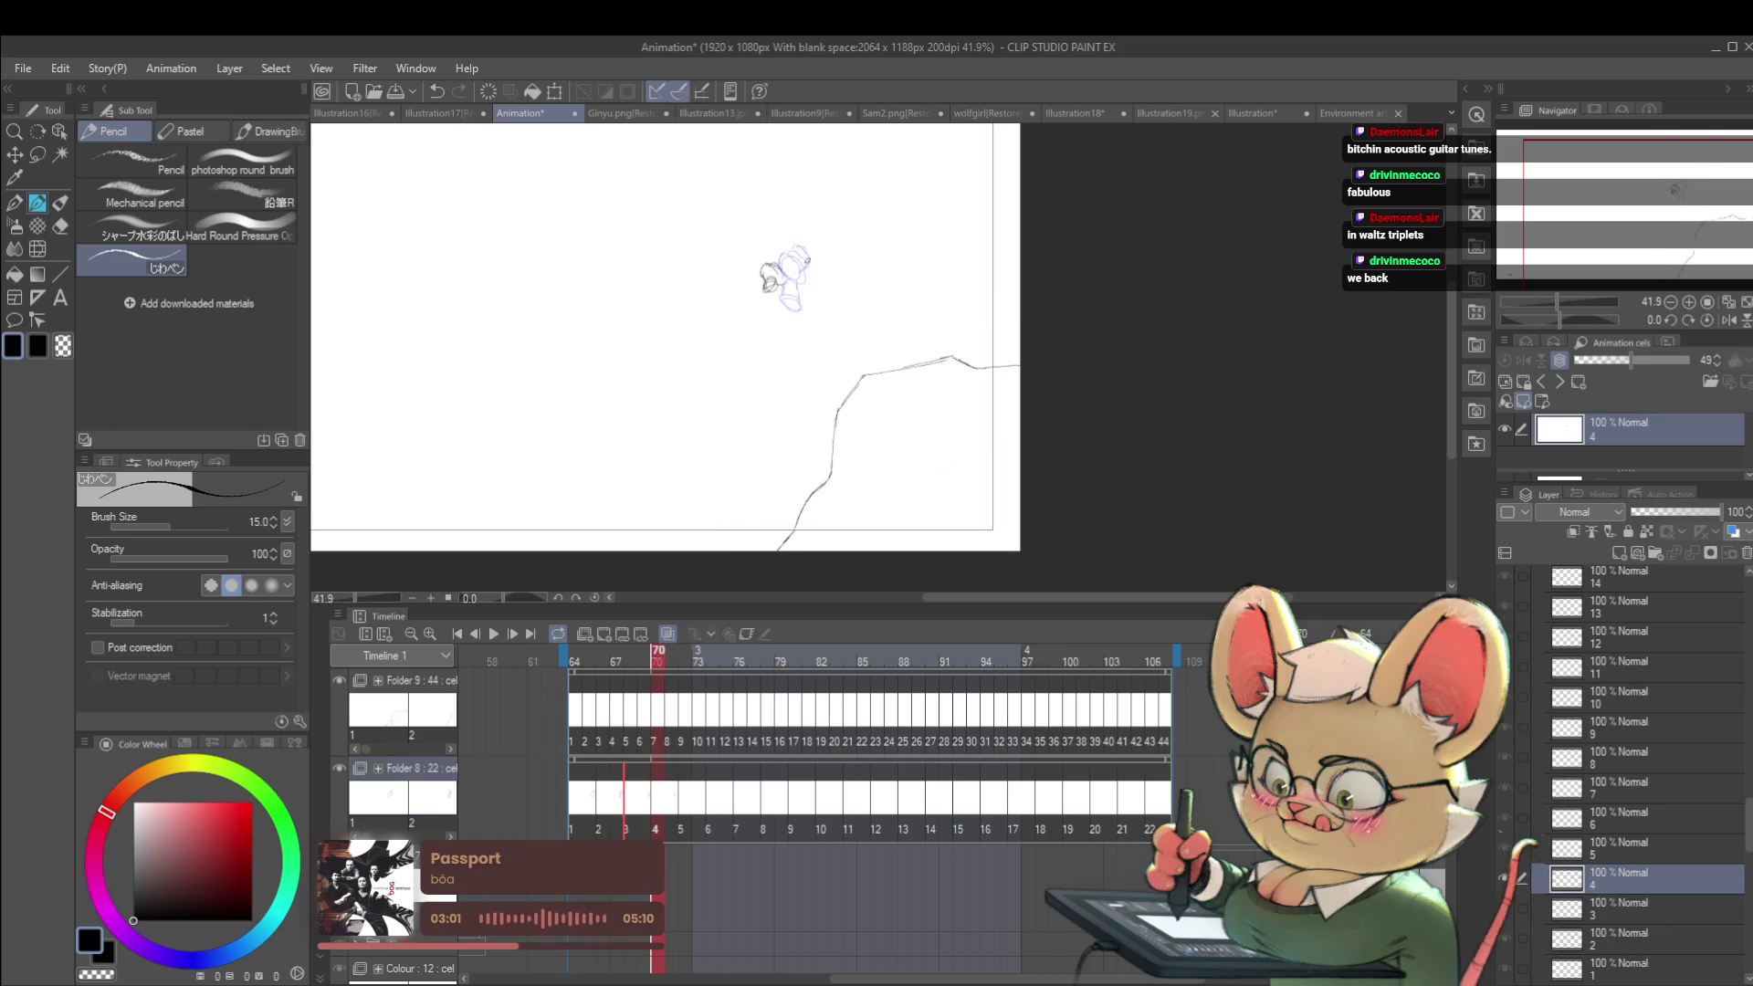
{"action": "mouse_move", "coordinate": [792, 265]}
{"action": "left_mouse_down"}
{"action": "mouse_move", "coordinate": [809, 283]}
{"action": "mouse_move", "coordinate": [793, 239]}
{"action": "left_mouse_up"}
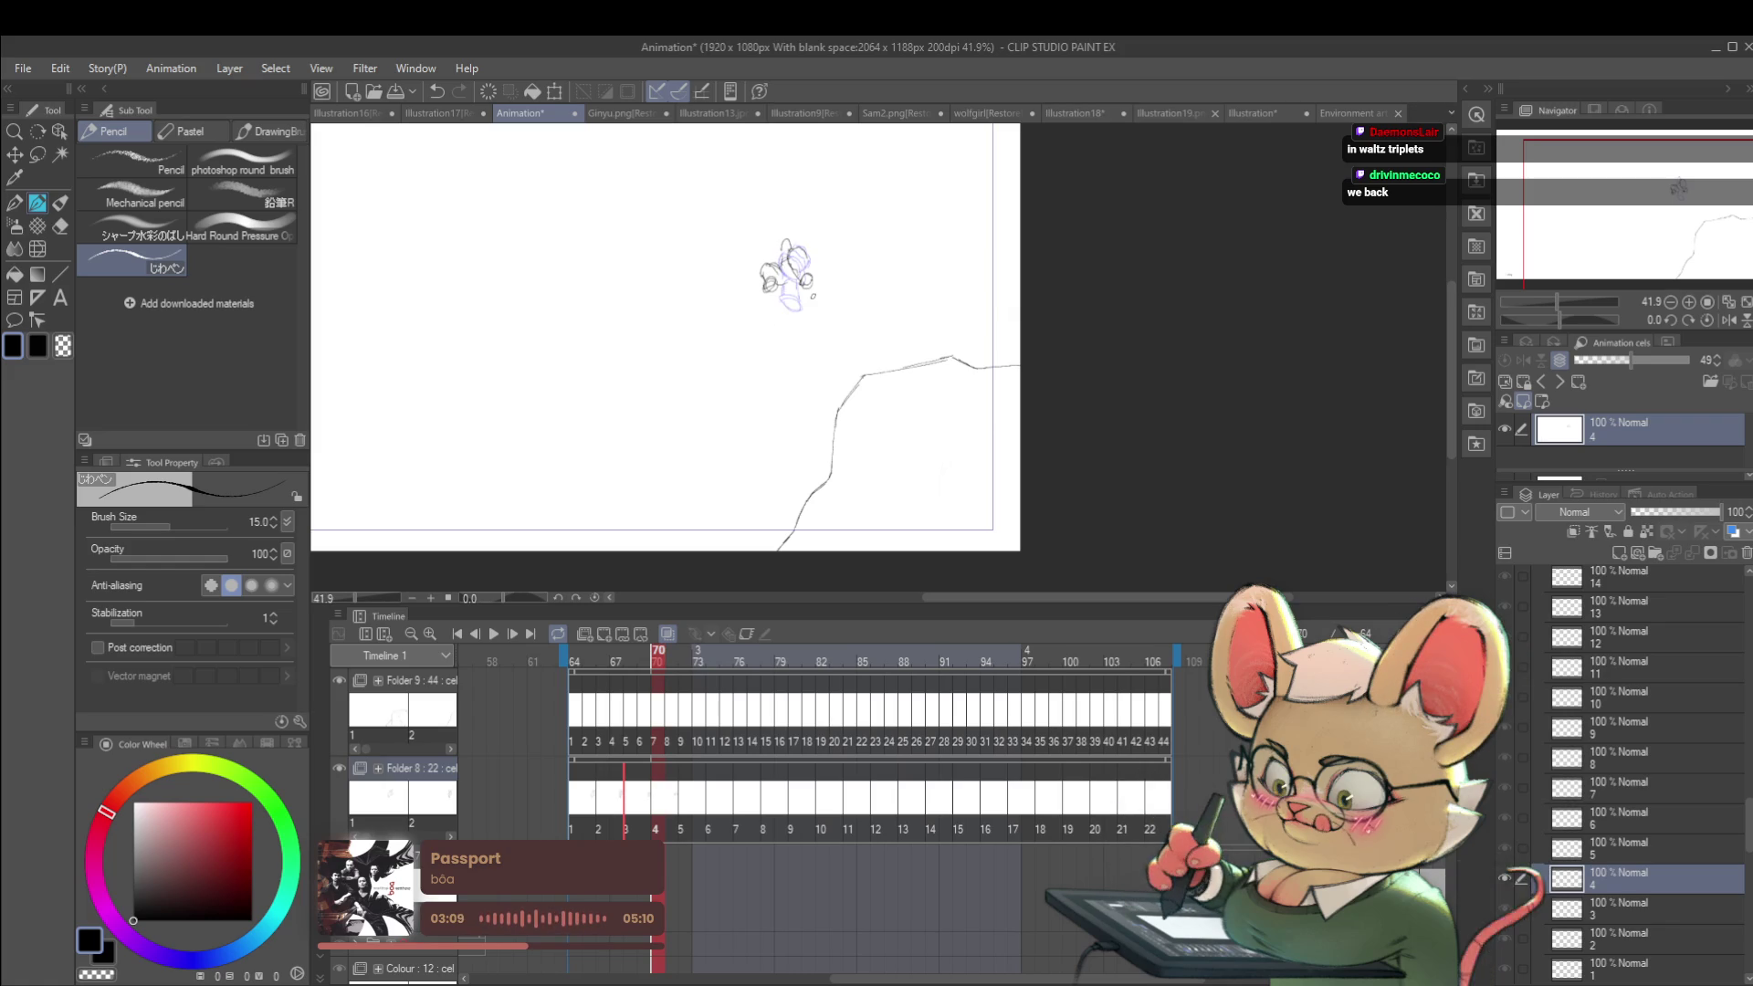
{"action": "left_click", "coordinate": [493, 633]}
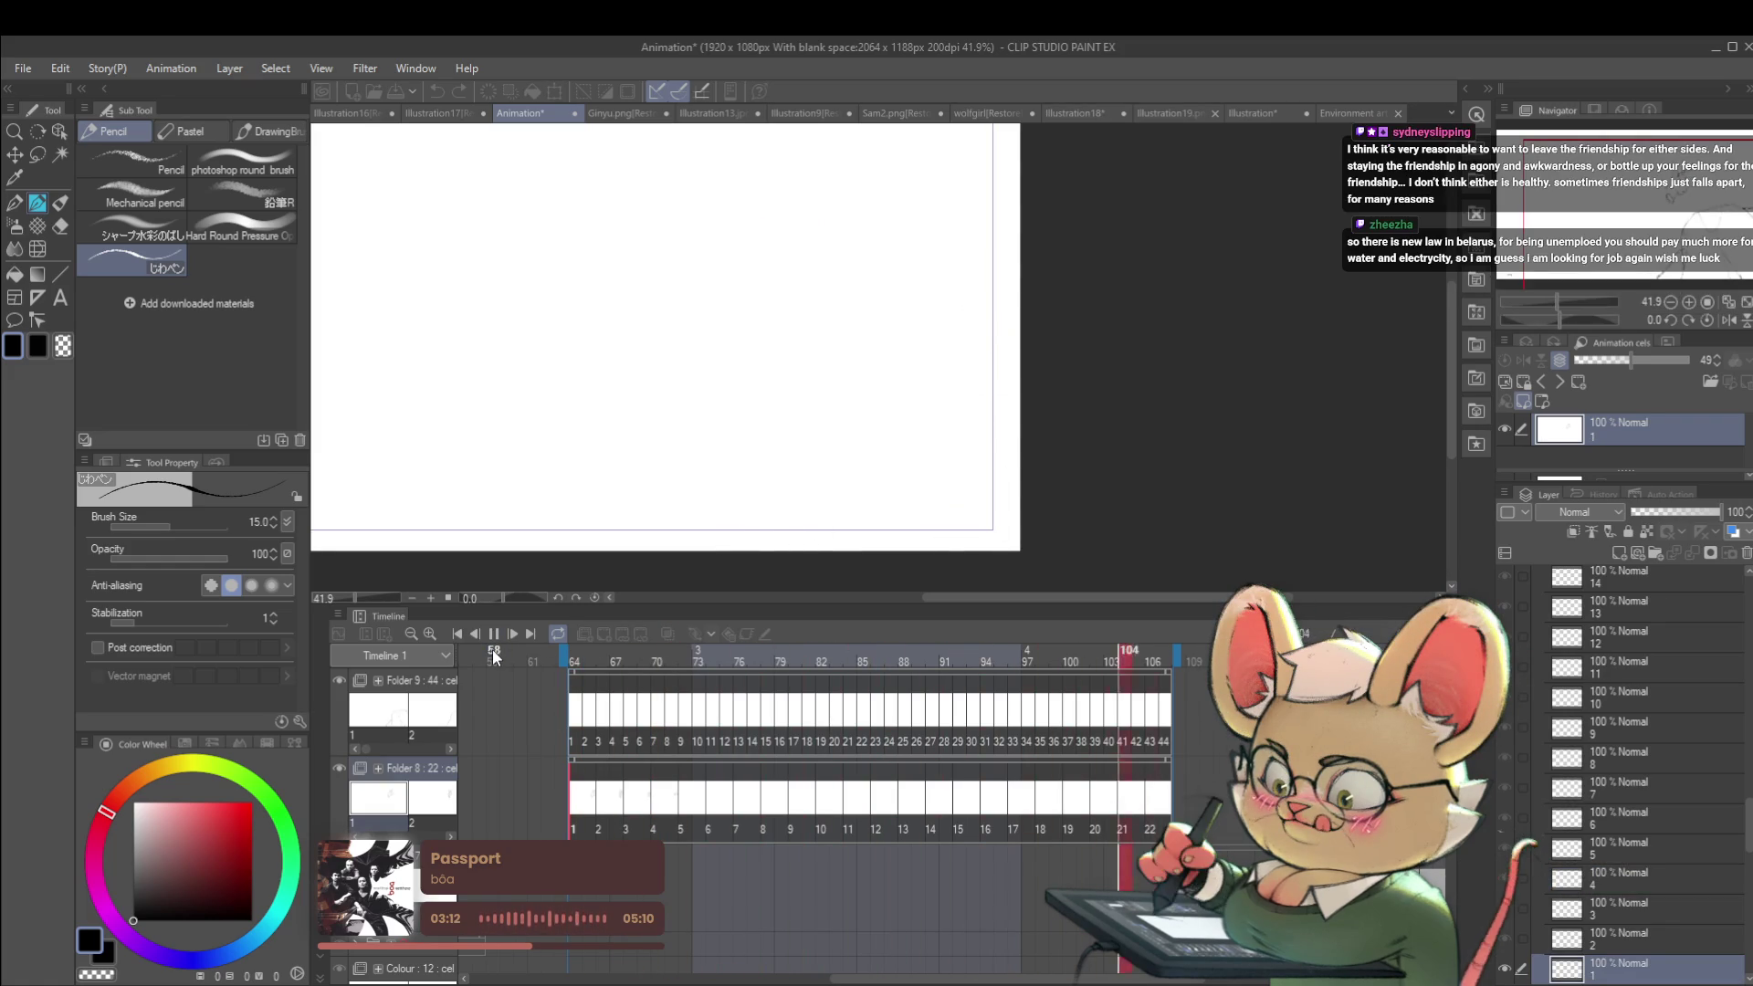
{"action": "left_click", "coordinate": [493, 633]}
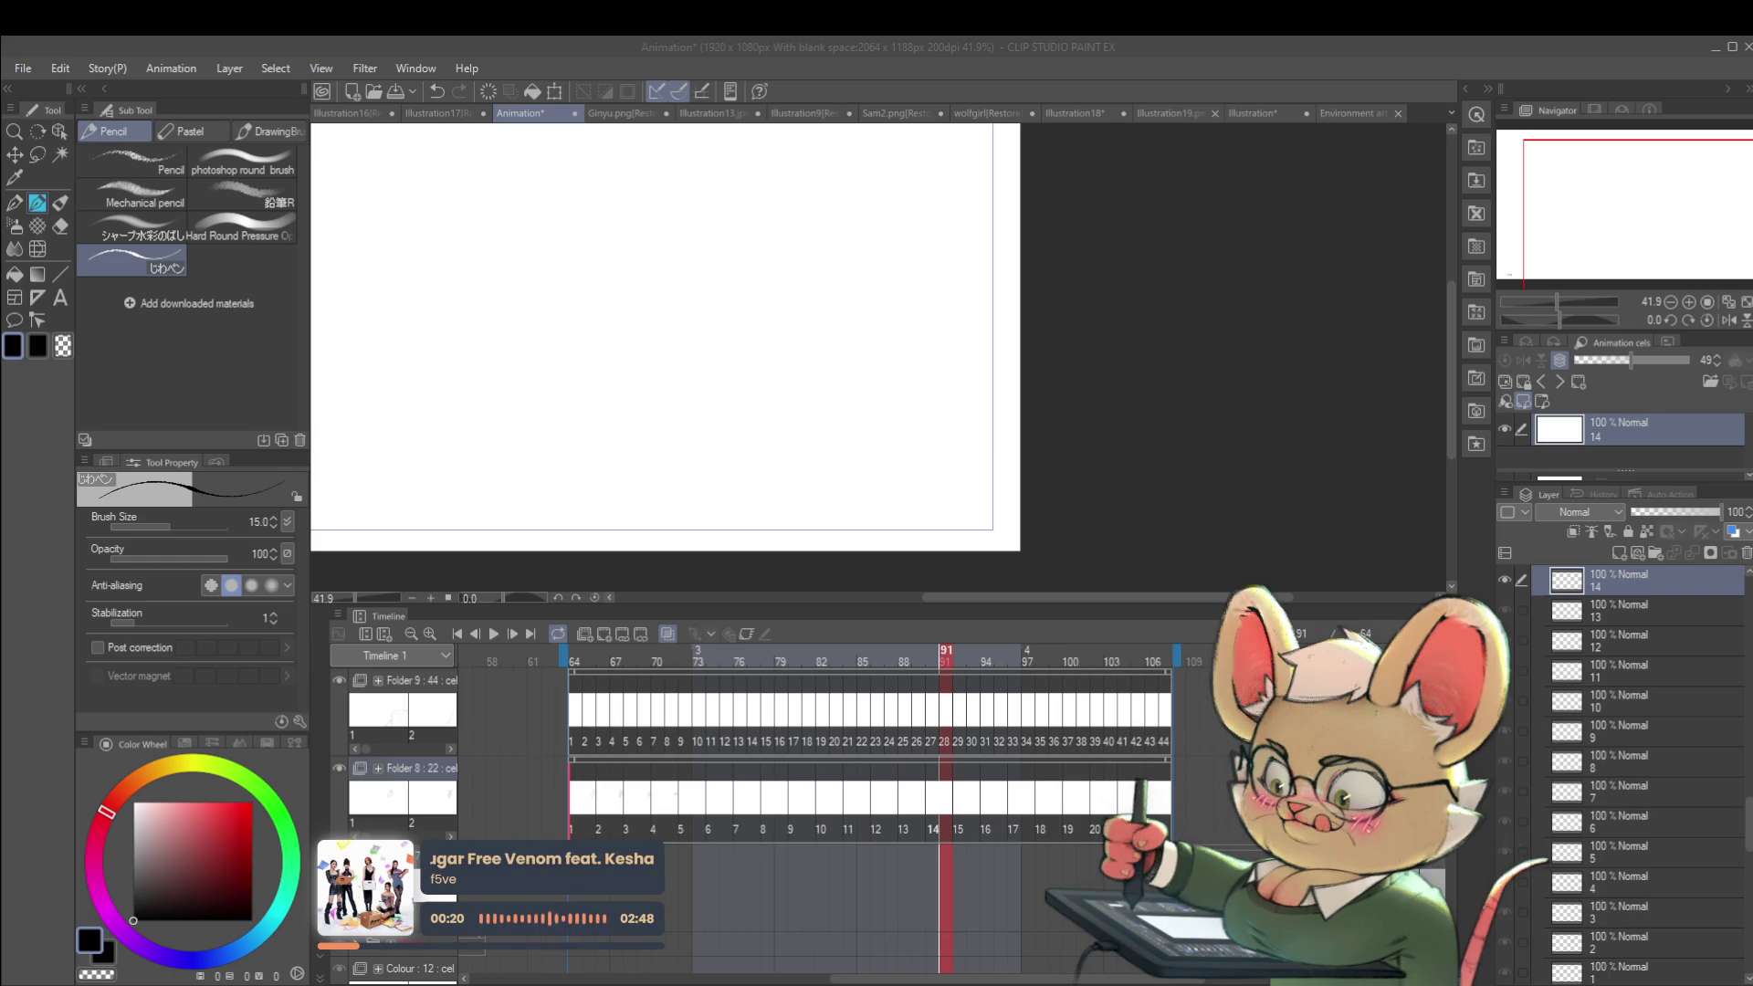
Step: Return the playhead to frame 64, the first drawing of the jump
{"action": "left_click", "coordinate": [579, 833]}
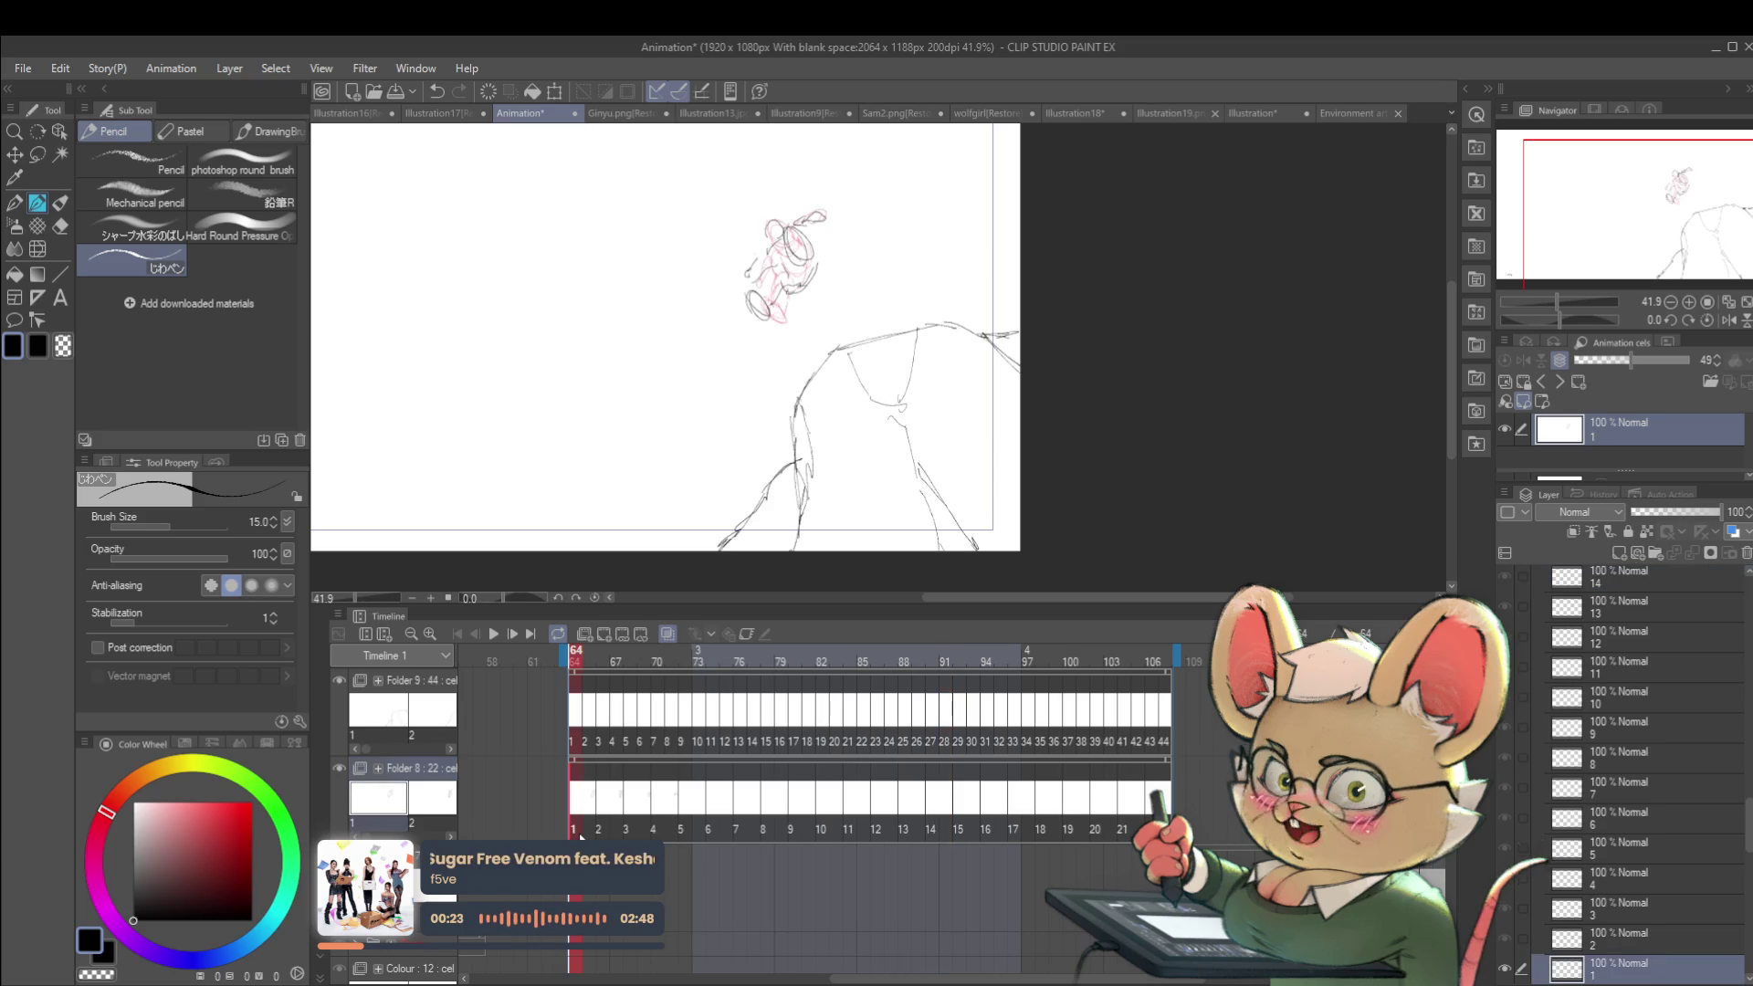
Step: Scale up the cel 2 figure slightly with Free Transform, discarding a test rotation
{"action": "key", "text": "Right"}
{"action": "key", "text": "Right"}
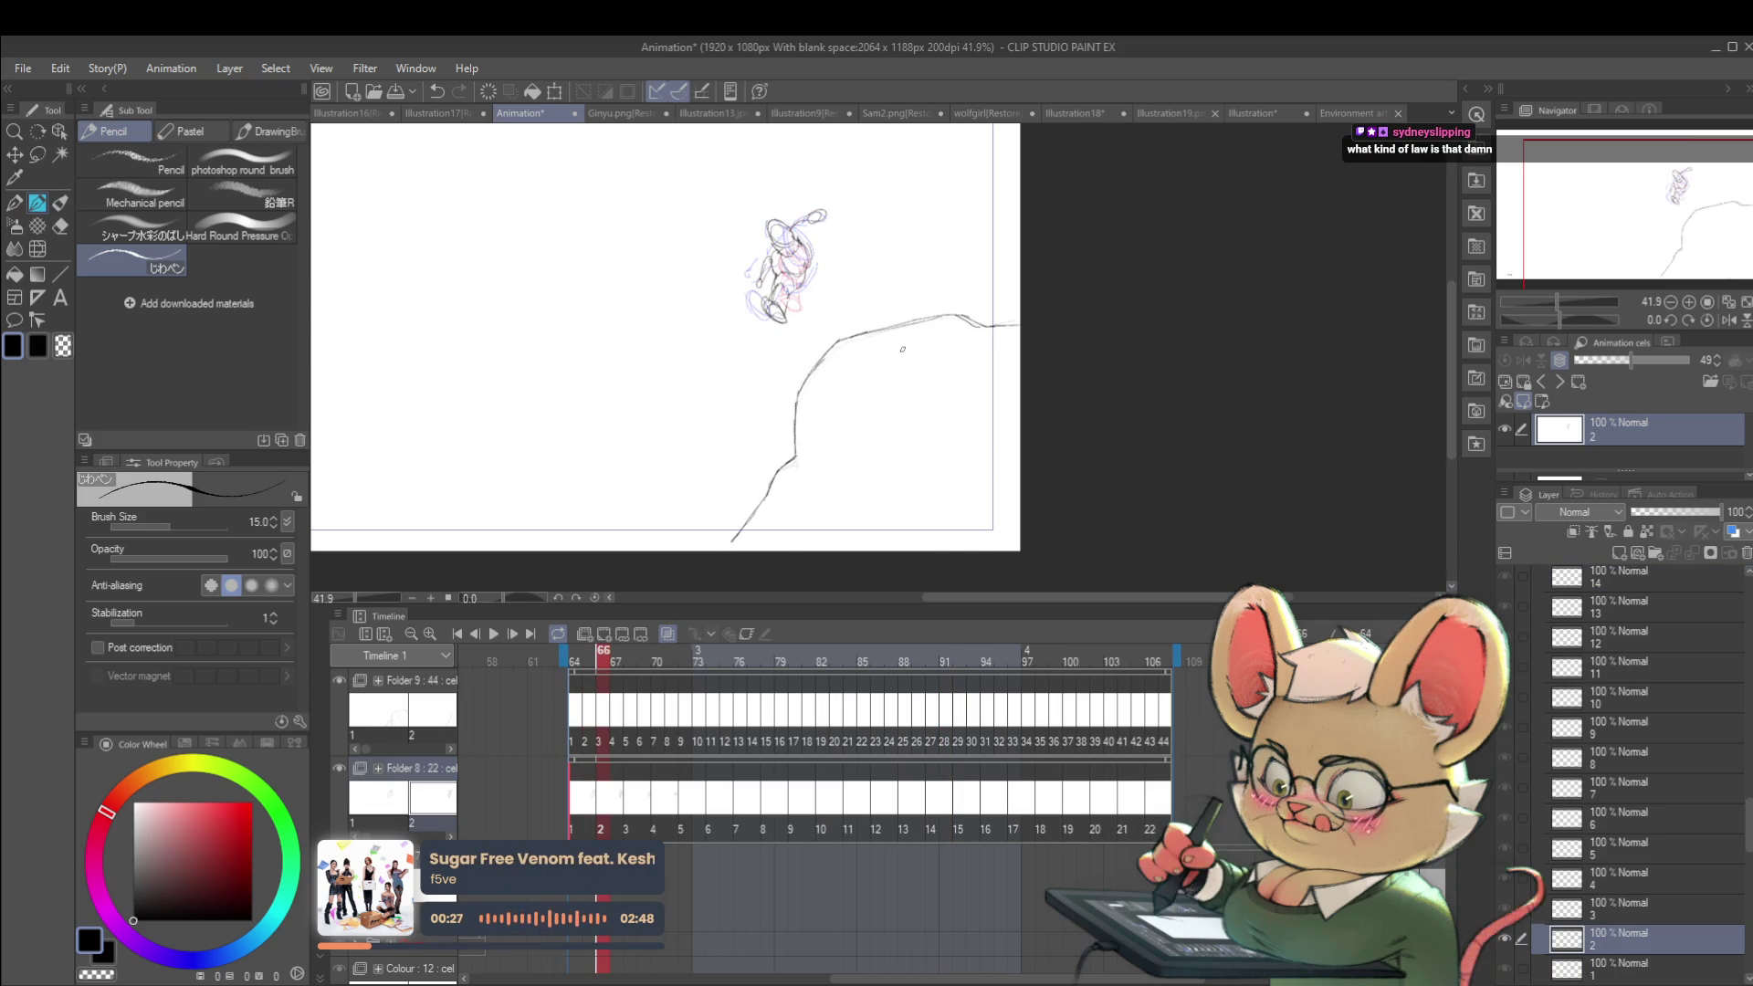
{"action": "key", "text": "ctrl+t"}
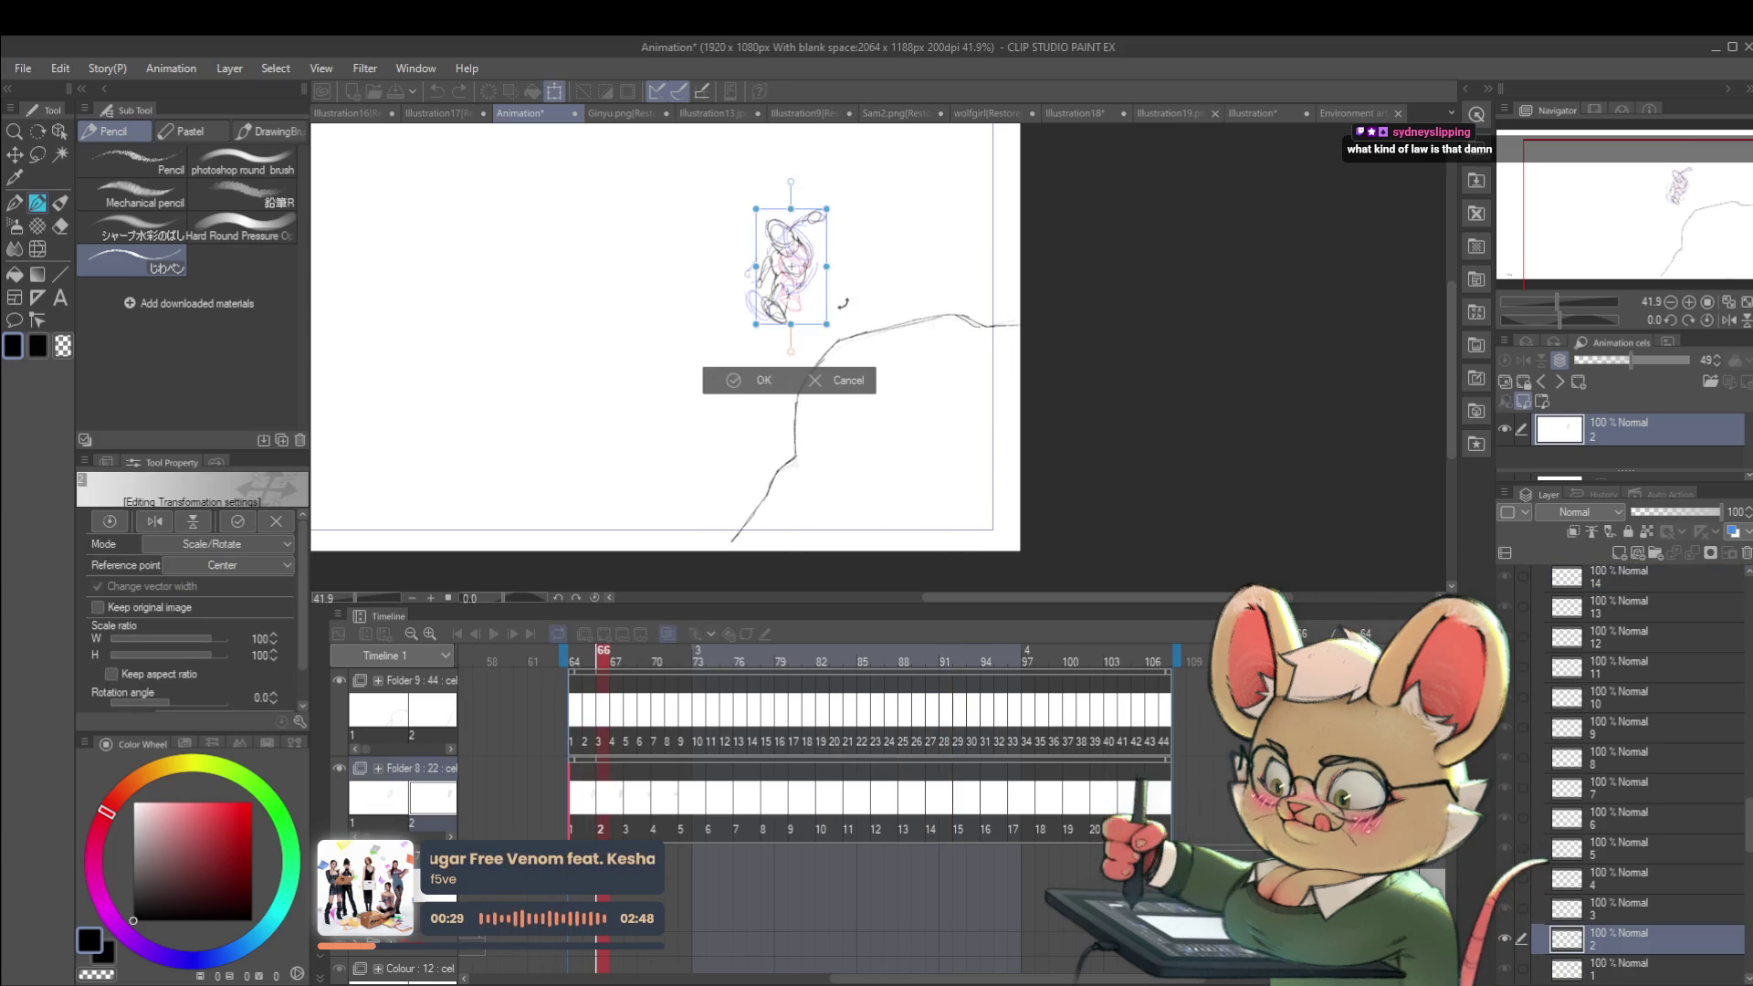
{"action": "mouse_move", "coordinate": [826, 323]}
{"action": "left_mouse_down"}
{"action": "mouse_move", "coordinate": [846, 346]}
{"action": "mouse_move", "coordinate": [826, 297]}
{"action": "left_mouse_up"}
{"action": "mouse_move", "coordinate": [851, 195]}
{"action": "left_mouse_down"}
{"action": "mouse_move", "coordinate": [862, 208]}
{"action": "mouse_move", "coordinate": [846, 190]}
{"action": "mouse_move", "coordinate": [858, 208]}
{"action": "mouse_move", "coordinate": [842, 224]}
{"action": "mouse_move", "coordinate": [833, 208]}
{"action": "left_mouse_up"}
{"action": "key", "text": "ctrl+z"}
{"action": "key", "text": "ctrl+z"}
{"action": "key", "text": "ctrl+z"}
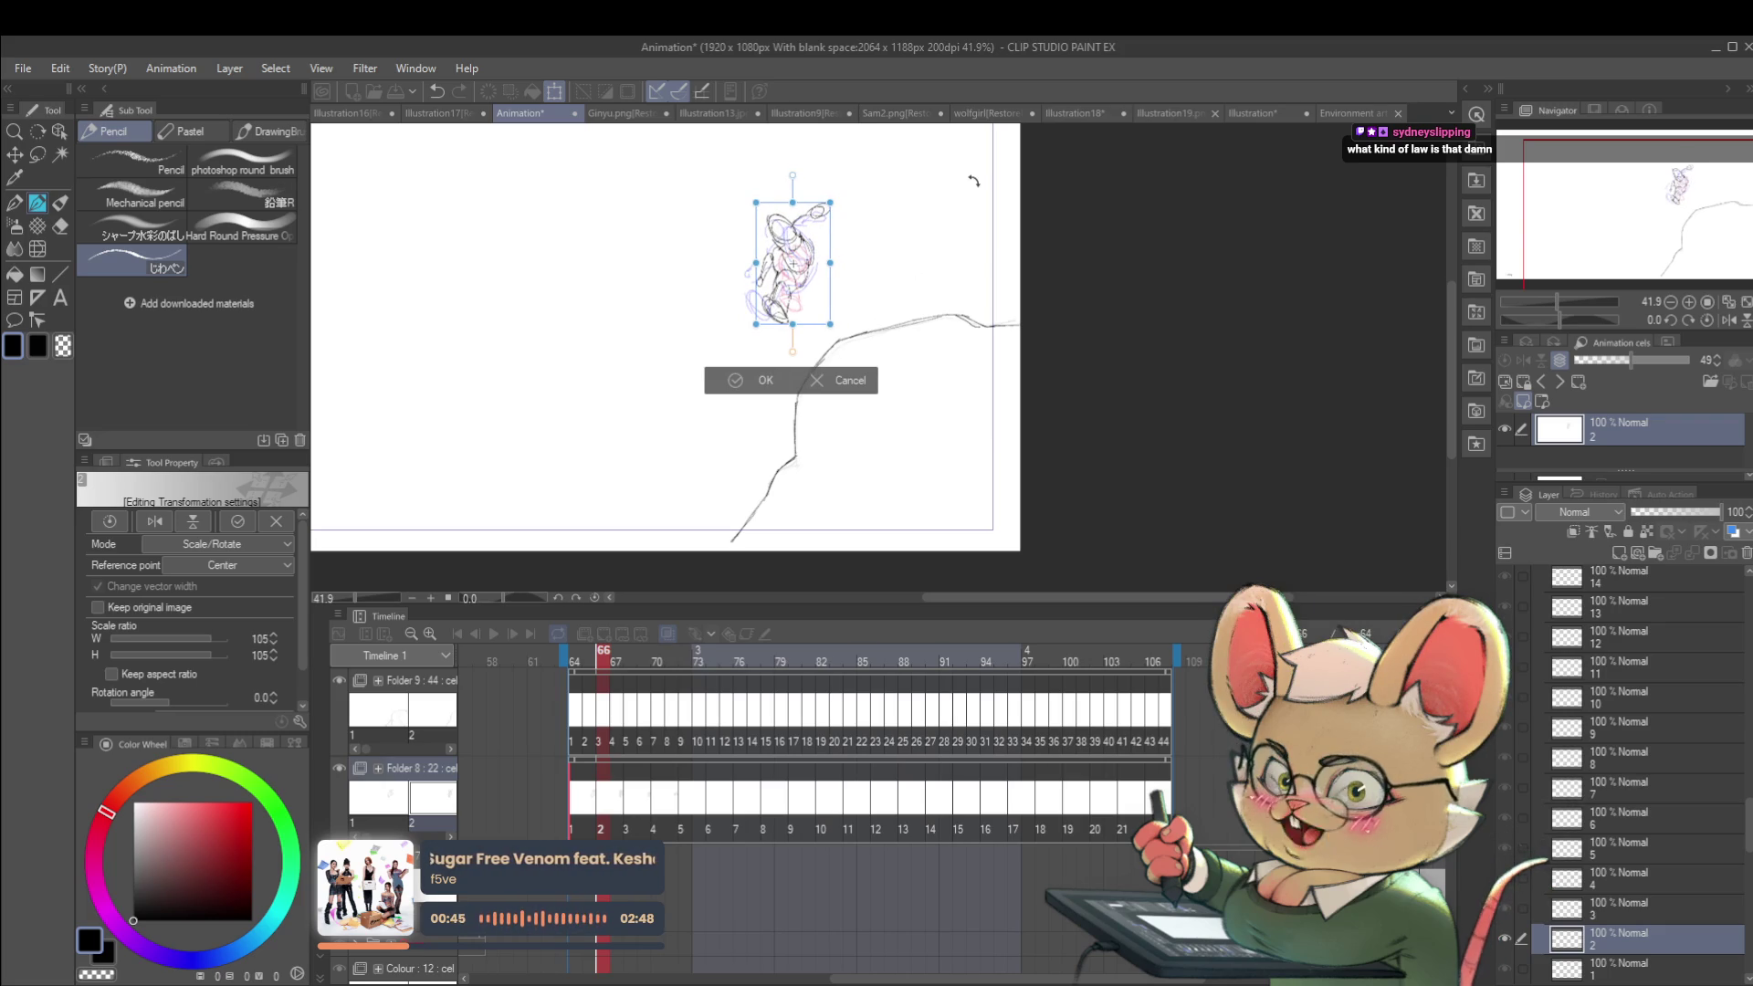
{"action": "key", "text": "Return"}
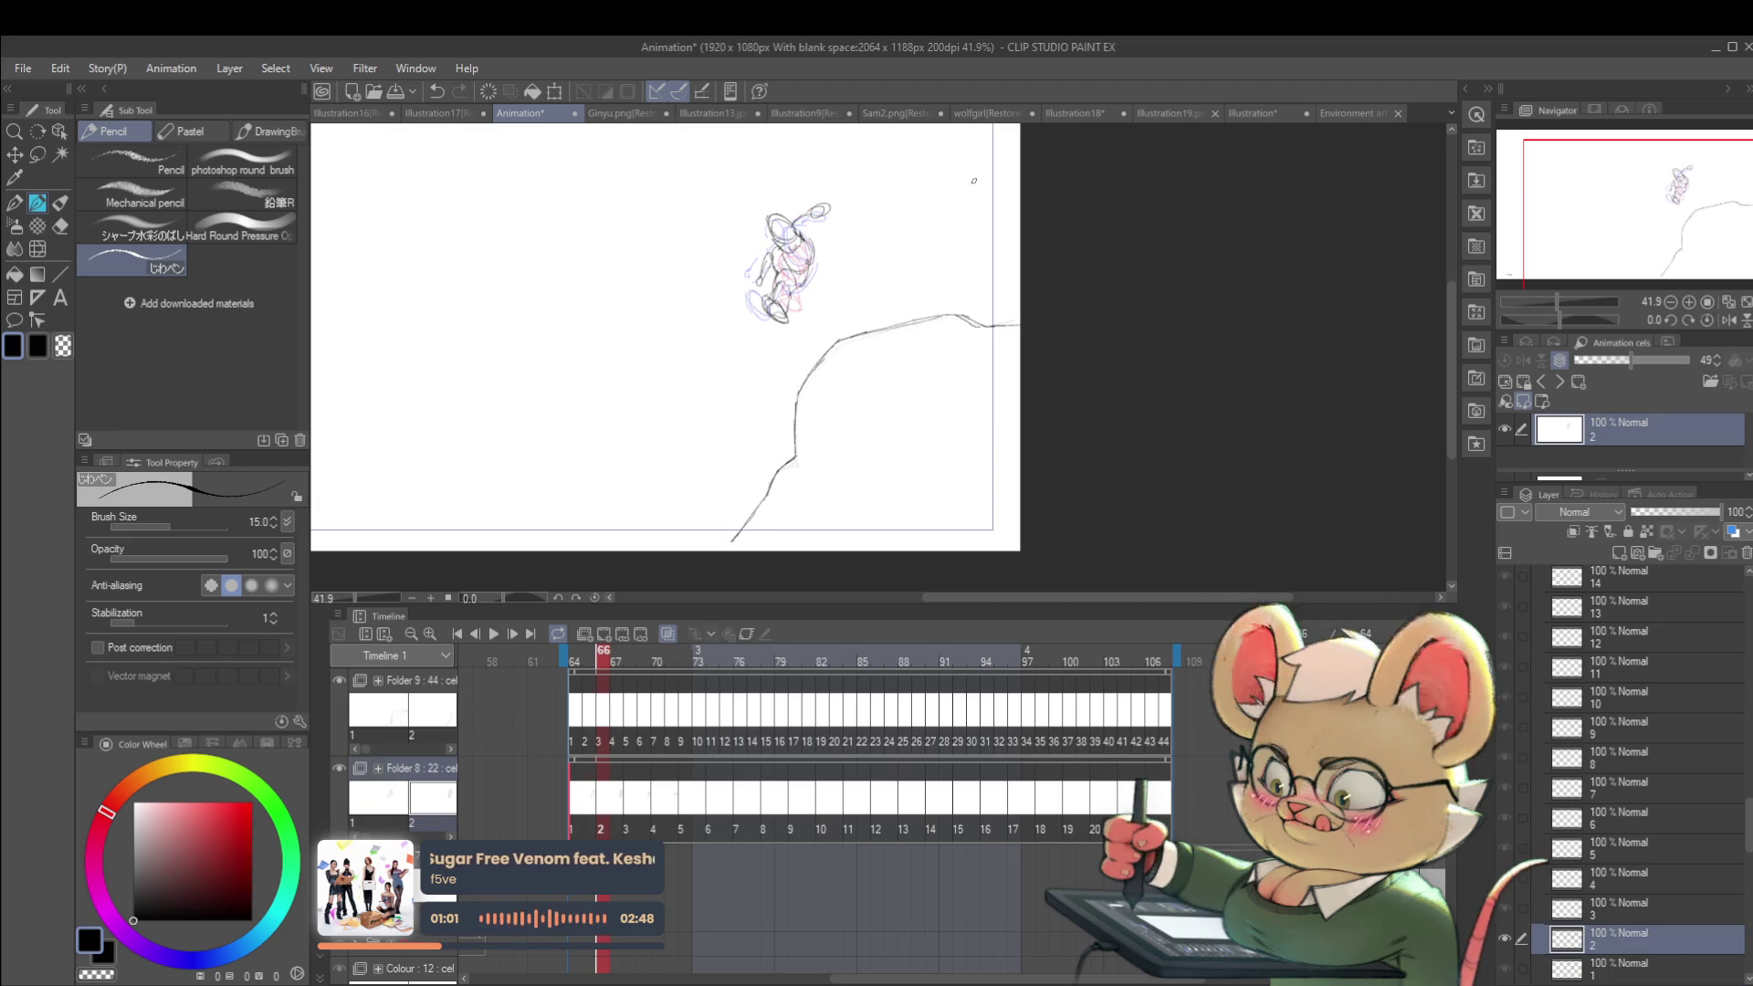
{"action": "key", "text": "Right"}
{"action": "key", "text": "Right"}
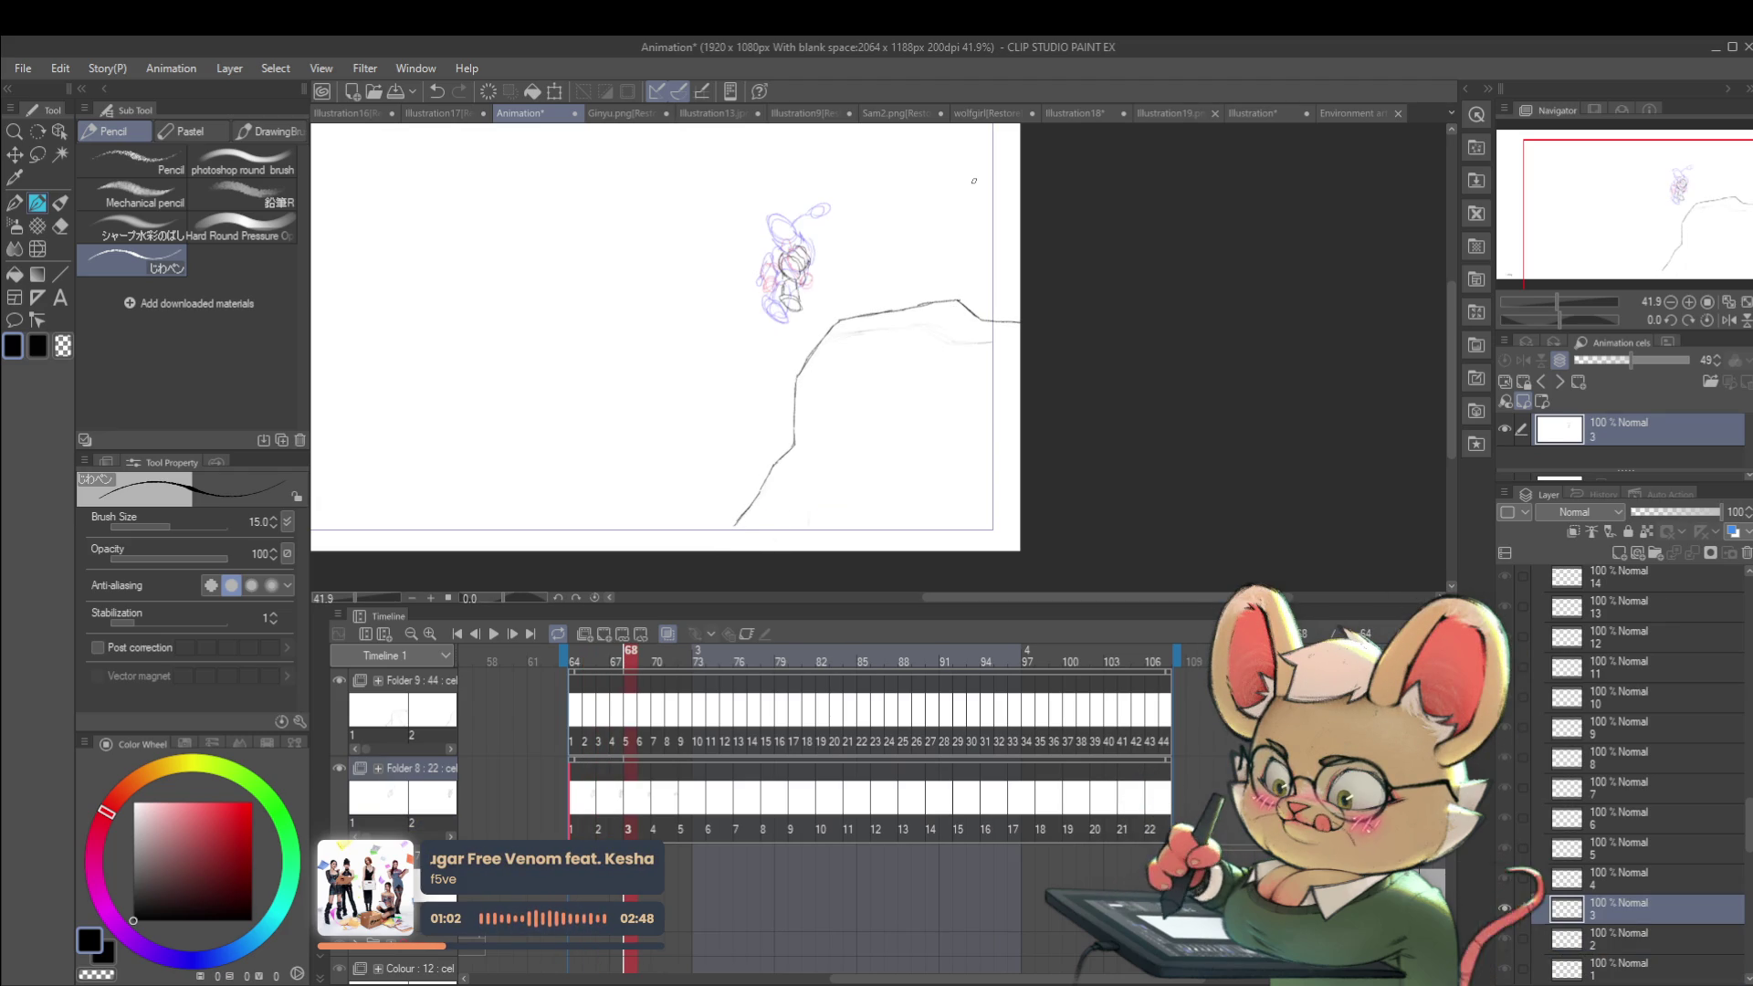
Step: Enlarge the third drawing's figure to about 142% with Free Transform
{"action": "key", "text": "ctrl+t"}
{"action": "mouse_move", "coordinate": [821, 315]}
{"action": "left_mouse_down"}
{"action": "mouse_move", "coordinate": [837, 343]}
{"action": "mouse_move", "coordinate": [830, 283]}
{"action": "mouse_move", "coordinate": [810, 311]}
{"action": "left_mouse_up"}
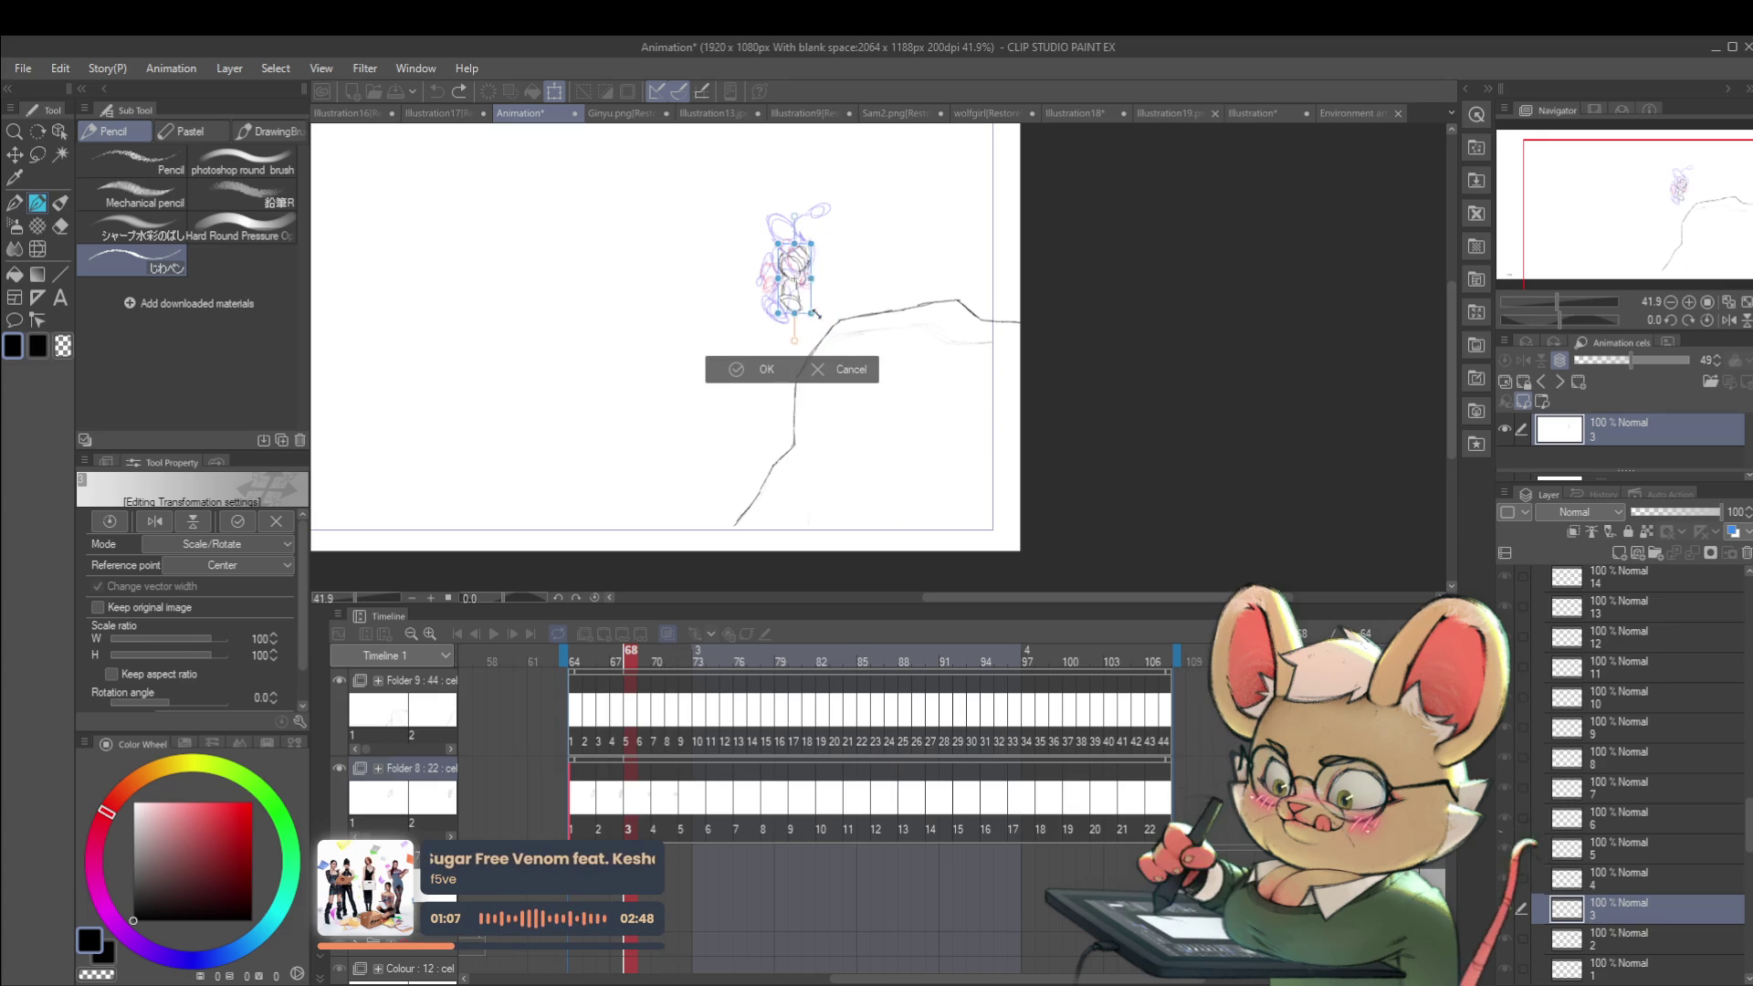
{"action": "mouse_move", "coordinate": [777, 243]}
{"action": "left_mouse_down"}
{"action": "mouse_move", "coordinate": [765, 216]}
{"action": "mouse_move", "coordinate": [801, 248]}
{"action": "mouse_move", "coordinate": [801, 301]}
{"action": "left_mouse_up"}
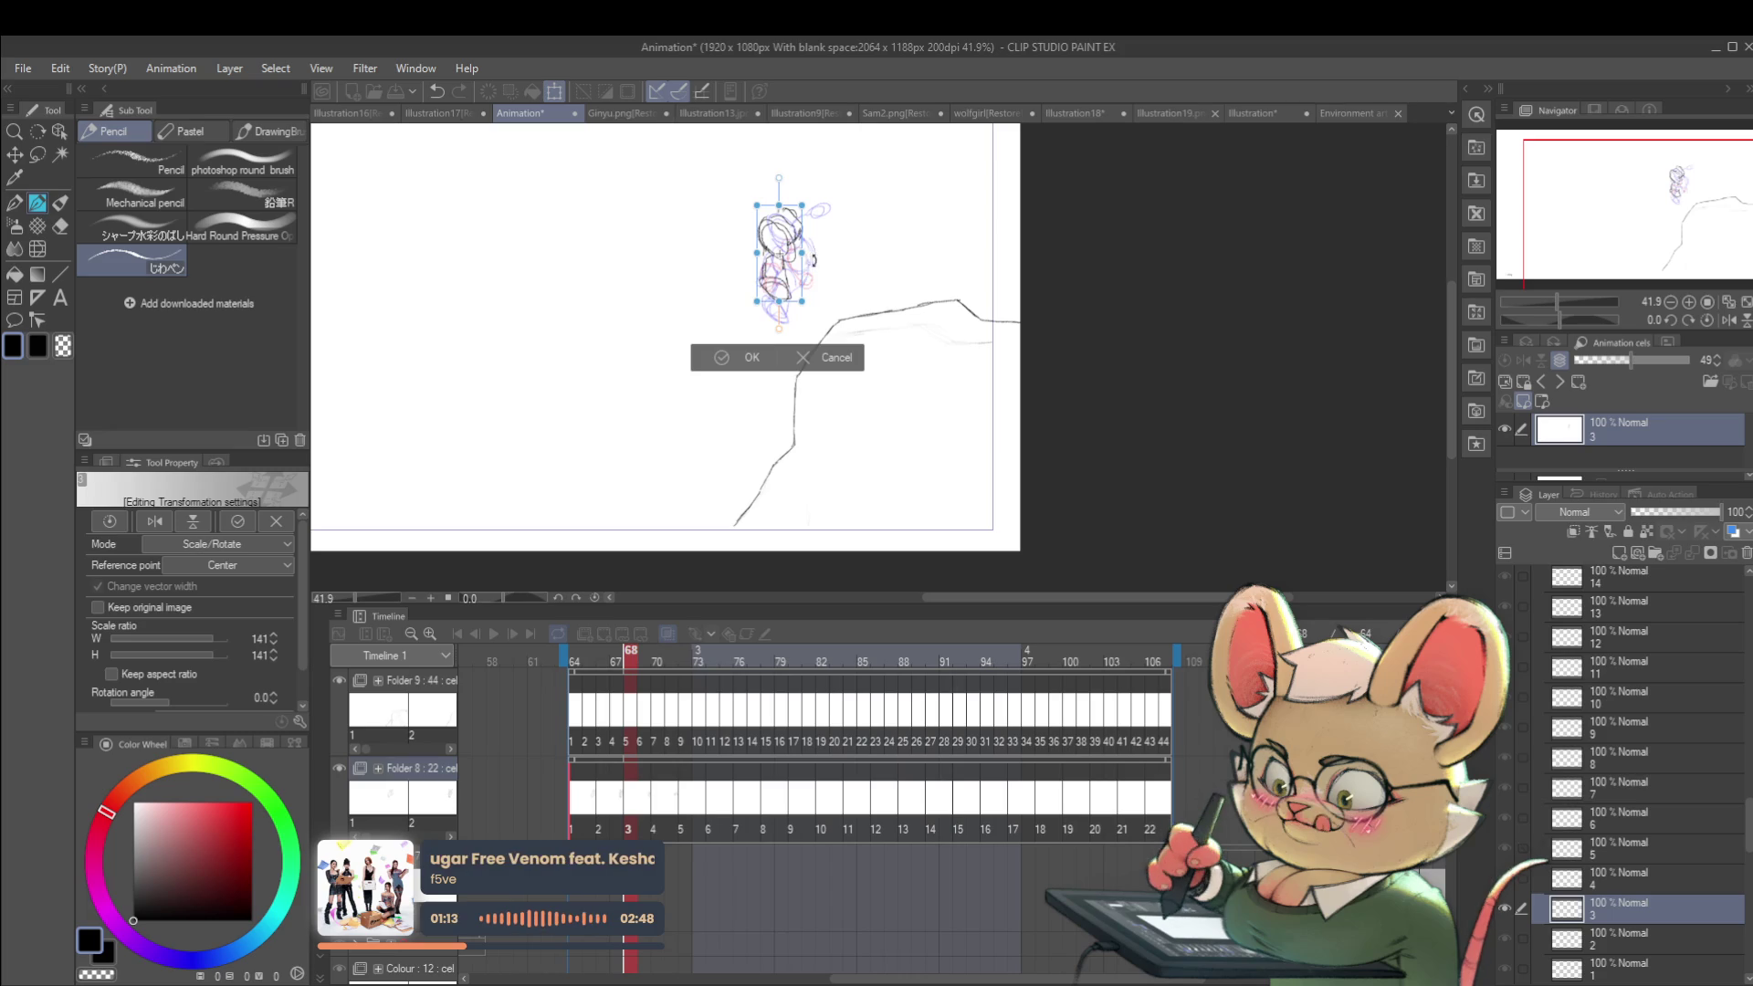
{"action": "key", "text": "Return"}
Step: Enlarge the fourth drawing's figure to about 192% after comparing with the earlier cel
{"action": "key", "text": "Left"}
{"action": "key", "text": "Left"}
{"action": "key", "text": "Left"}
{"action": "key", "text": "Right"}
{"action": "key", "text": "Right"}
{"action": "key", "text": "Right"}
{"action": "key", "text": "Right"}
{"action": "key", "text": "Right"}
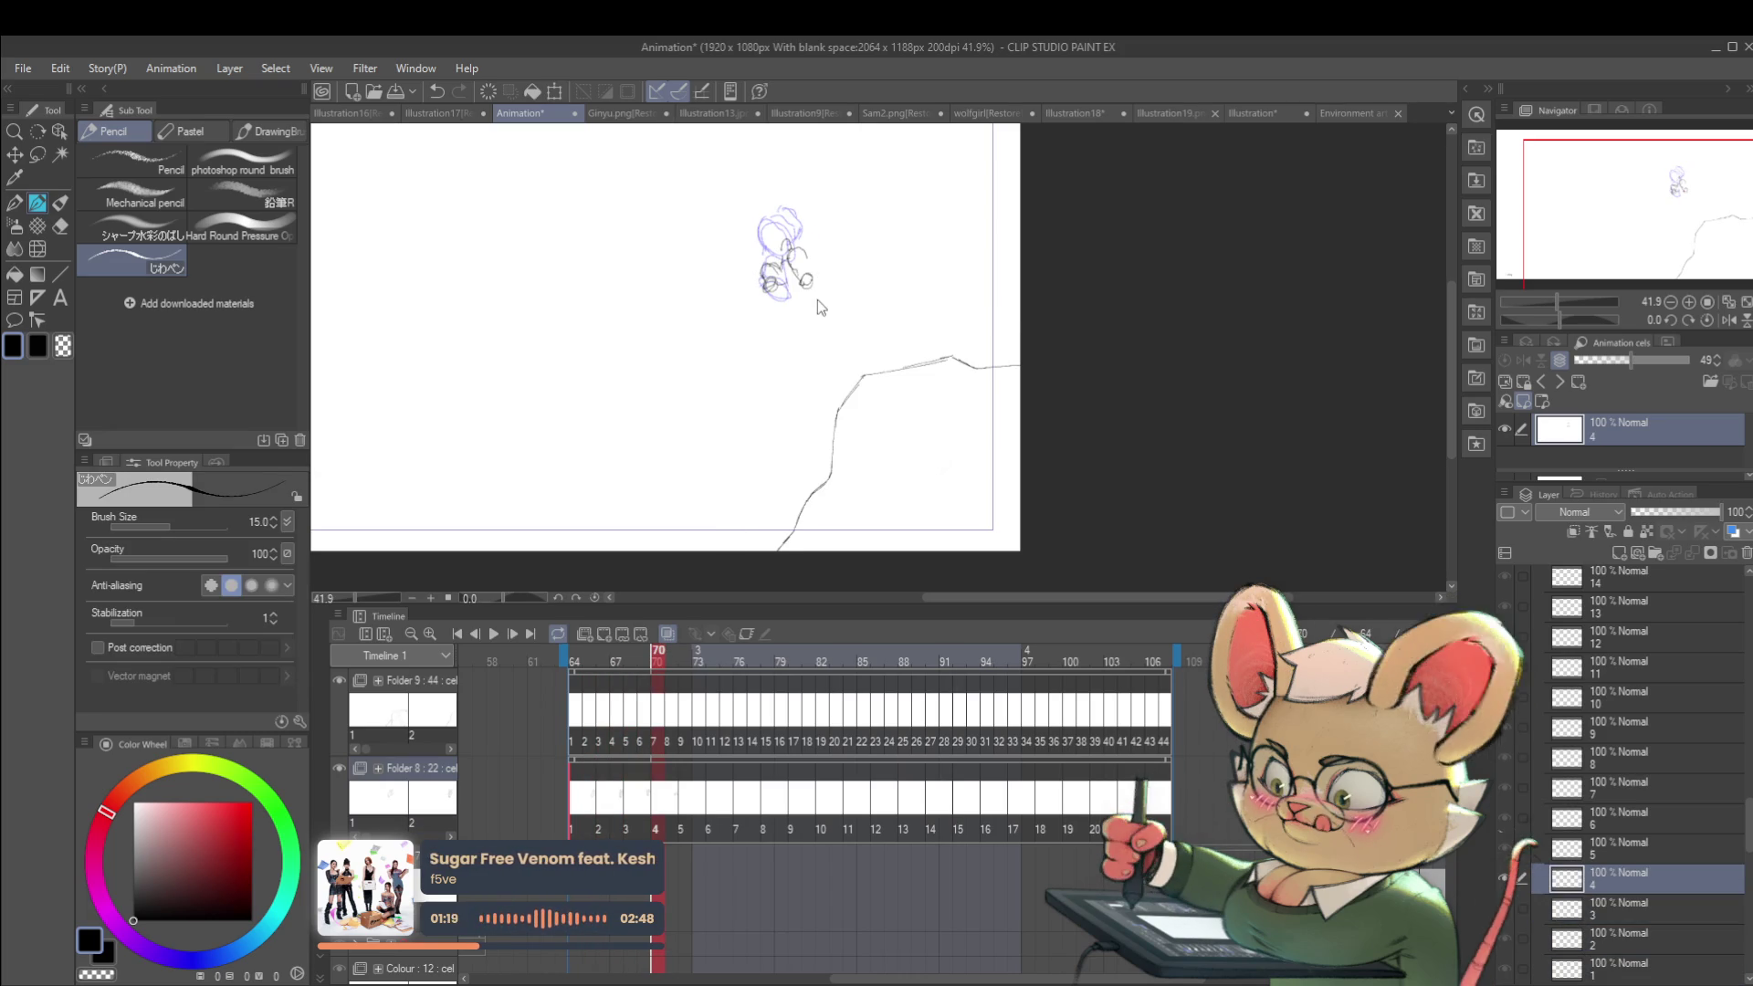
{"action": "key", "text": "ctrl+t"}
{"action": "mouse_move", "coordinate": [844, 192]}
{"action": "left_mouse_down"}
{"action": "mouse_move", "coordinate": [861, 170]}
{"action": "mouse_move", "coordinate": [813, 232]}
{"action": "left_mouse_up"}
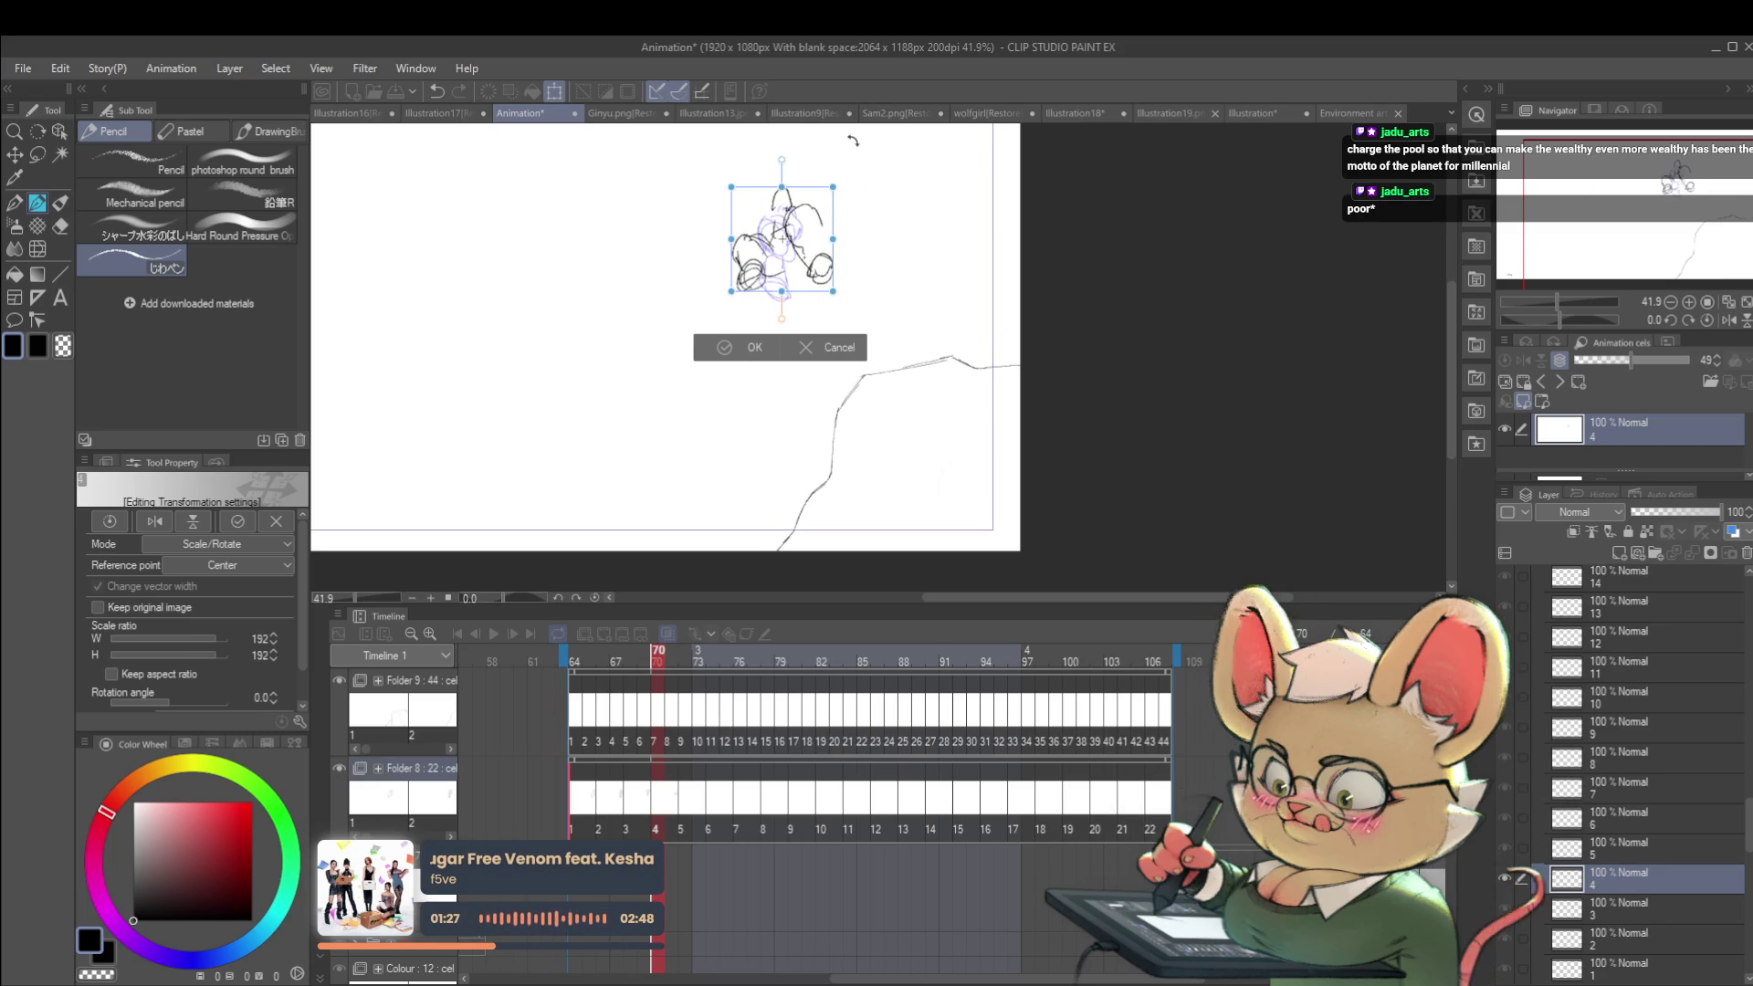
{"action": "key", "text": "Return"}
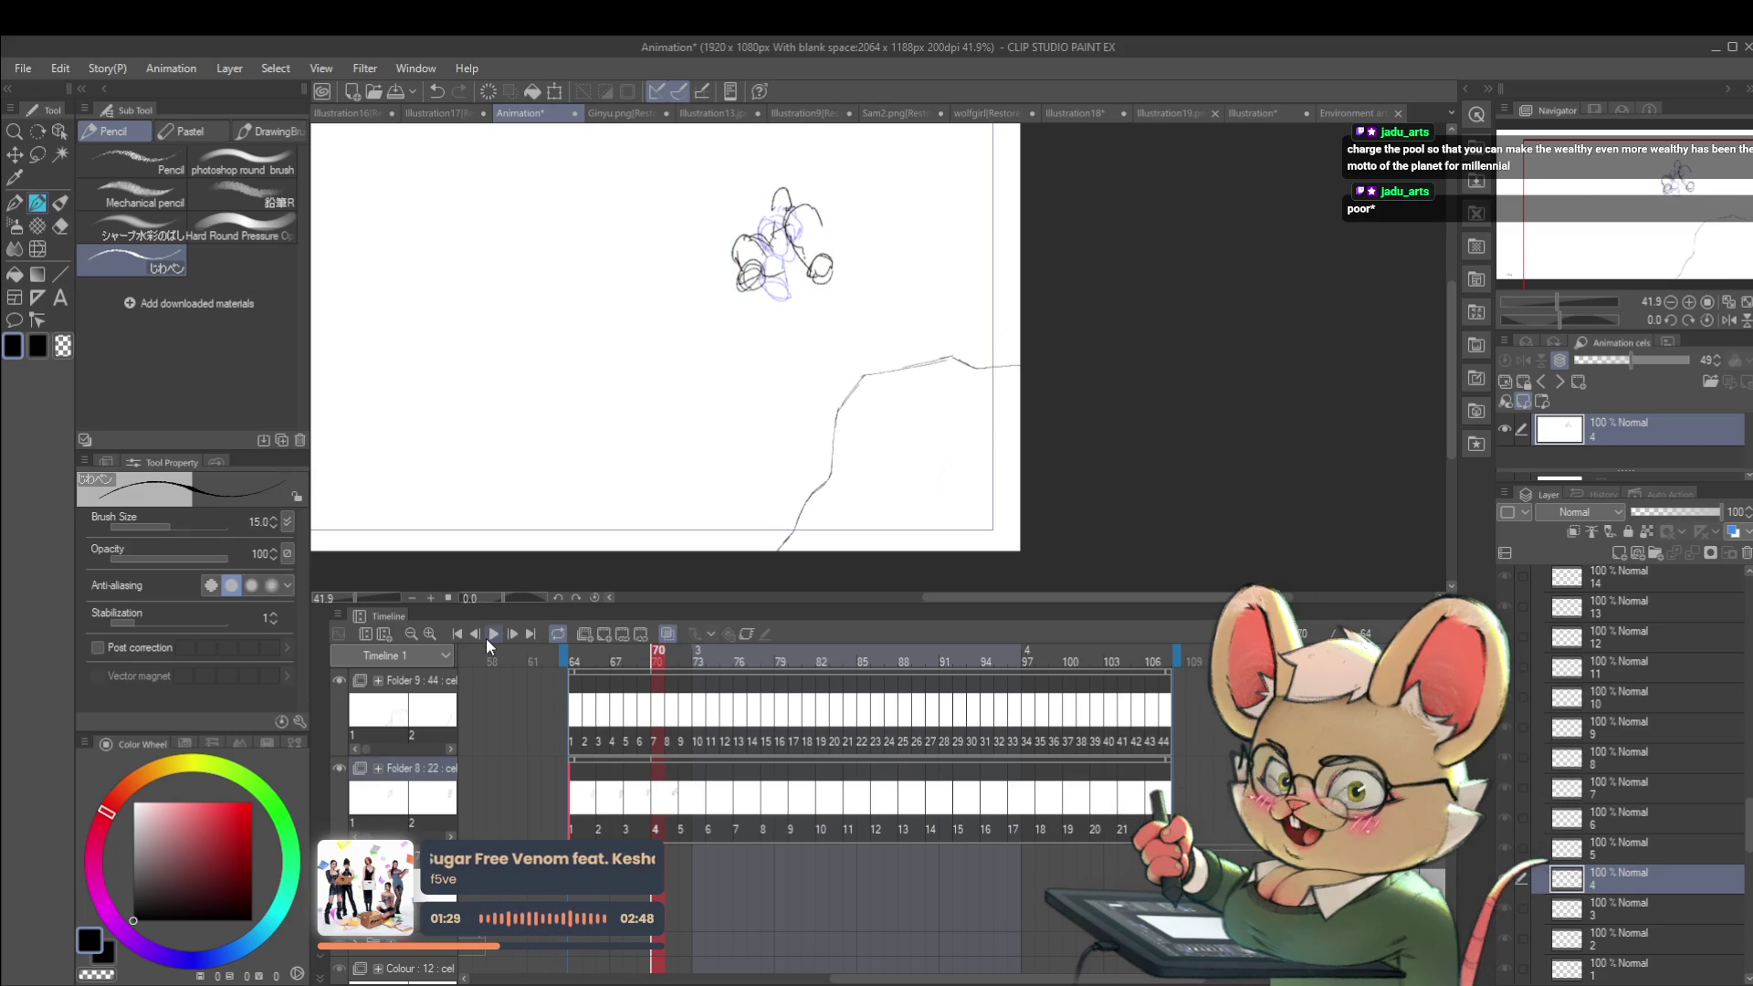
{"action": "left_click", "coordinate": [485, 638]}
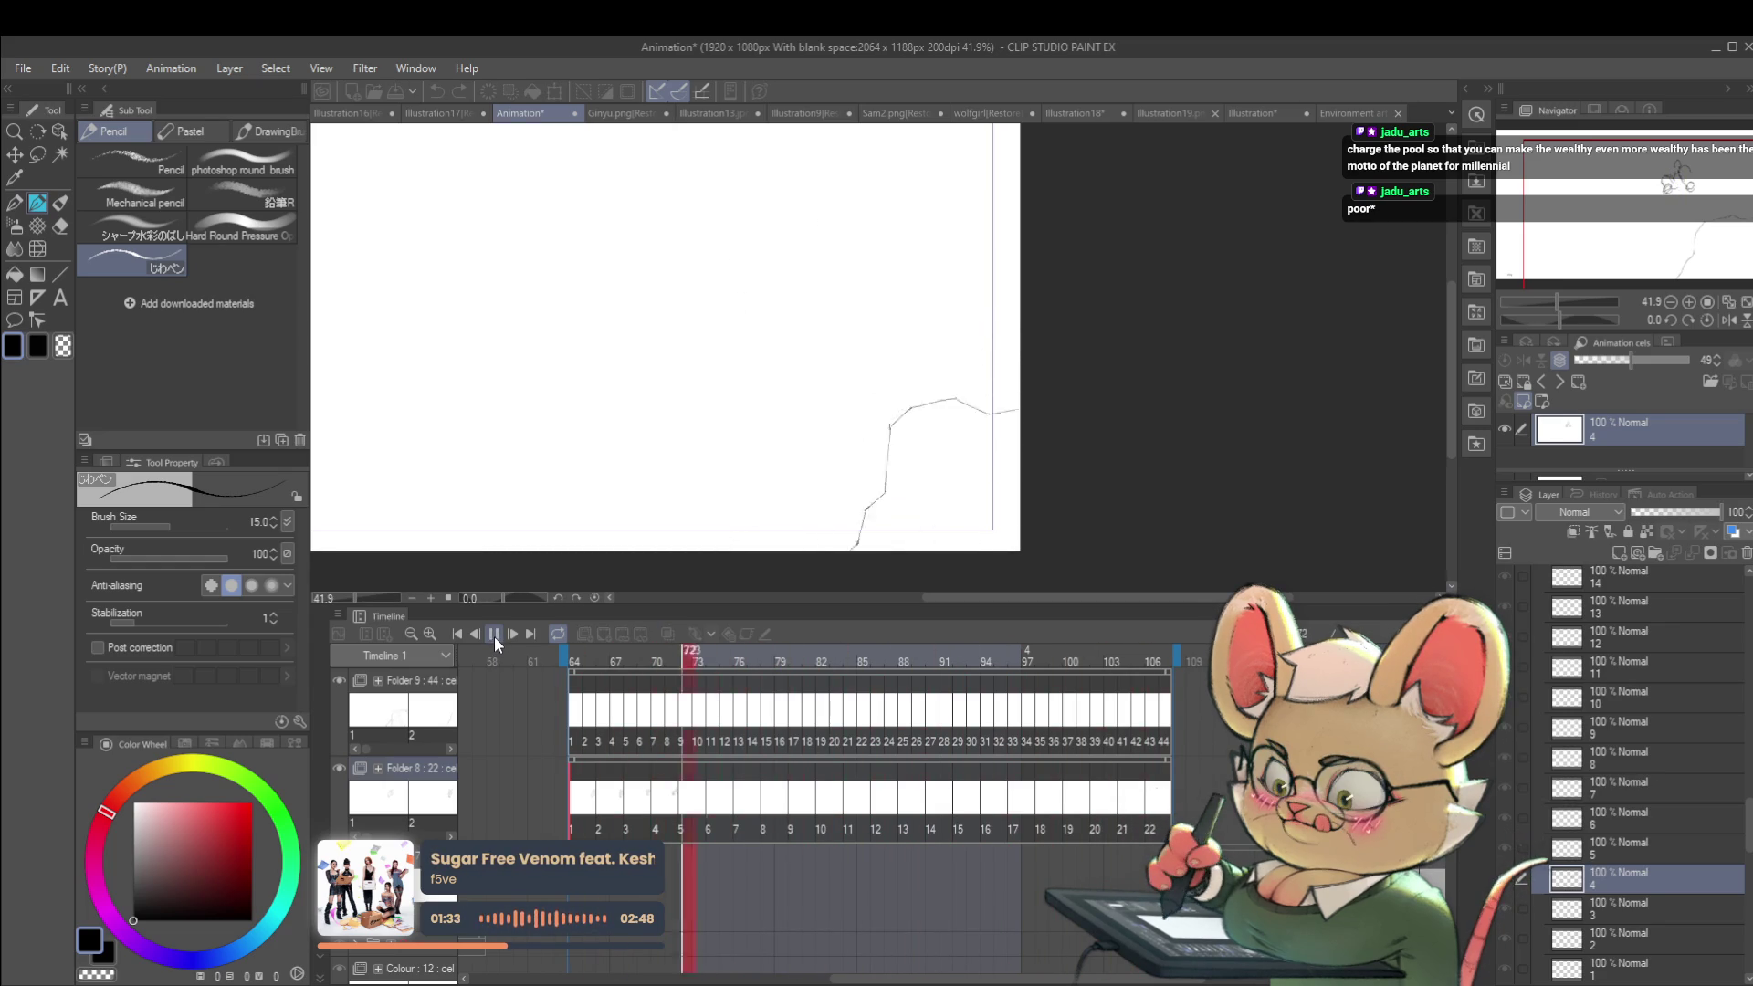
{"action": "left_click", "coordinate": [495, 637]}
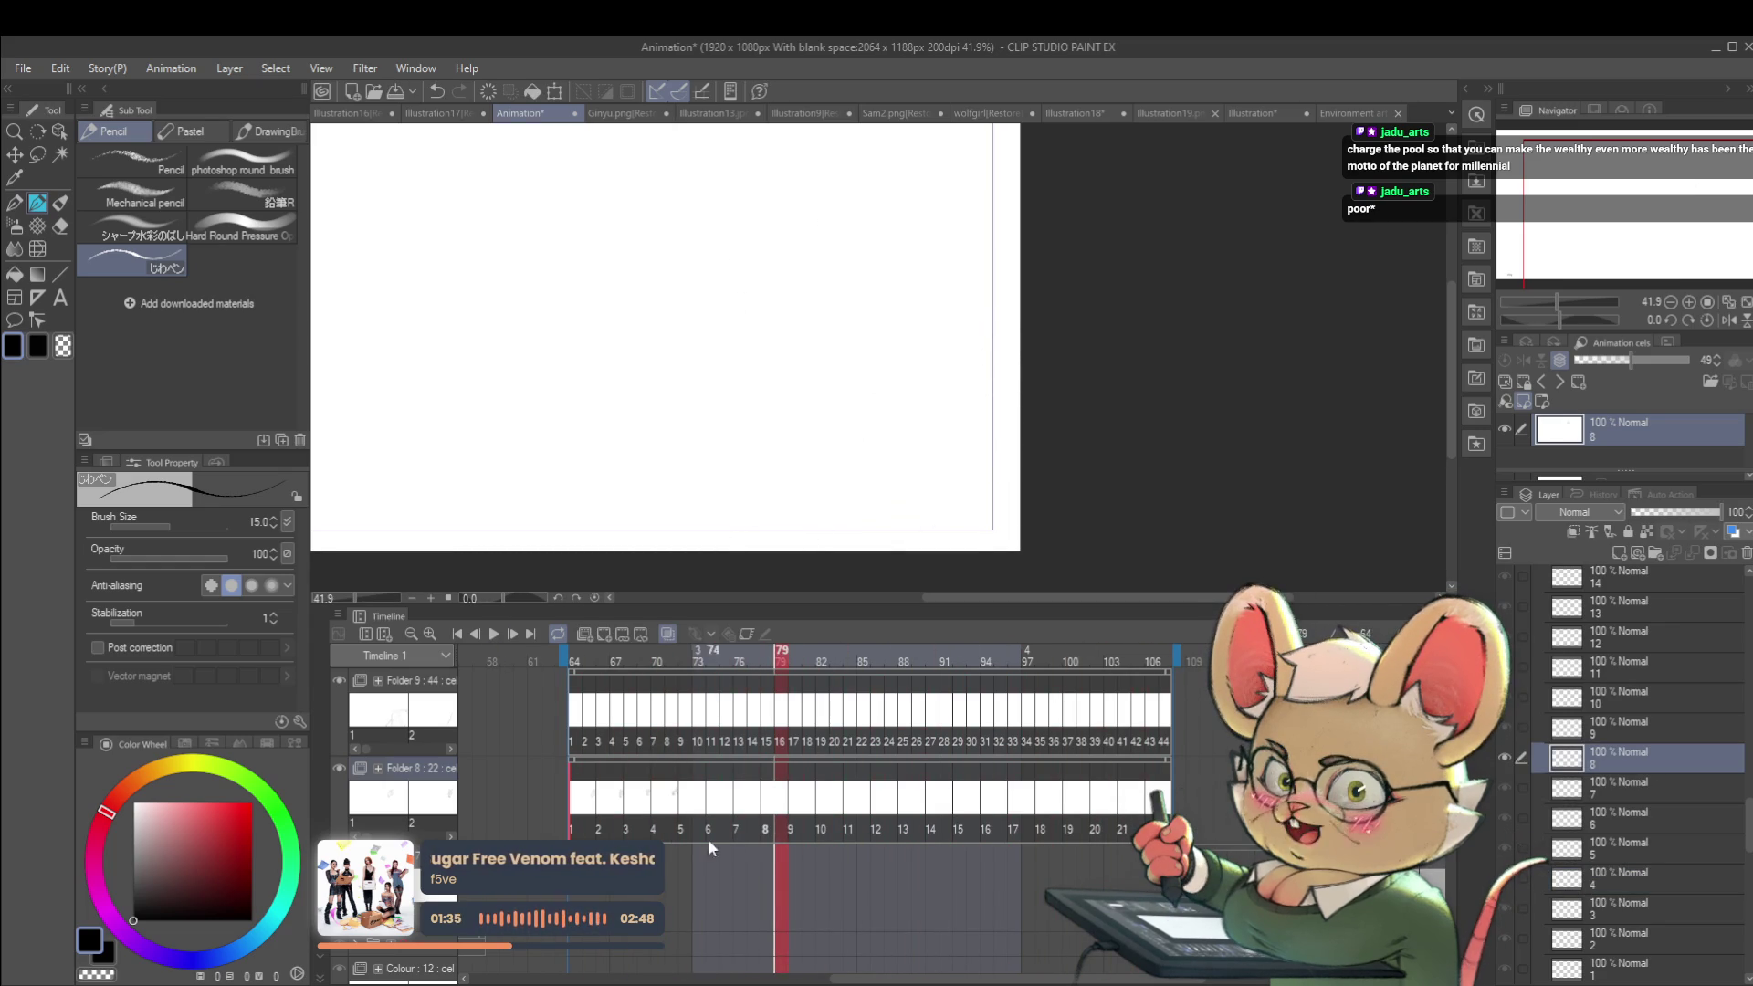
{"action": "left_click", "coordinate": [617, 801]}
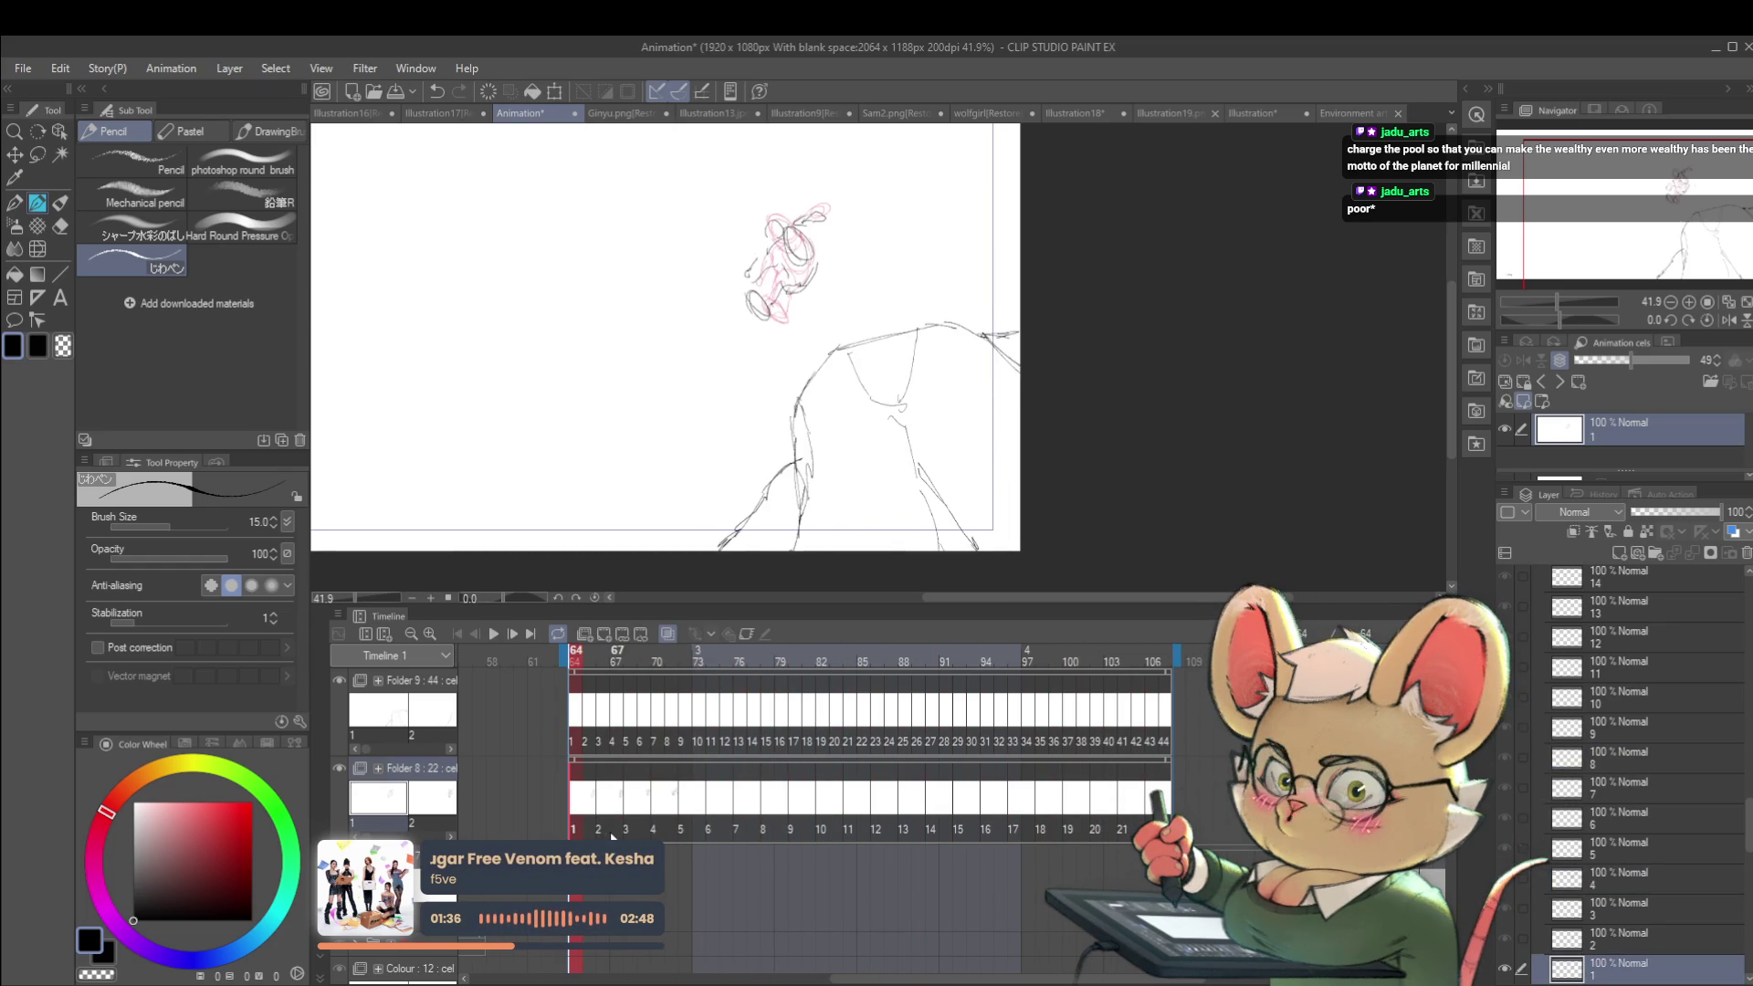
{"action": "left_click", "coordinate": [649, 802]}
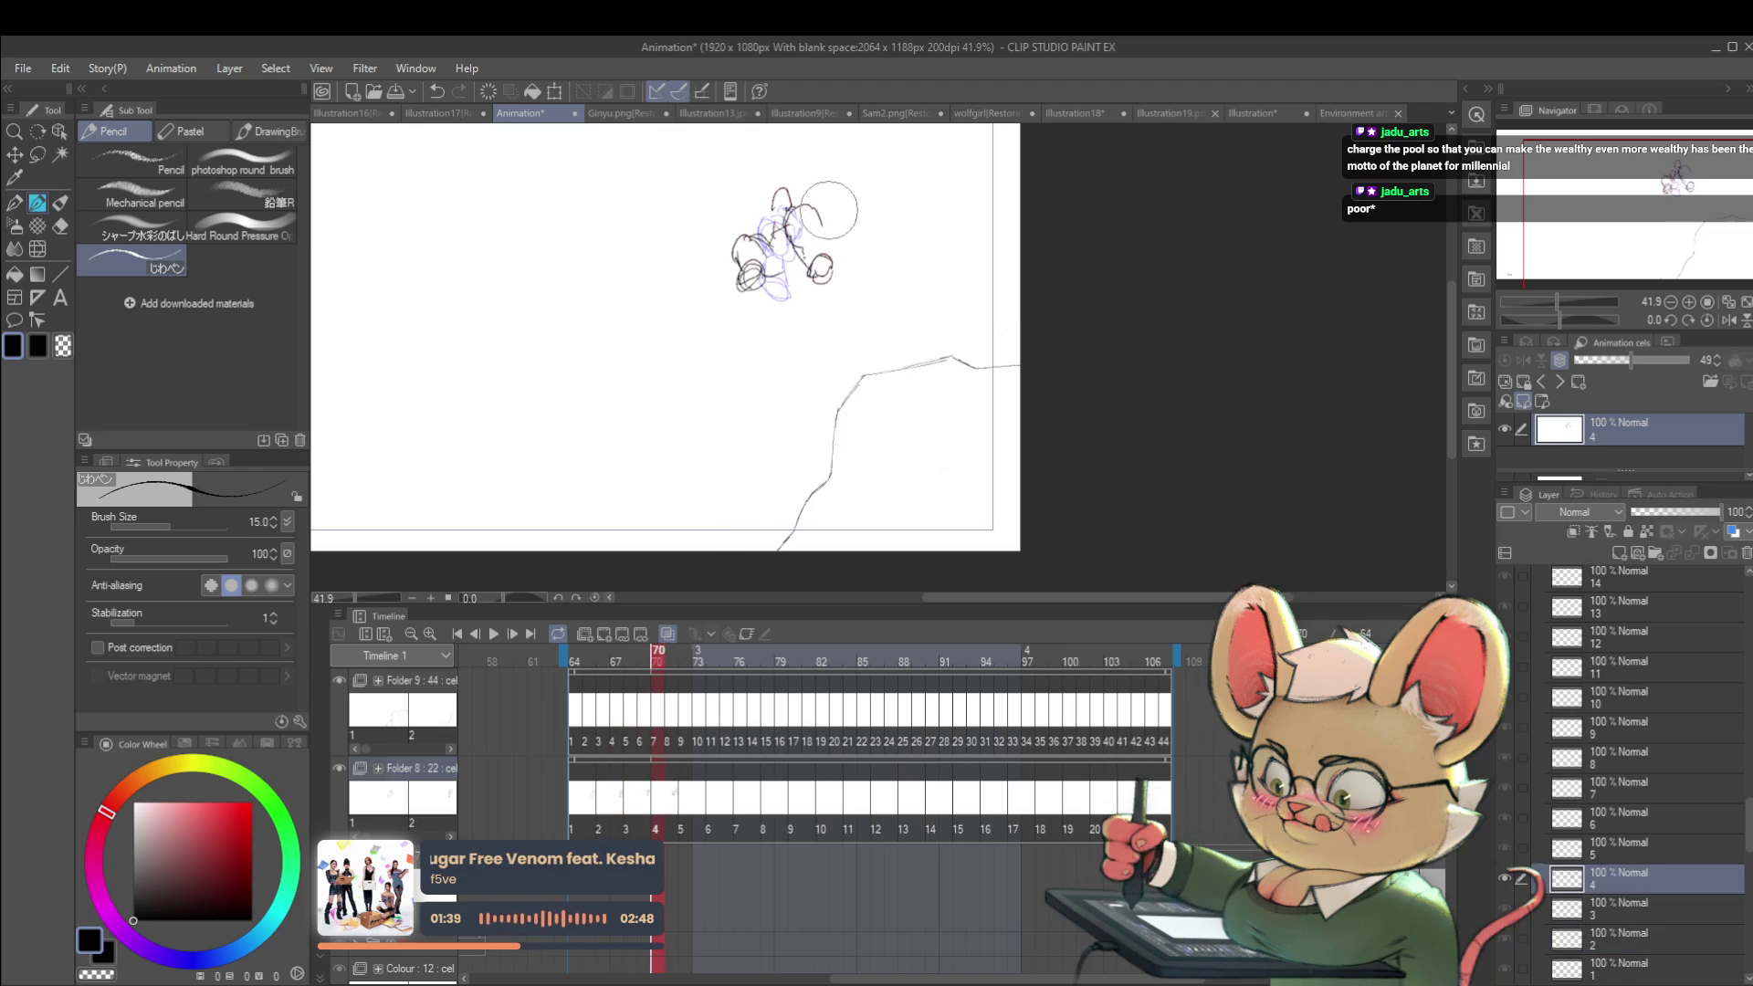
{"action": "left_click", "coordinate": [630, 797]}
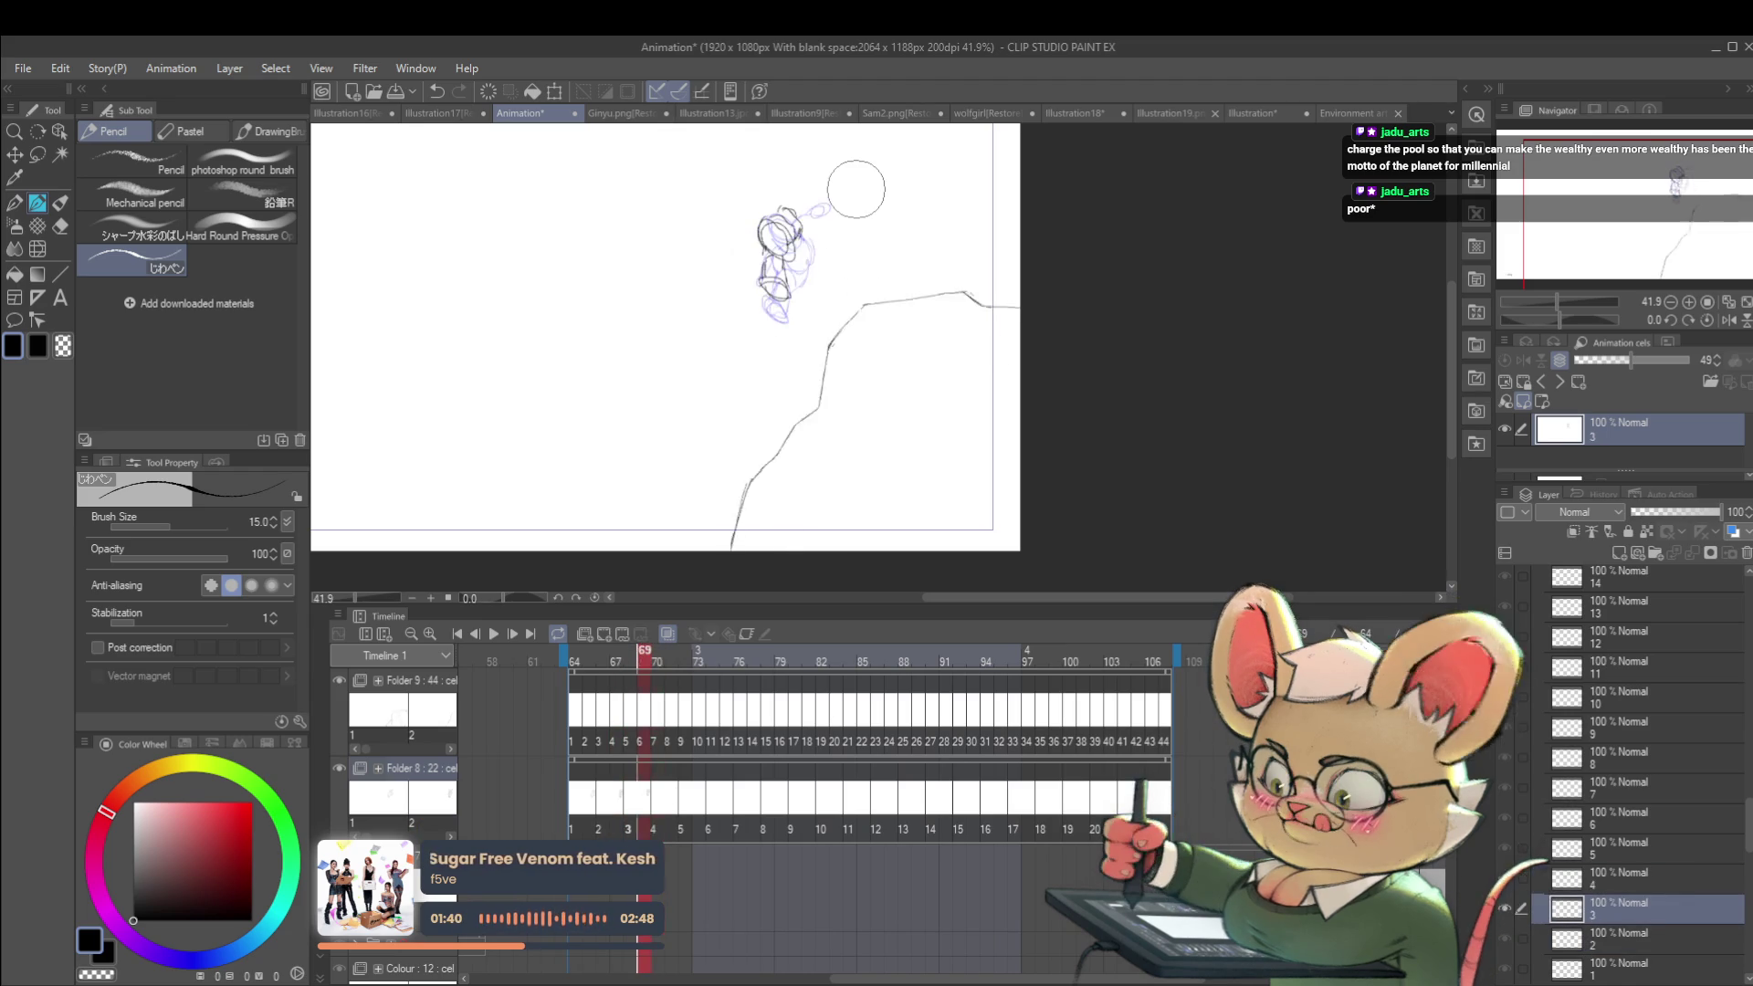
{"action": "left_click", "coordinate": [572, 801]}
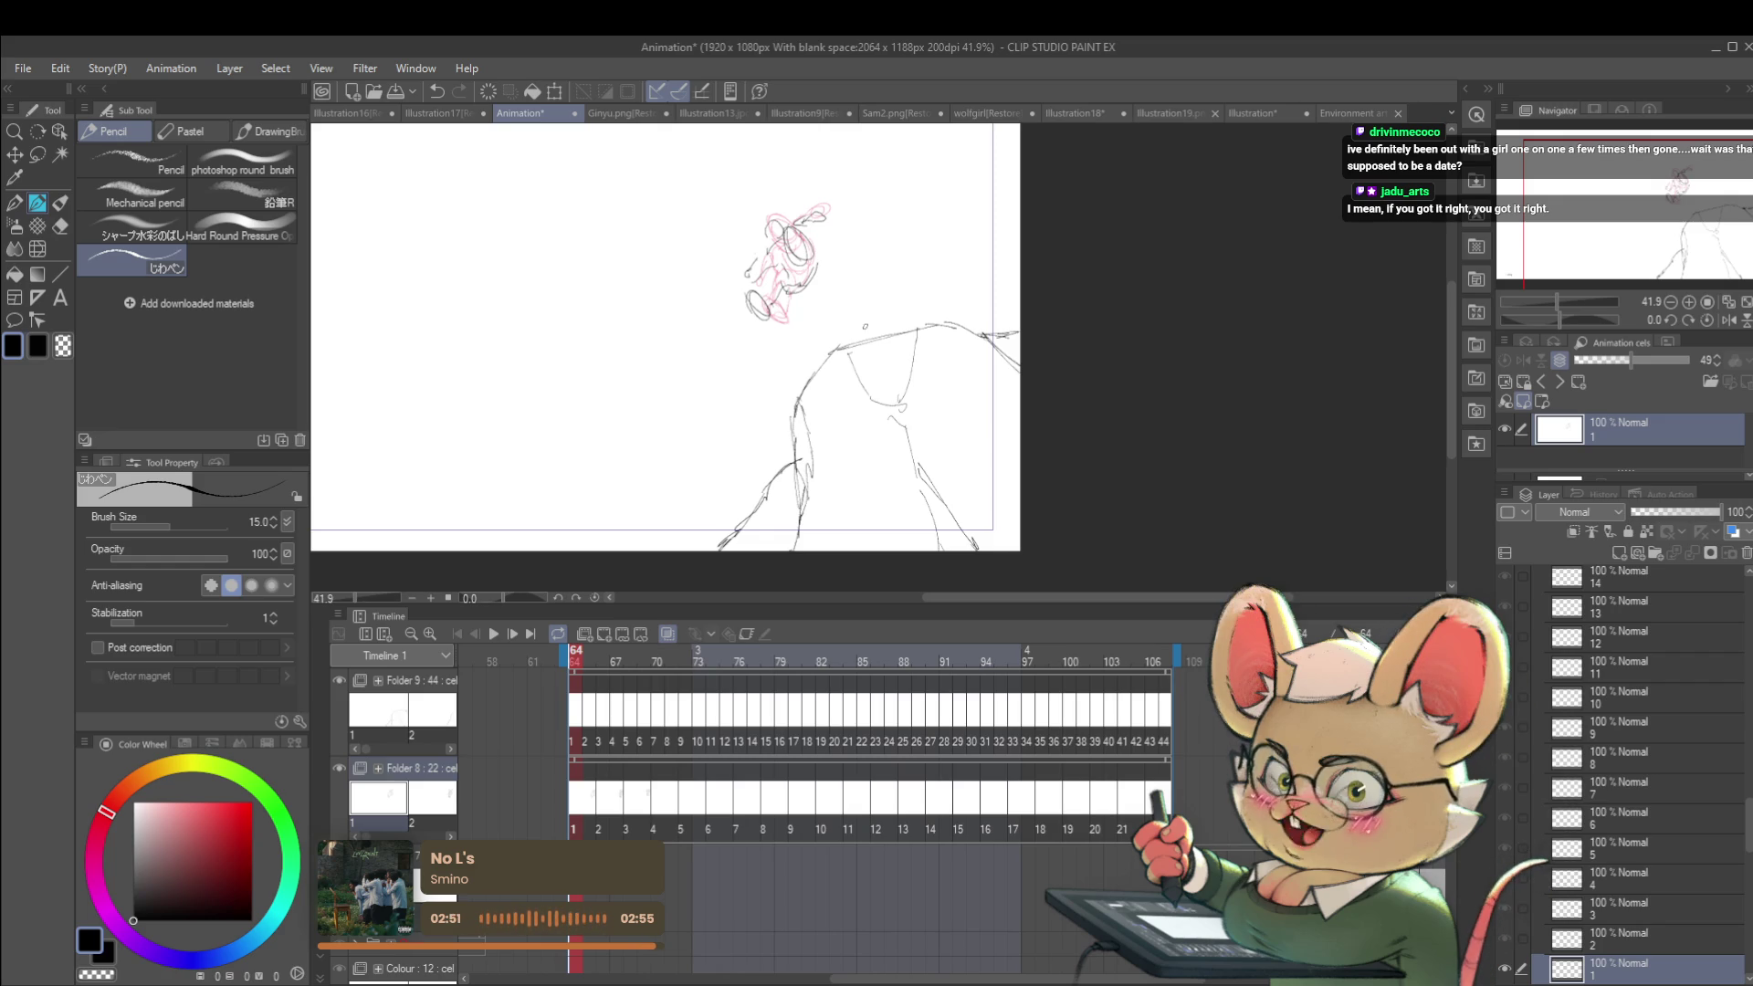
Step: Shift the canvas view slightly over the red figure sketch
{"action": "left_click_drag", "start_coordinate": [885, 302], "coordinate": [870, 354]}
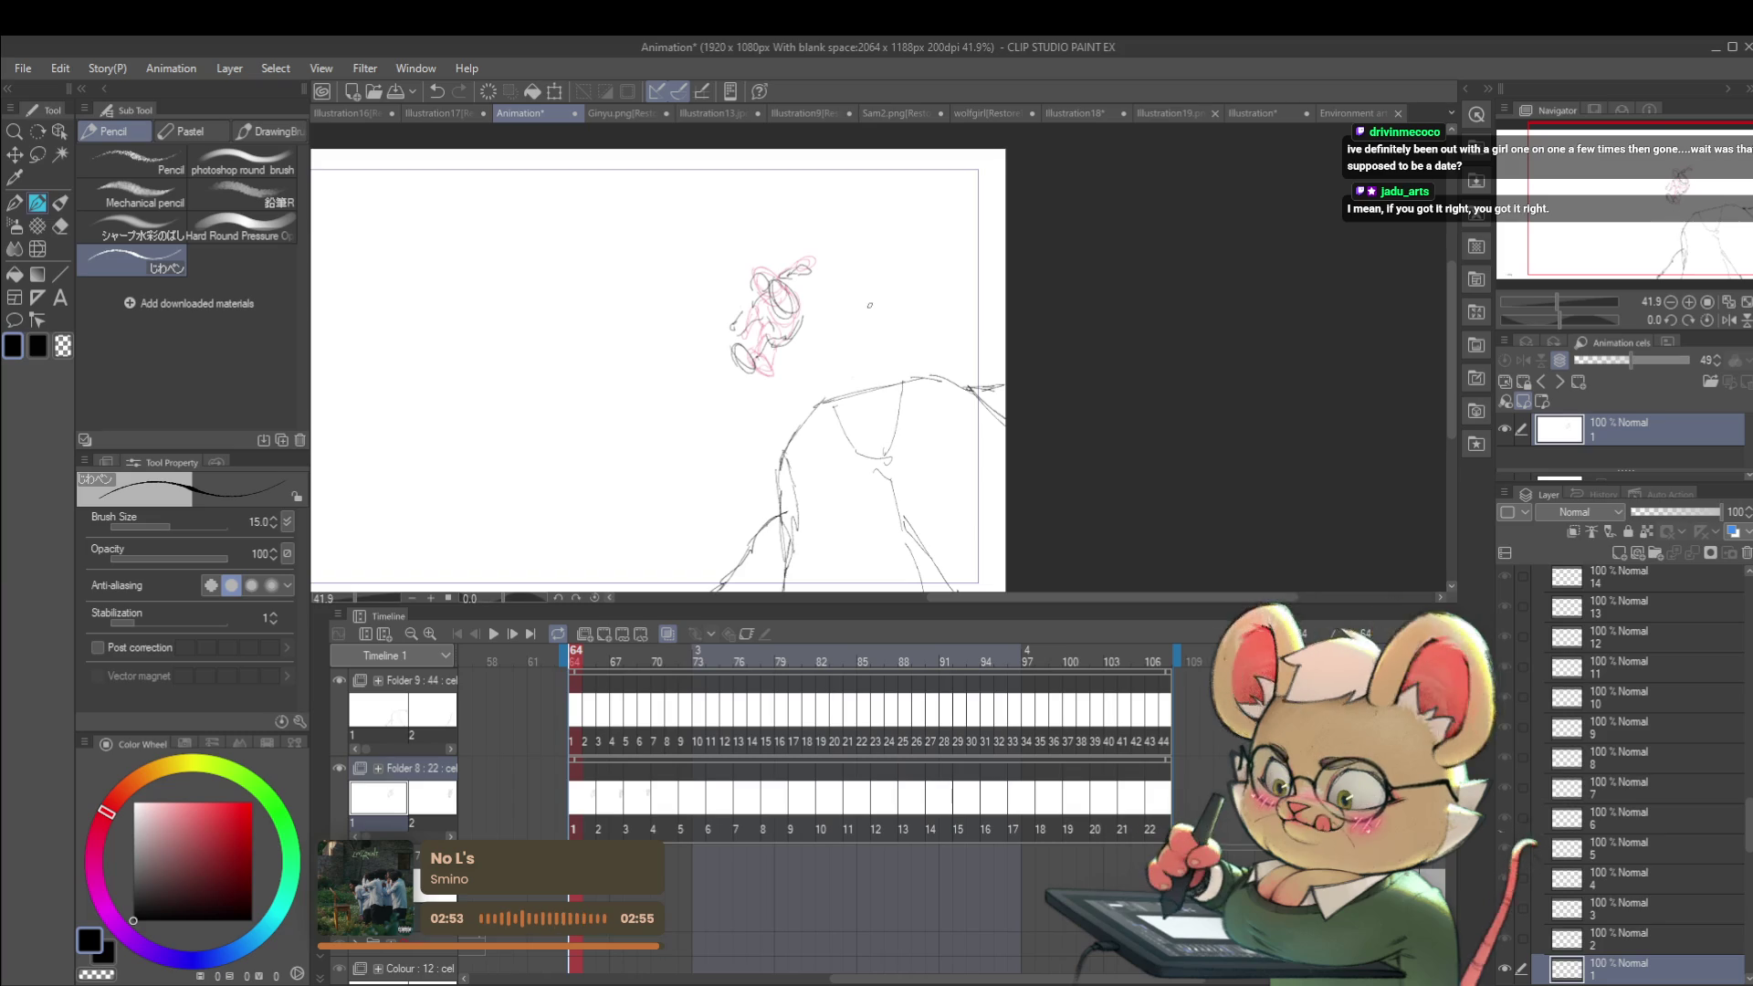
Step: Go to frame 68 showing cel 3, checking neighbouring frames 66 and 70
{"action": "key", "text": "ctrl+Right"}
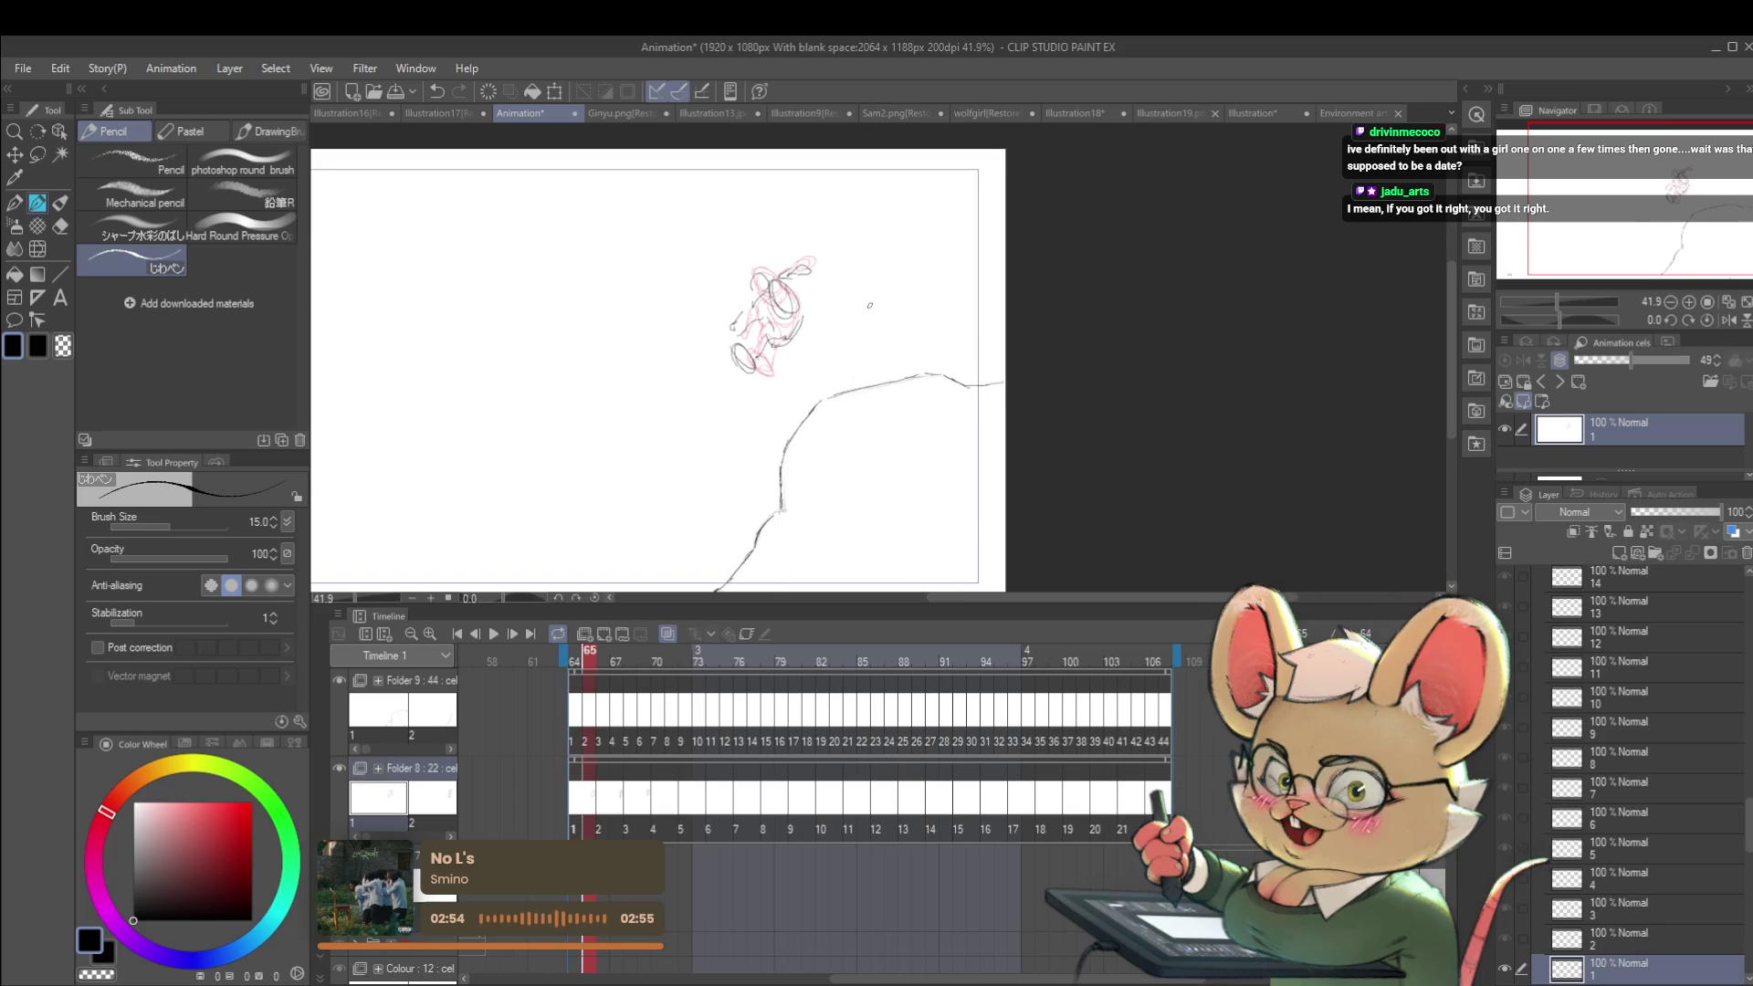
{"action": "key", "text": "ctrl+Right"}
{"action": "key", "text": "ctrl+Right"}
{"action": "key", "text": "ctrl+Right"}
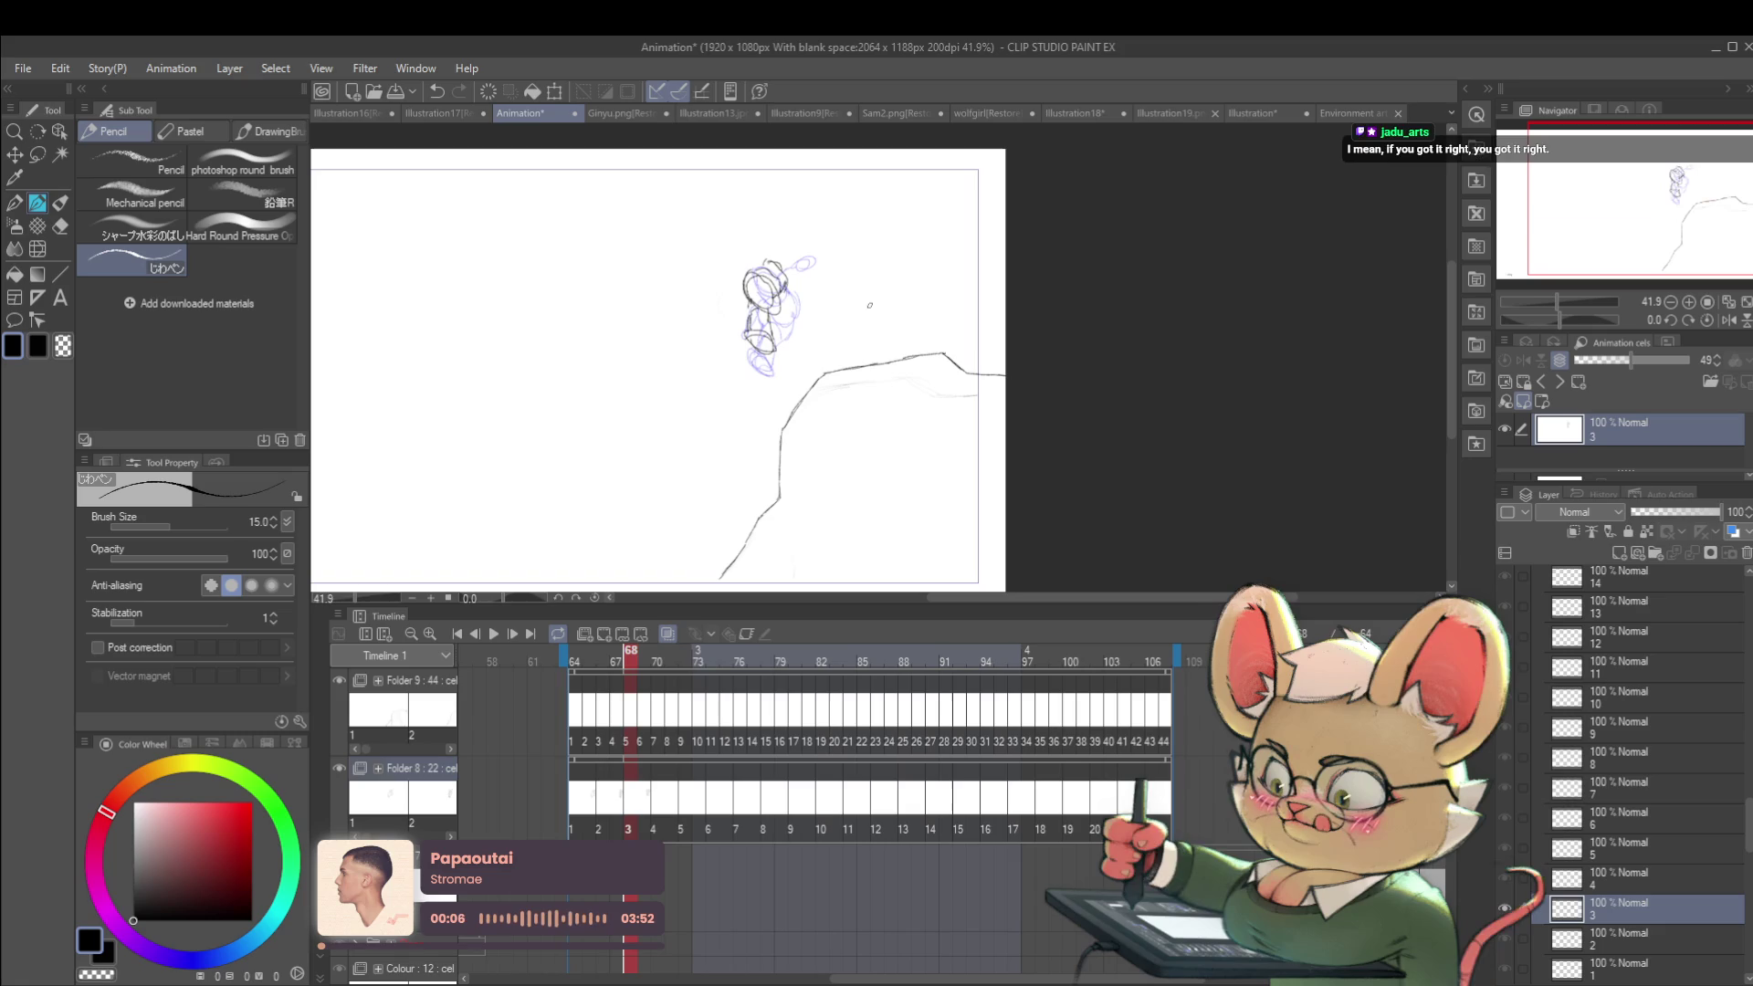
{"action": "left_click_drag", "start_coordinate": [836, 320], "coordinate": [847, 345]}
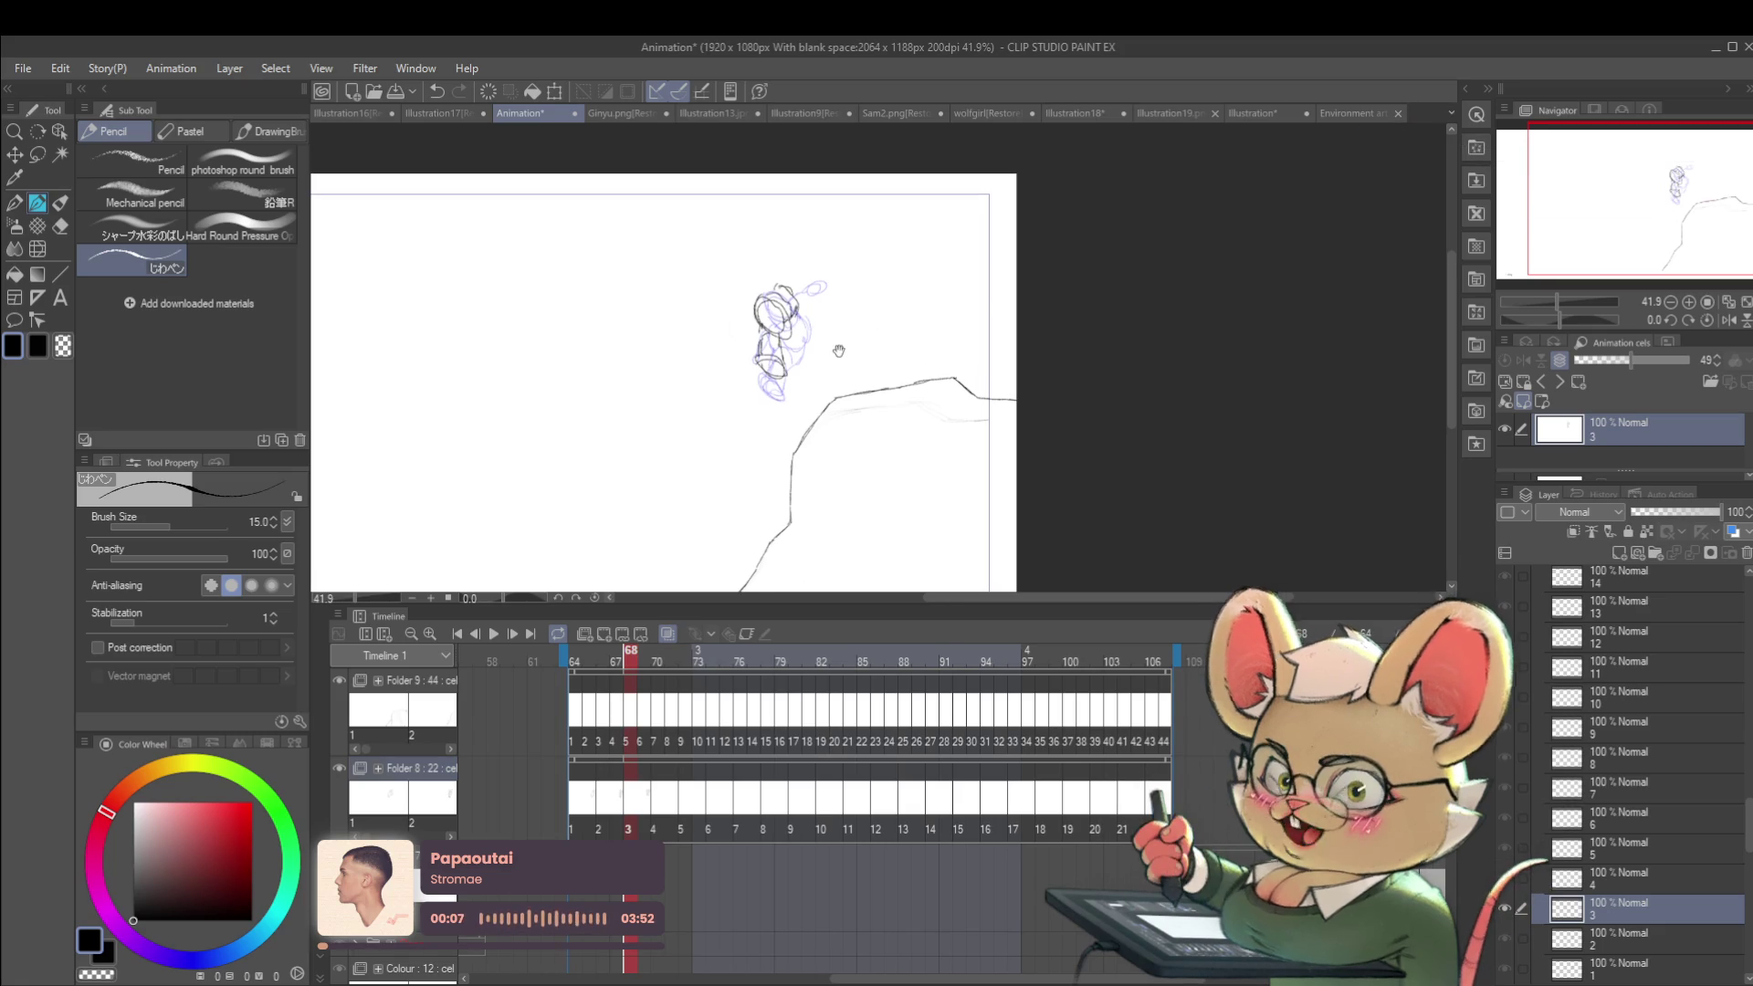
{"action": "key", "text": "ctrl+Right"}
{"action": "key", "text": "ctrl+Right"}
{"action": "key", "text": "ctrl+Left"}
{"action": "key", "text": "ctrl+Left"}
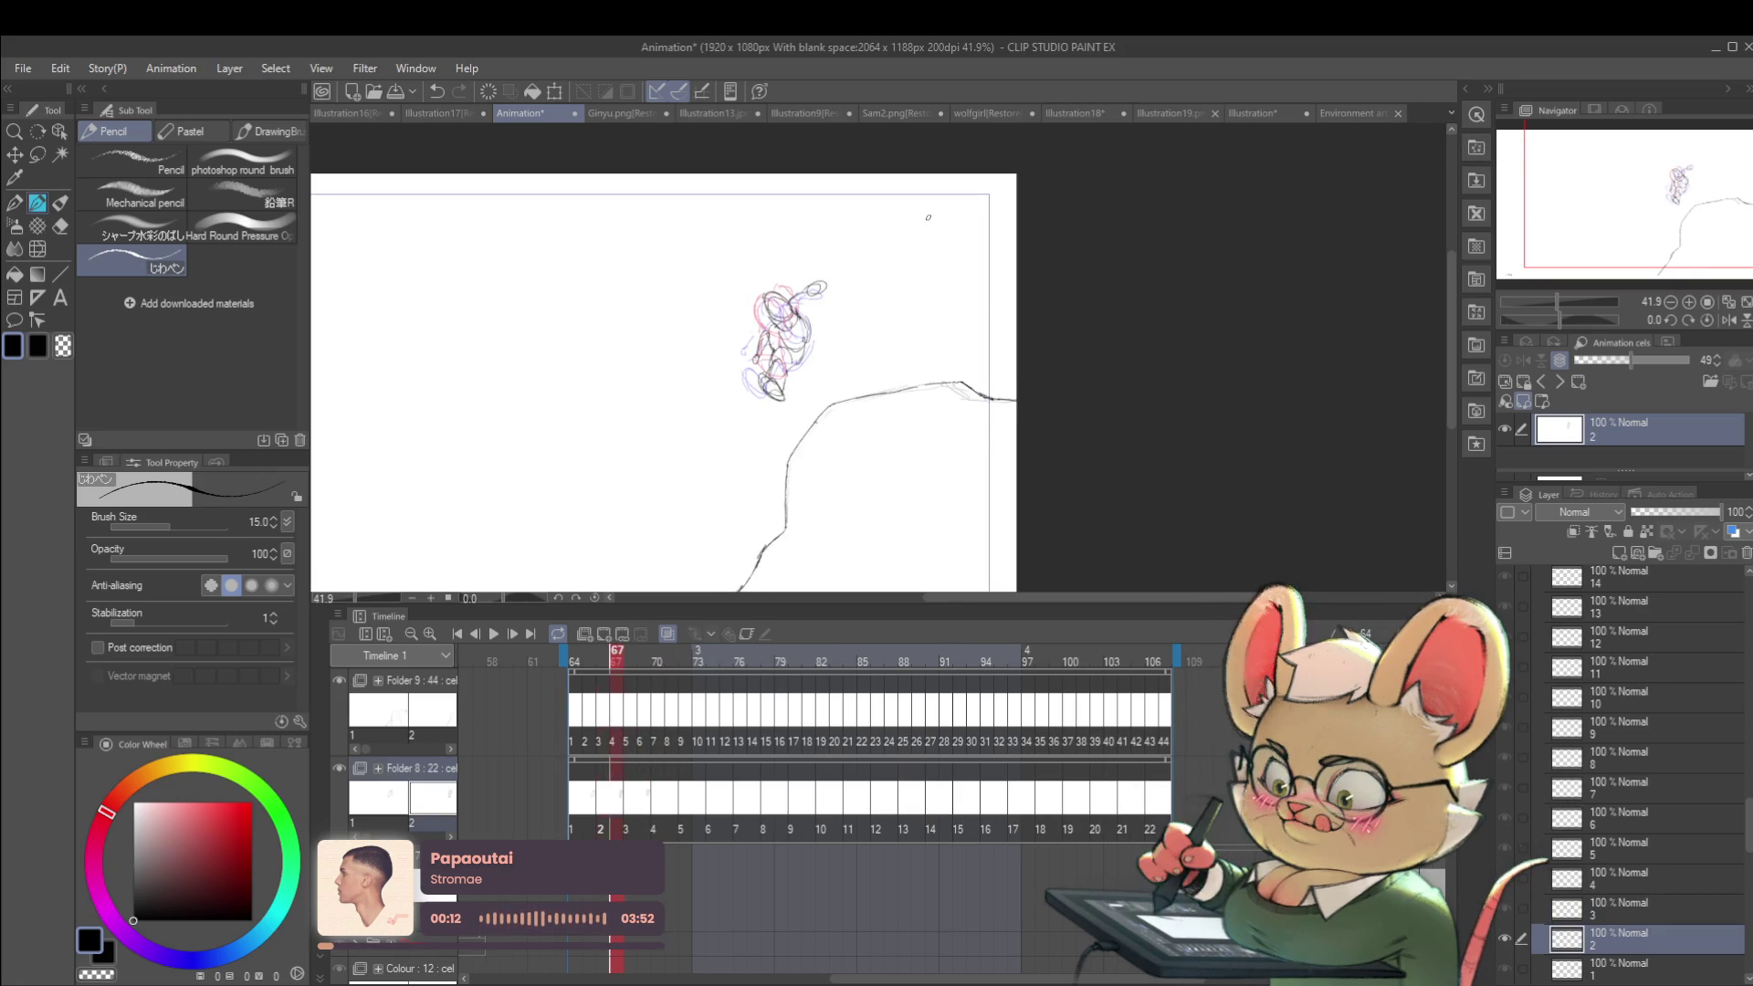
{"action": "key", "text": "ctrl+Right"}
Step: Erase the dark head strokes on cel 3, add a short lower-left stroke, and mirror the view
{"action": "scroll", "coordinate": [880, 421], "scroll_direction": "up", "scroll_amount": 3}
{"action": "mouse_move", "coordinate": [762, 292]}
{"action": "left_mouse_down"}
{"action": "mouse_move", "coordinate": [744, 258]}
{"action": "mouse_move", "coordinate": [736, 282]}
{"action": "mouse_move", "coordinate": [763, 294]}
{"action": "mouse_move", "coordinate": [790, 352]}
{"action": "left_mouse_up"}
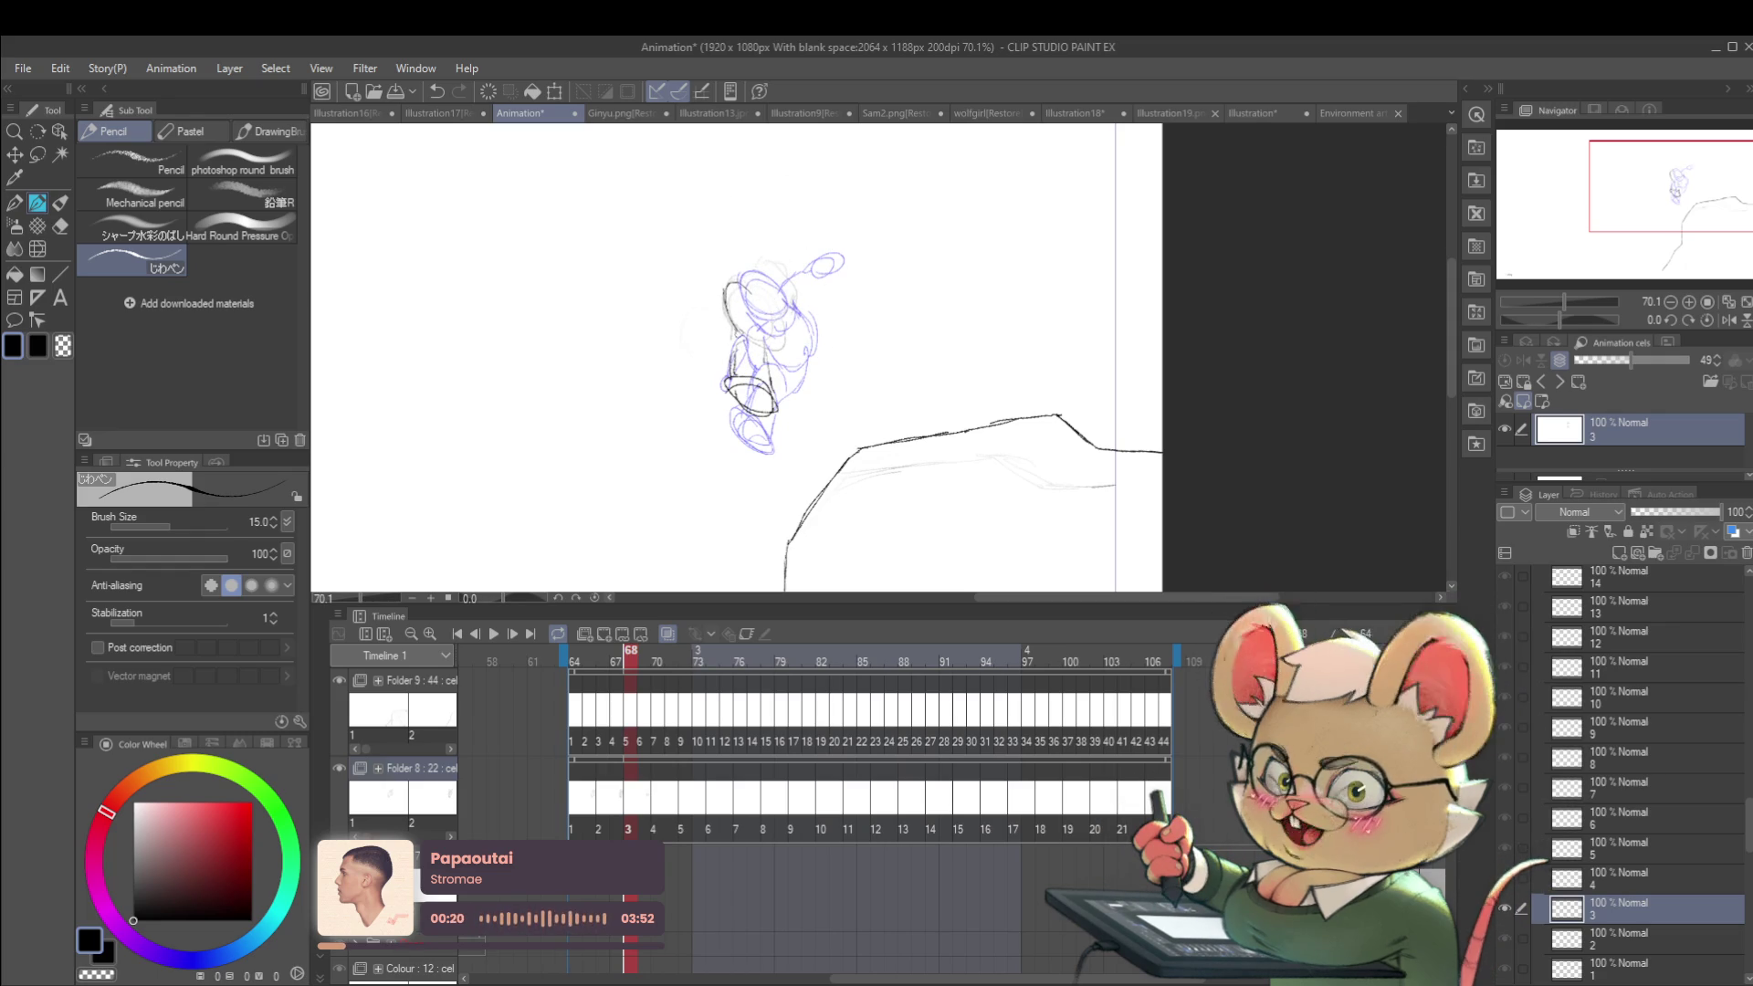
{"action": "left_click_drag", "start_coordinate": [736, 328], "coordinate": [765, 342]}
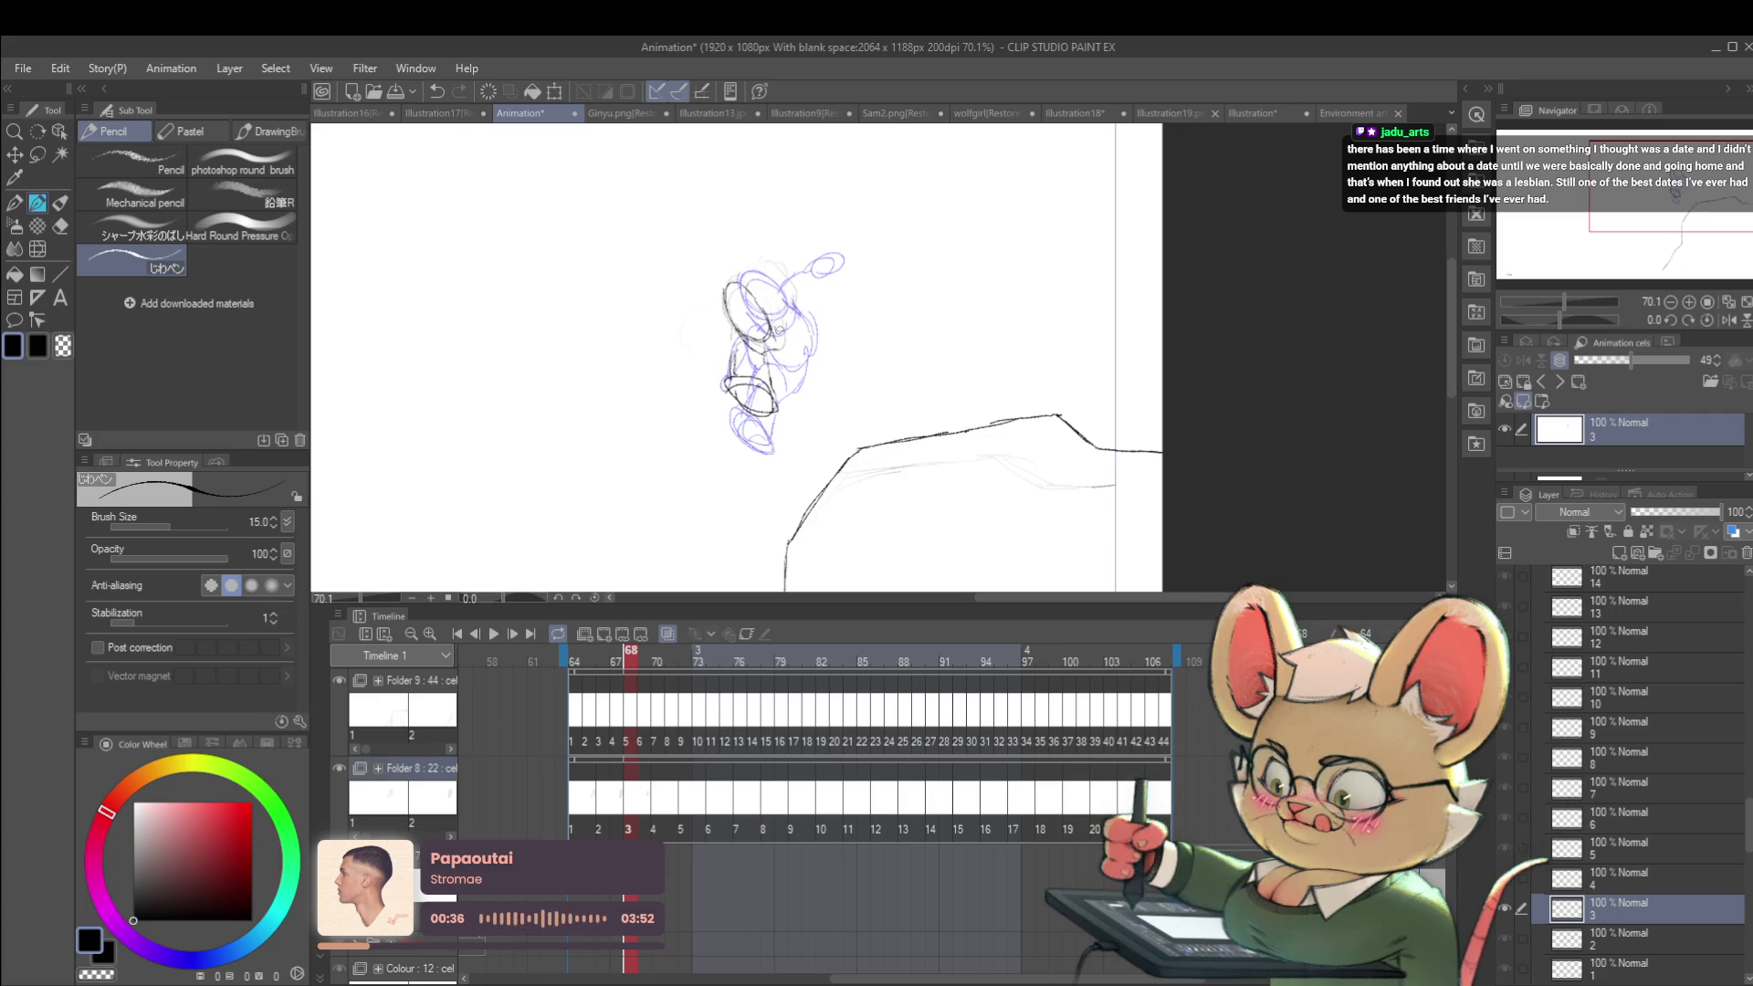
{"action": "scroll", "coordinate": [767, 356], "scroll_direction": "down", "scroll_amount": 3}
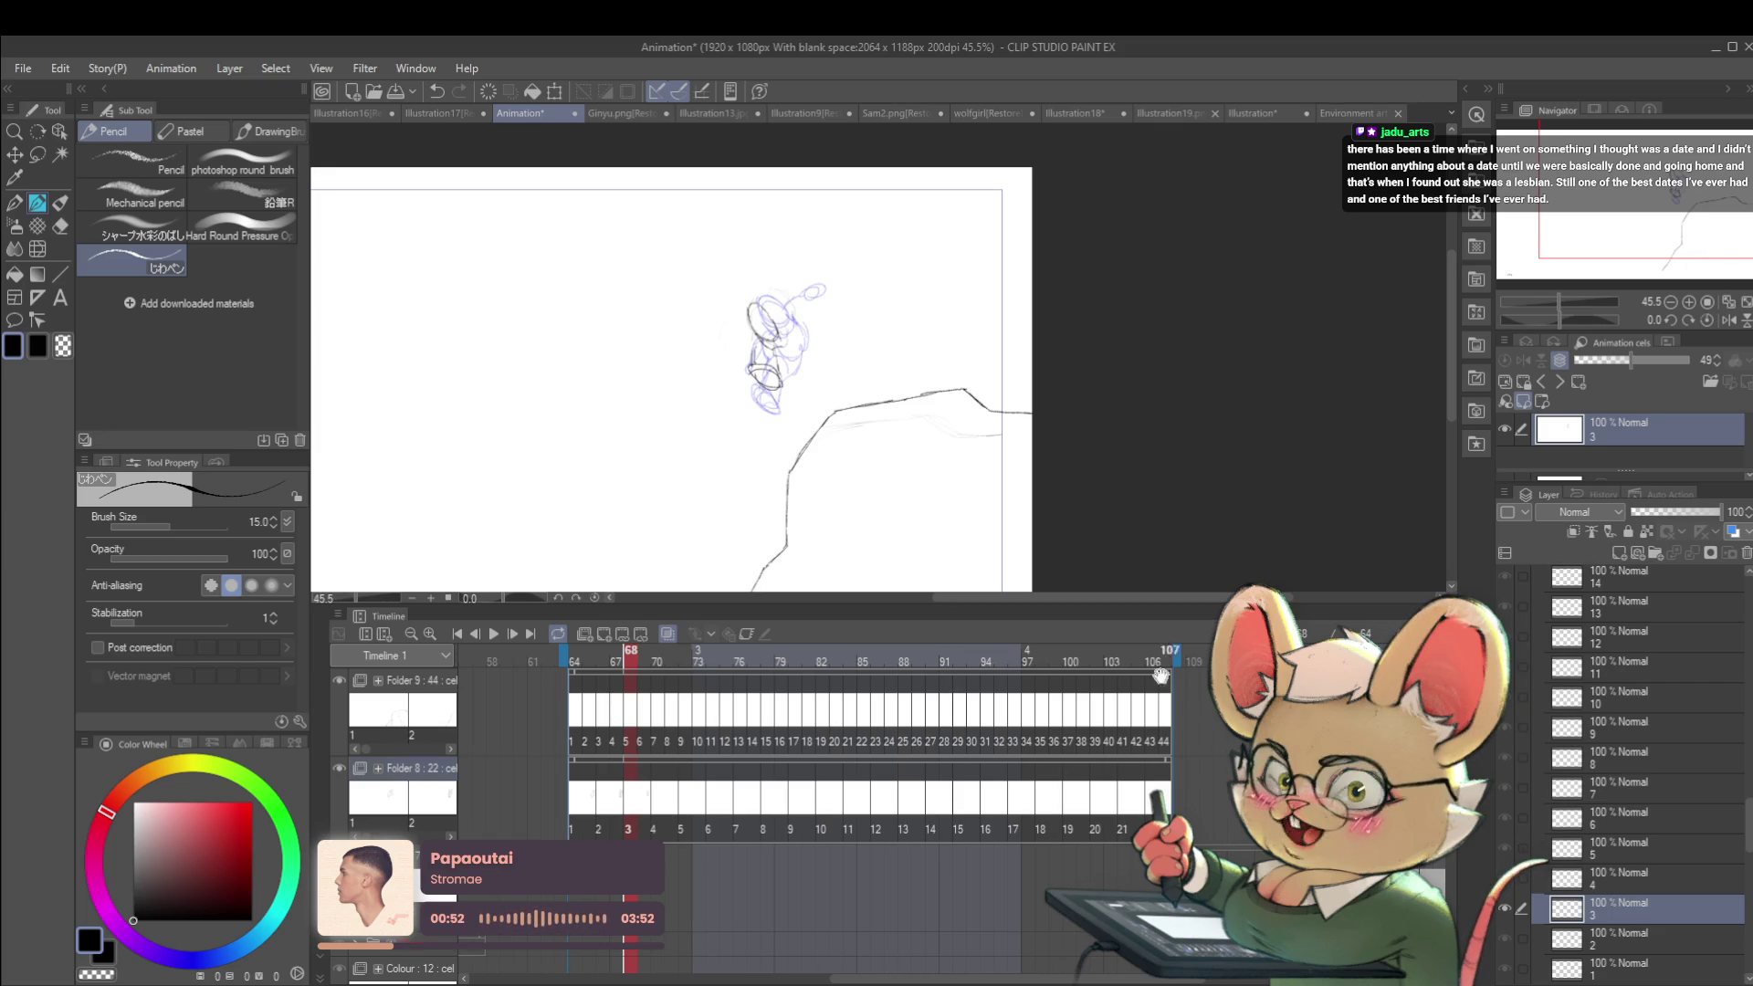
{"action": "left_click", "coordinate": [1728, 319]}
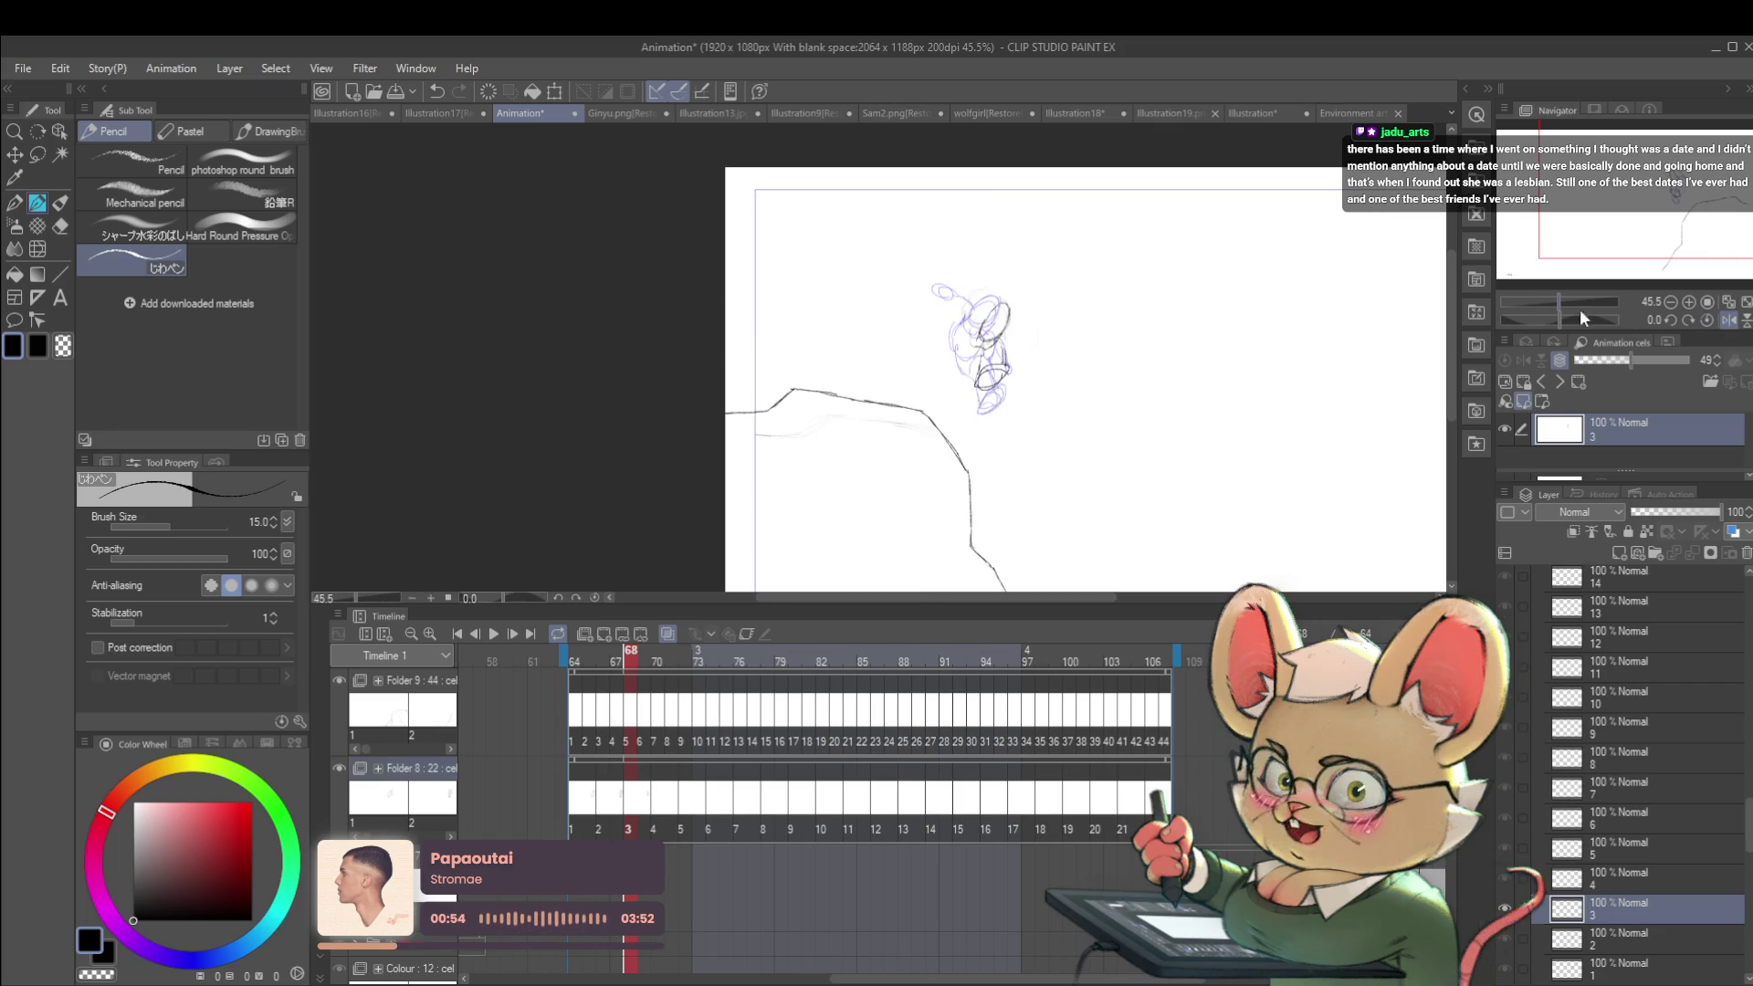
Step: Draw new black head strokes on cel 3 in the mirrored view, then zoom out to 24.2%
{"action": "scroll", "coordinate": [989, 315], "scroll_direction": "up", "scroll_amount": 3}
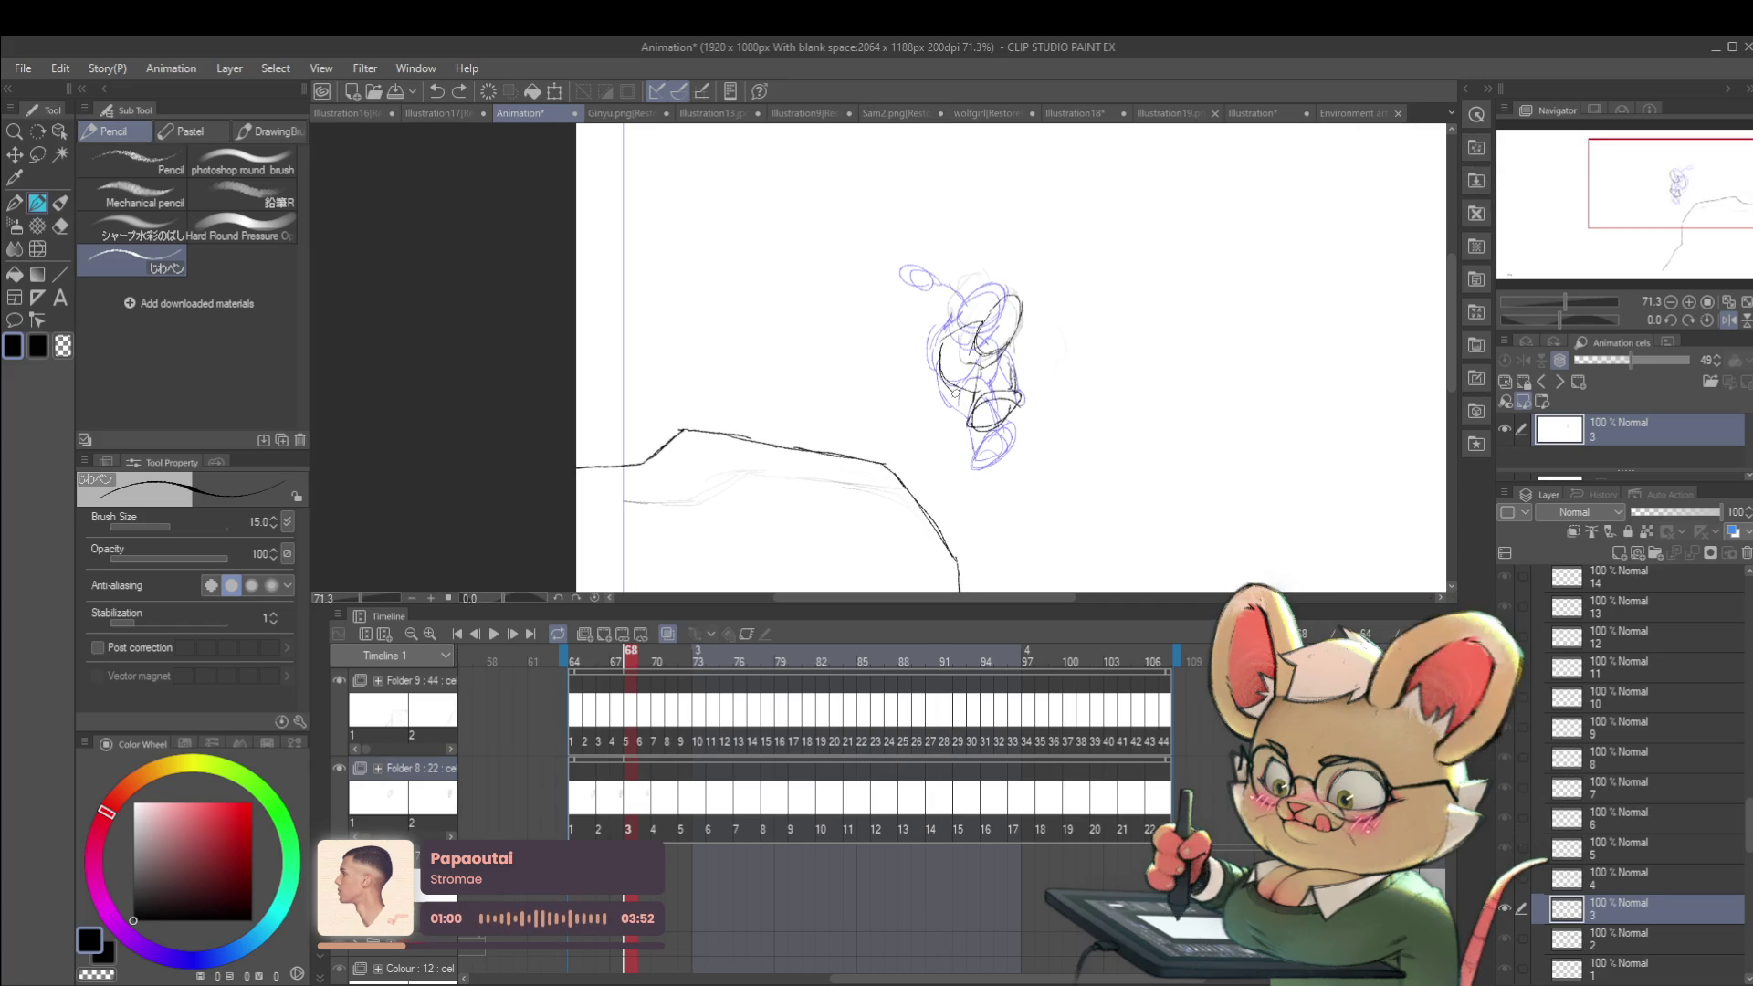
{"action": "left_click_drag", "start_coordinate": [941, 356], "coordinate": [982, 325]}
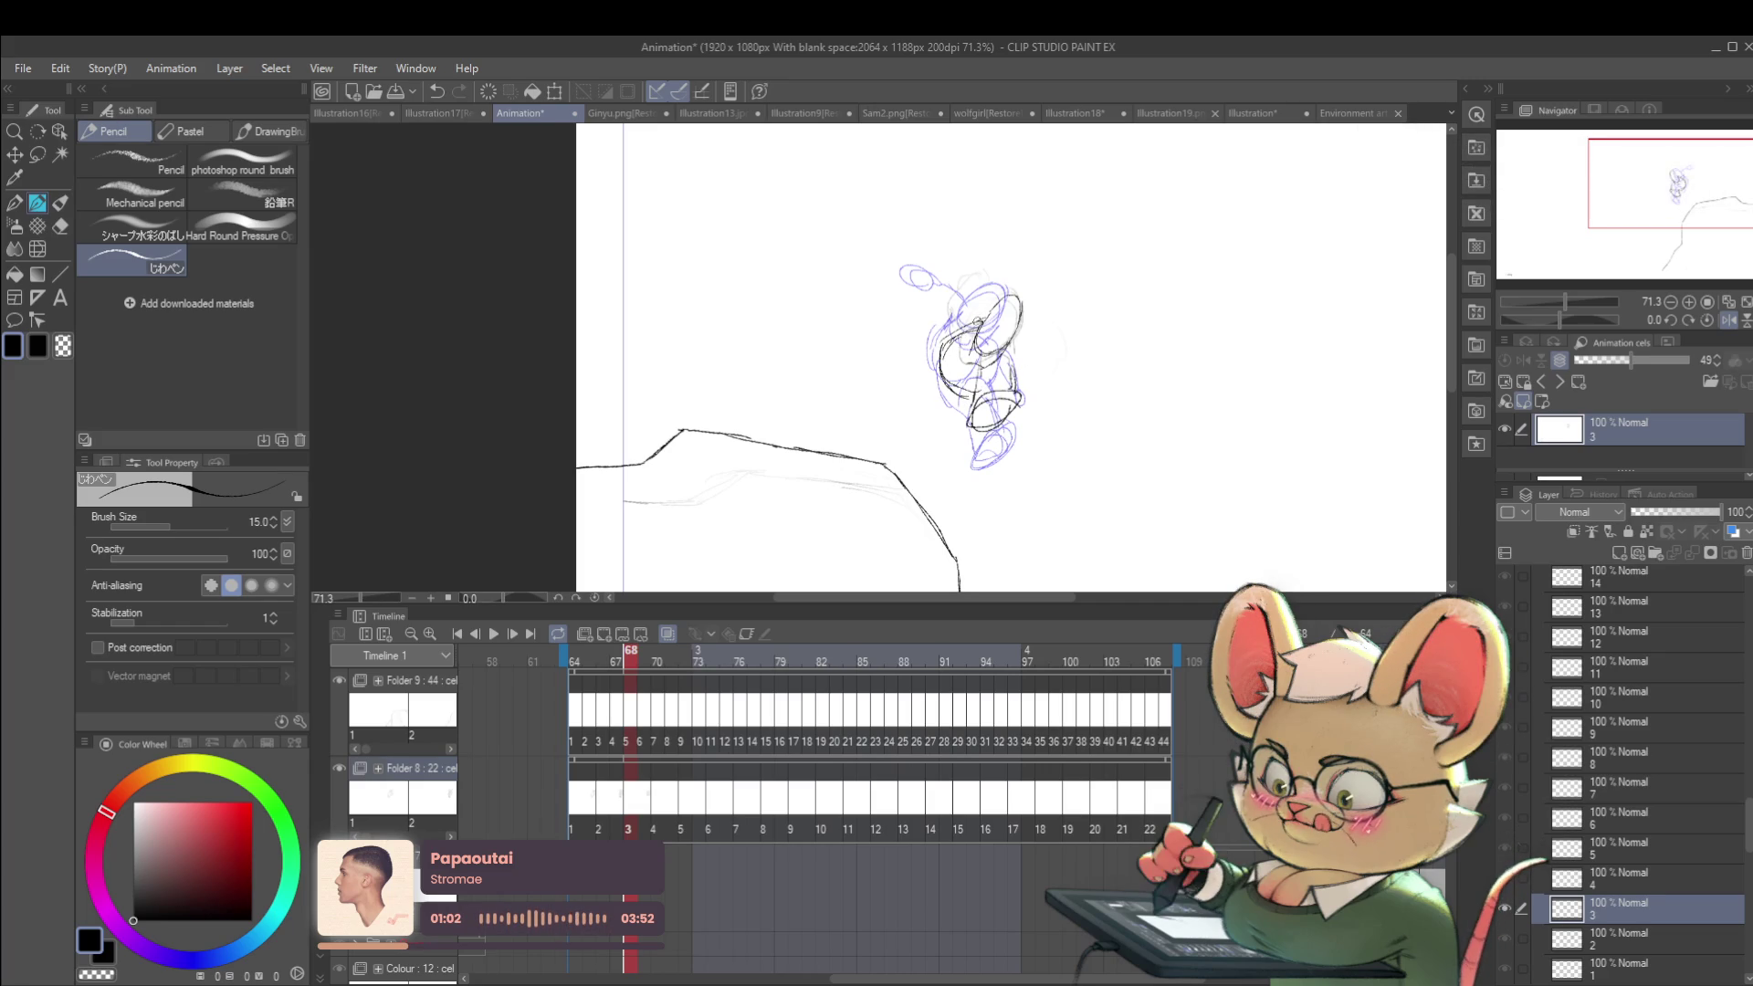
{"action": "scroll", "coordinate": [1039, 327], "scroll_direction": "down", "scroll_amount": 4}
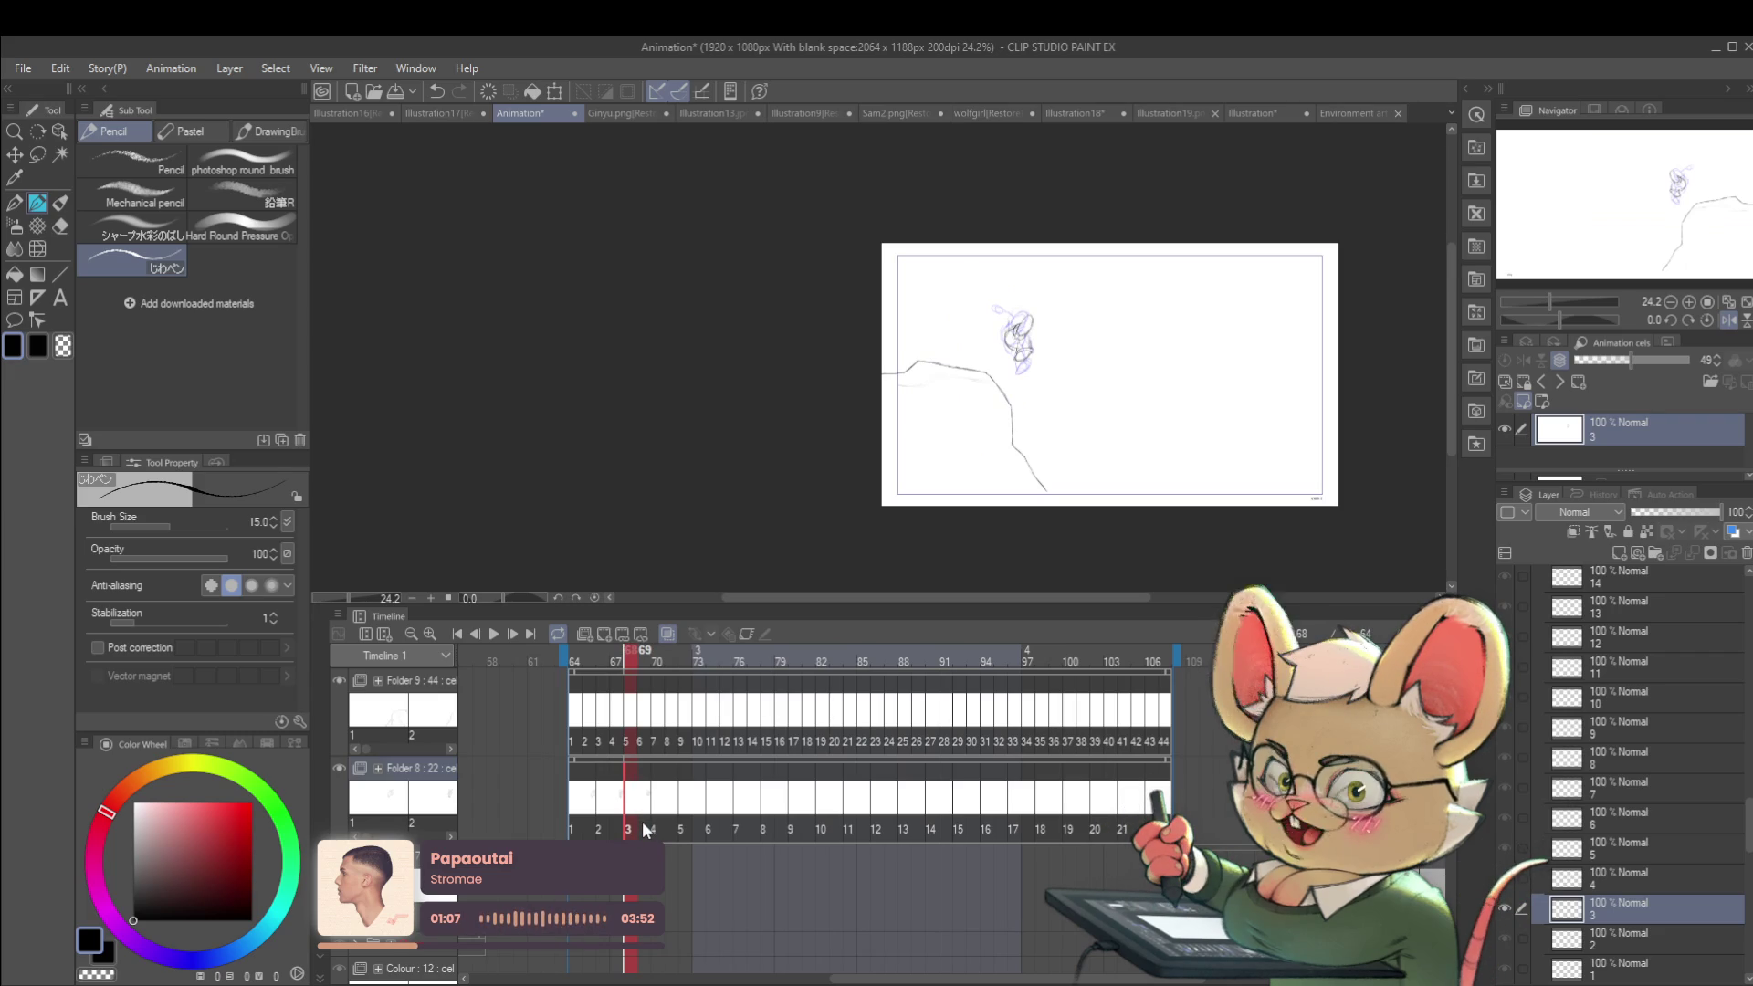
{"action": "left_click", "coordinate": [643, 820]}
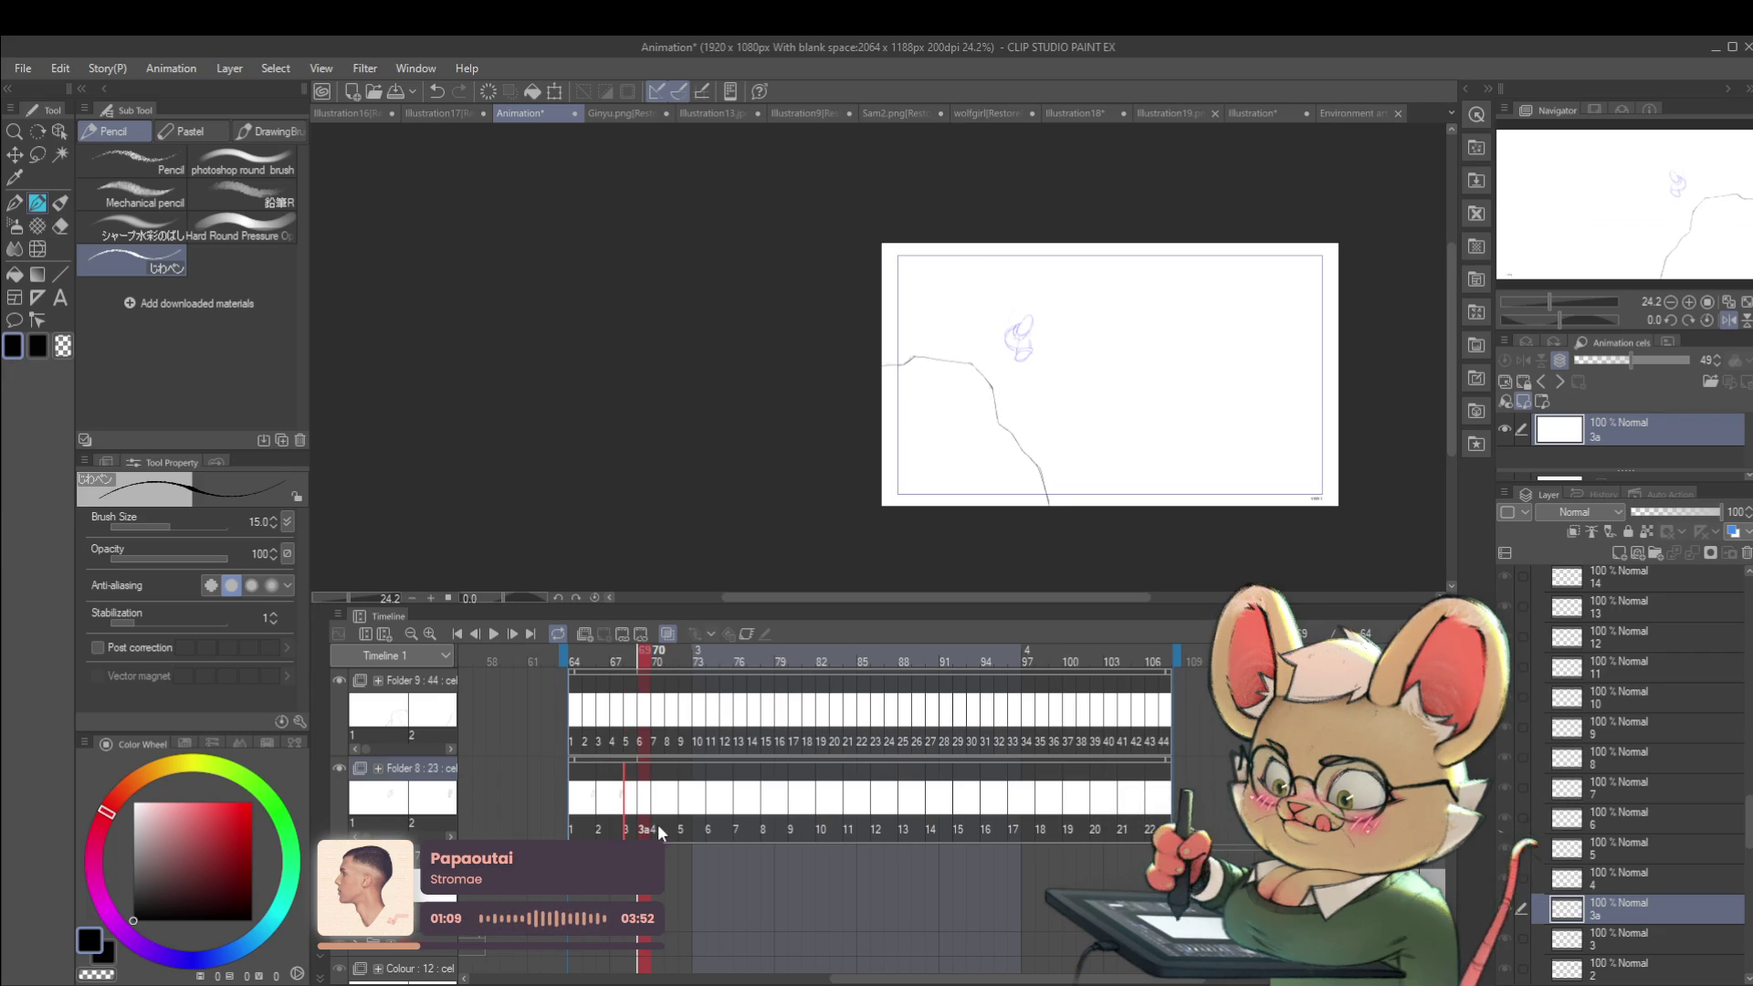
{"action": "key", "text": "ctrl+z"}
{"action": "left_click", "coordinate": [650, 787]}
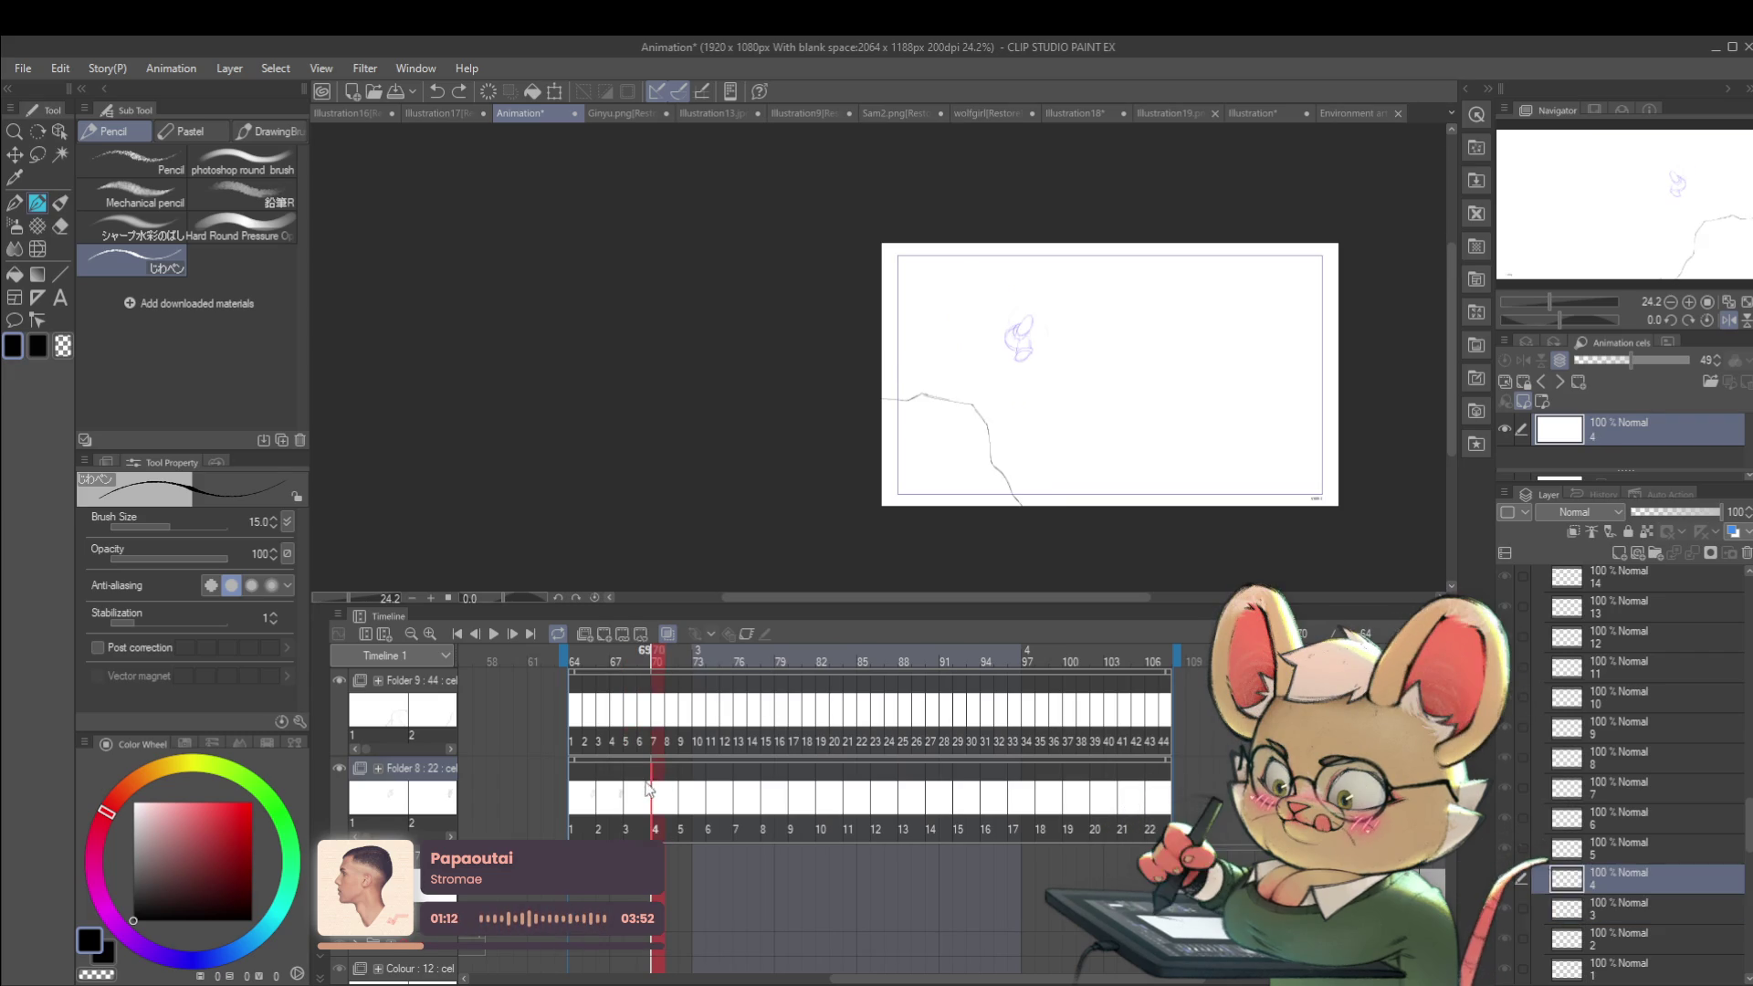
{"action": "left_click", "coordinate": [630, 796]}
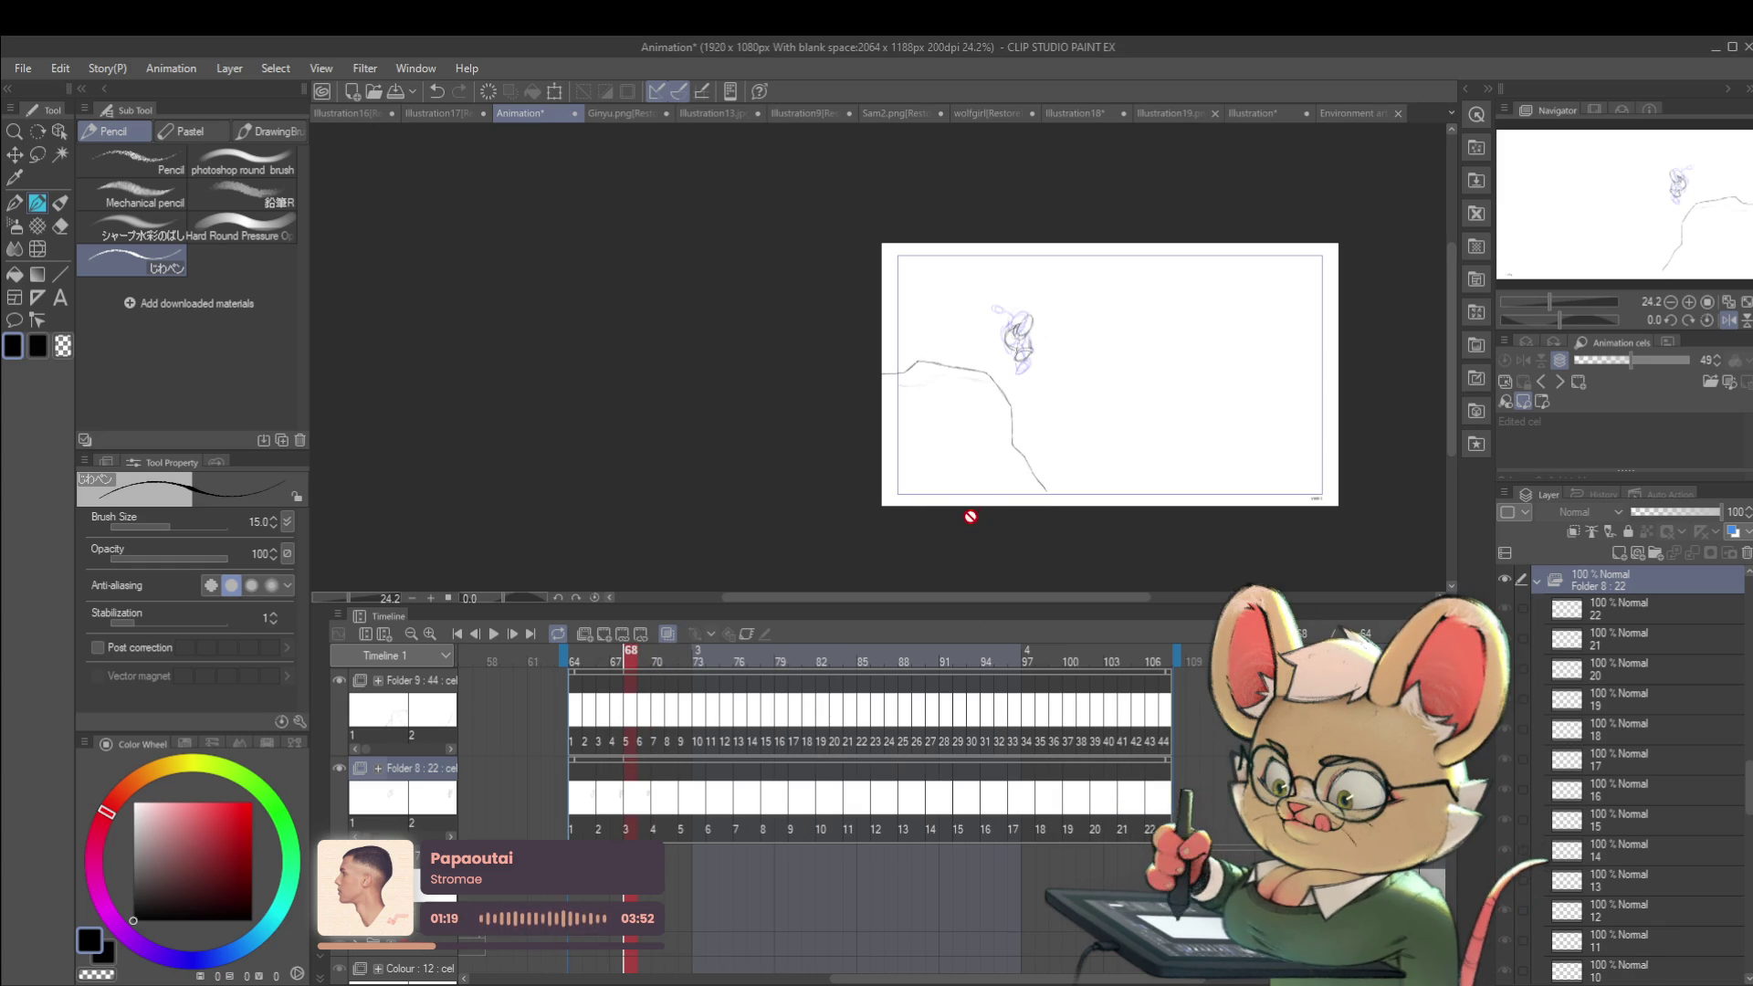
{"action": "left_click", "coordinate": [606, 813]}
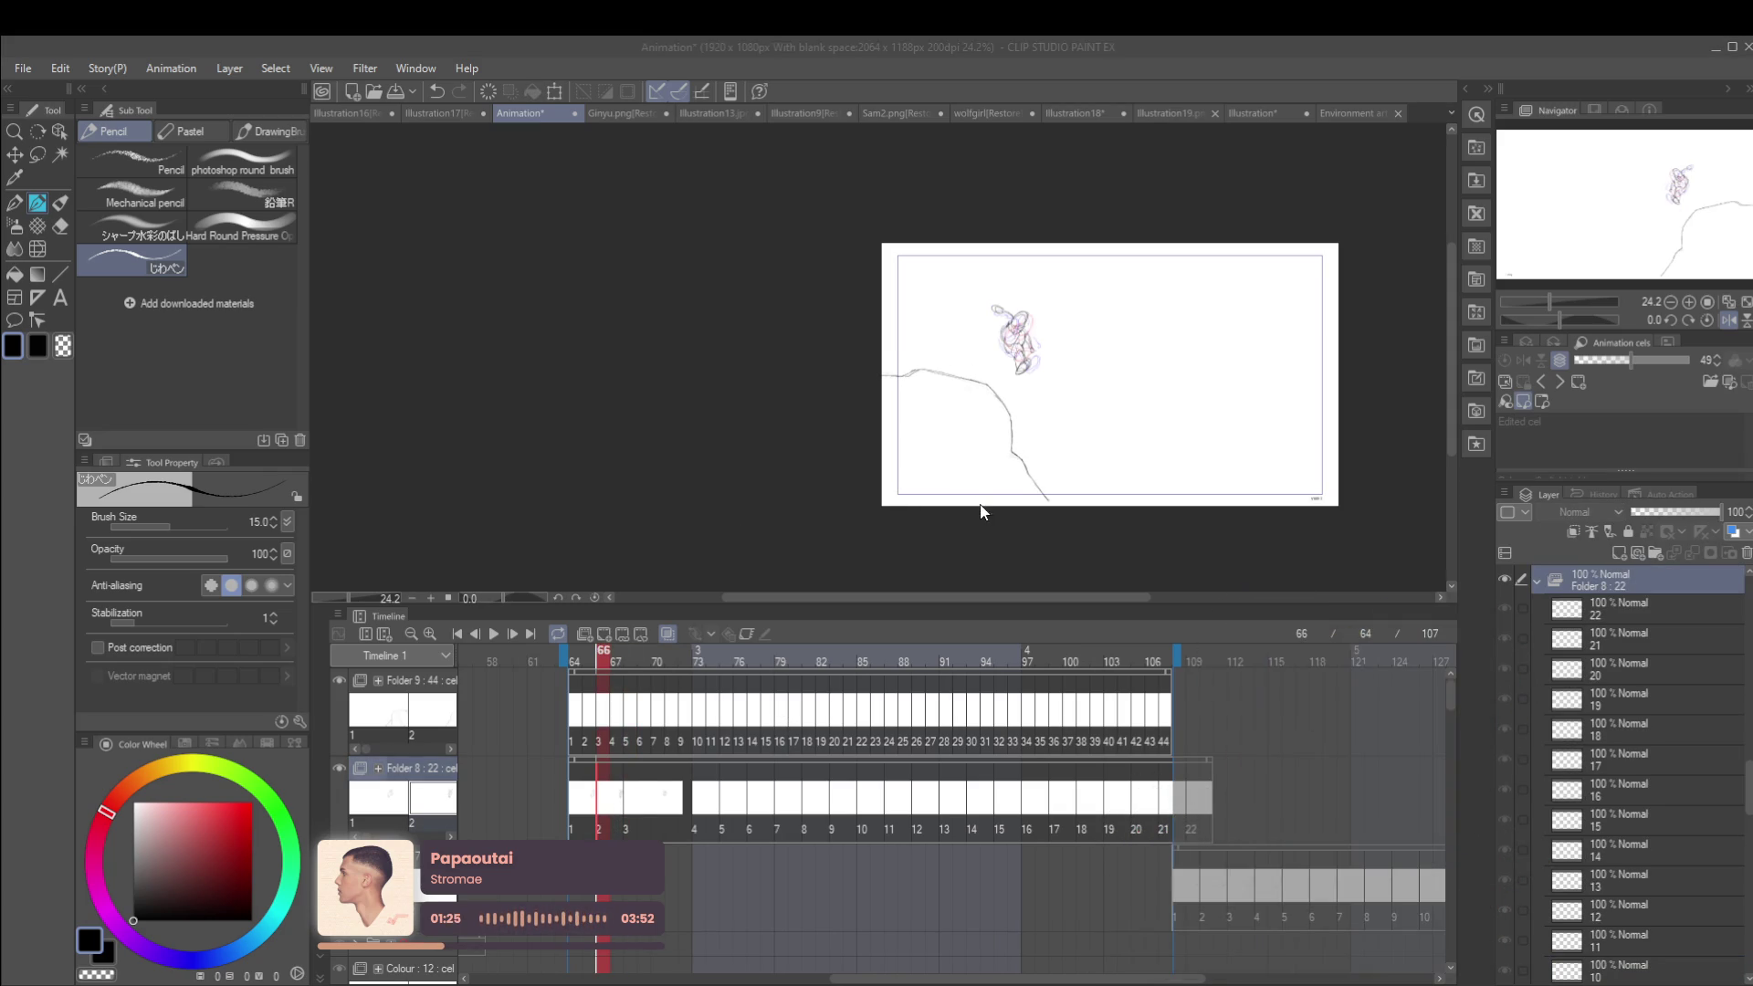
Step: Extend cel 2 of Folder 8 to hold two frames, keeping the one-frame gap after cel 1
{"action": "left_click_drag", "start_coordinate": [685, 799], "coordinate": [581, 812]}
{"action": "left_click", "coordinate": [564, 809]}
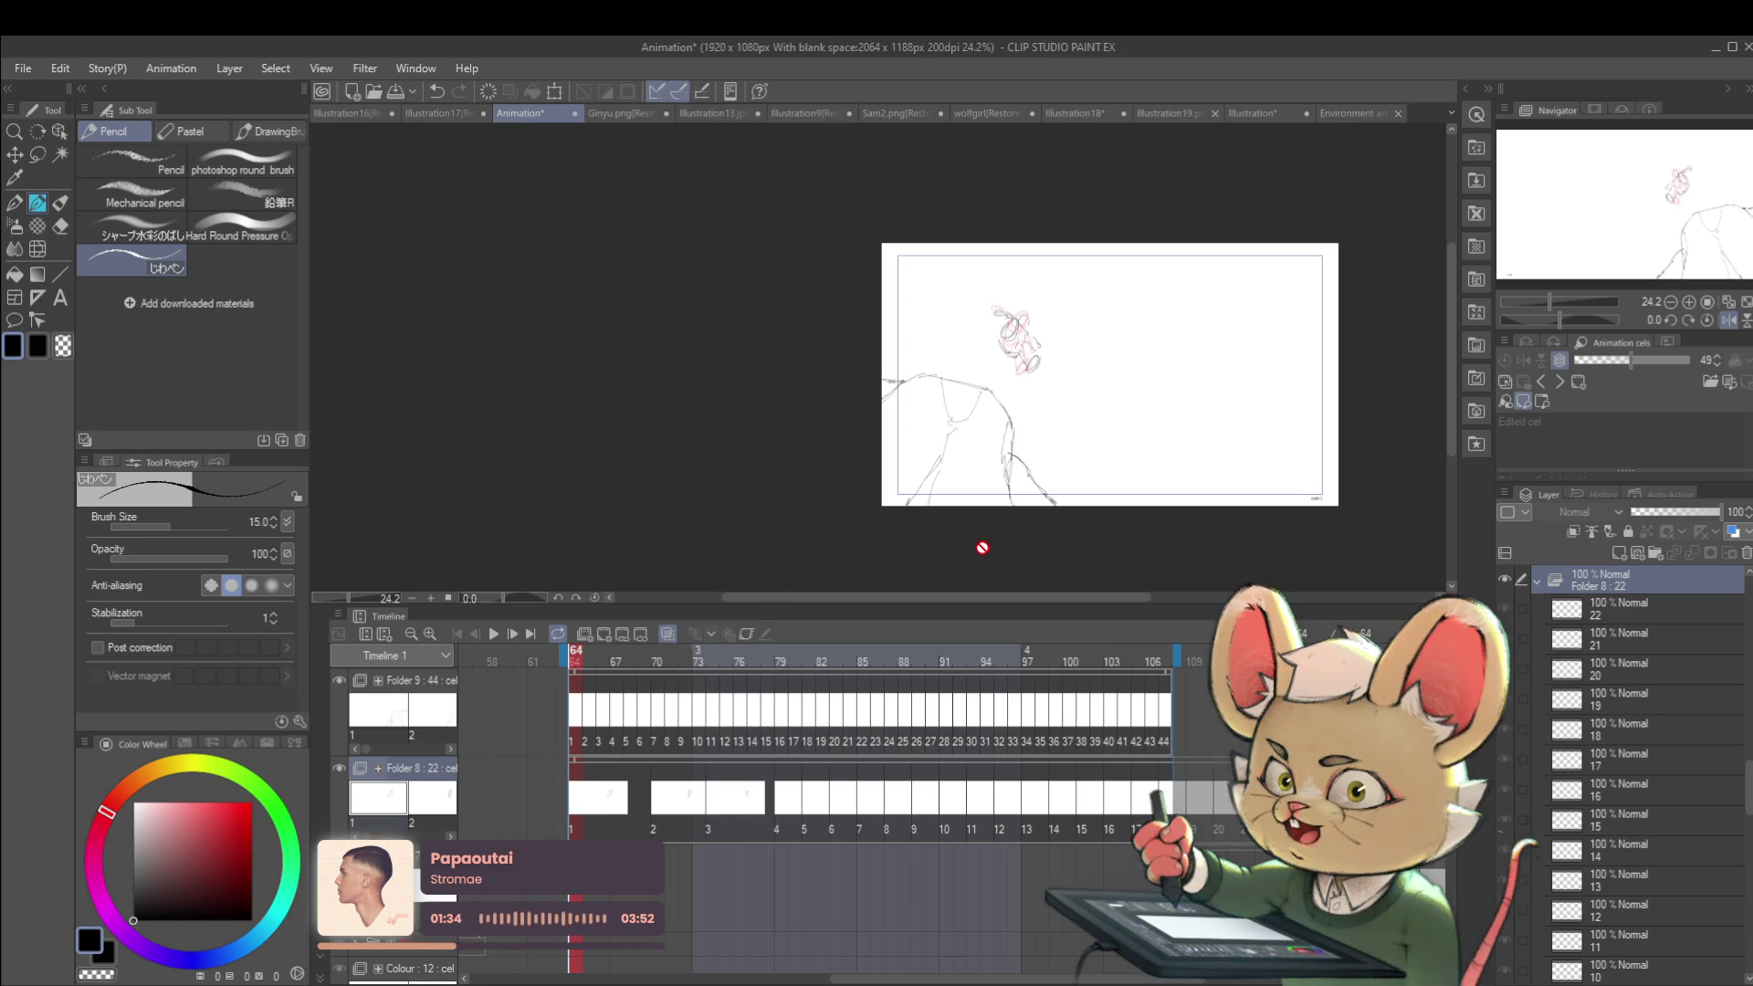
{"action": "left_click", "coordinate": [600, 823]}
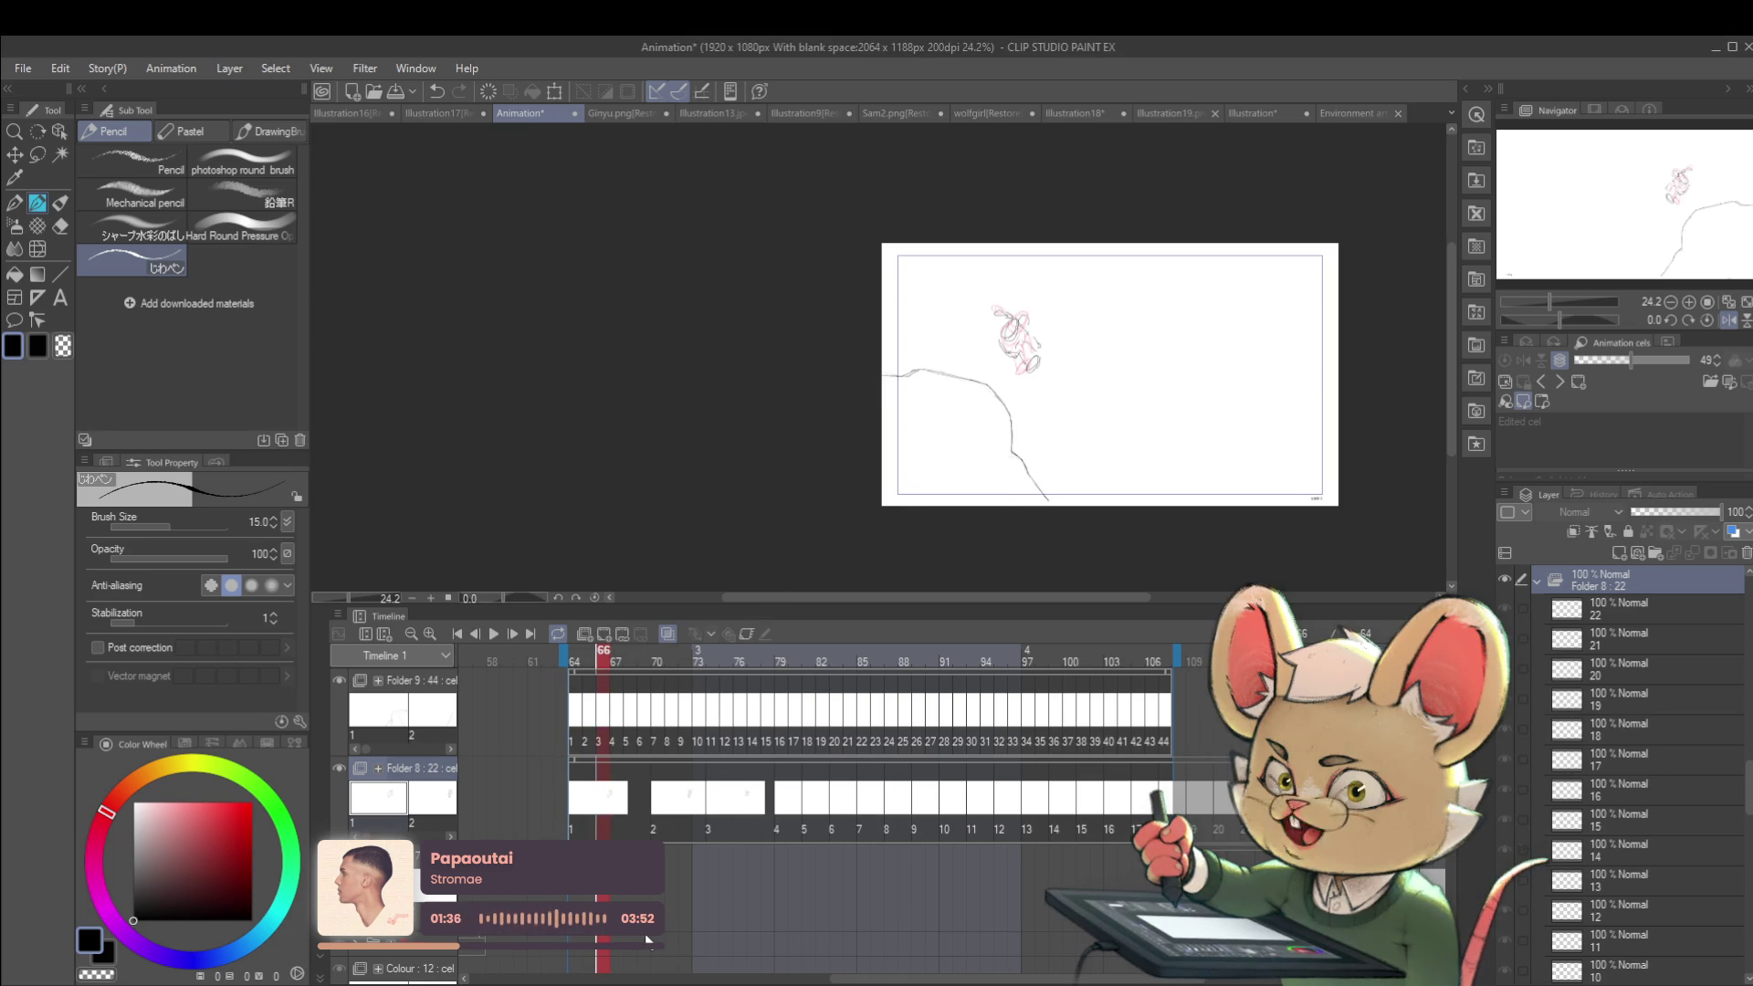
{"action": "mouse_move", "coordinate": [755, 815]}
{"action": "left_mouse_down"}
{"action": "mouse_move", "coordinate": [604, 801]}
{"action": "mouse_move", "coordinate": [593, 828]}
{"action": "left_mouse_up"}
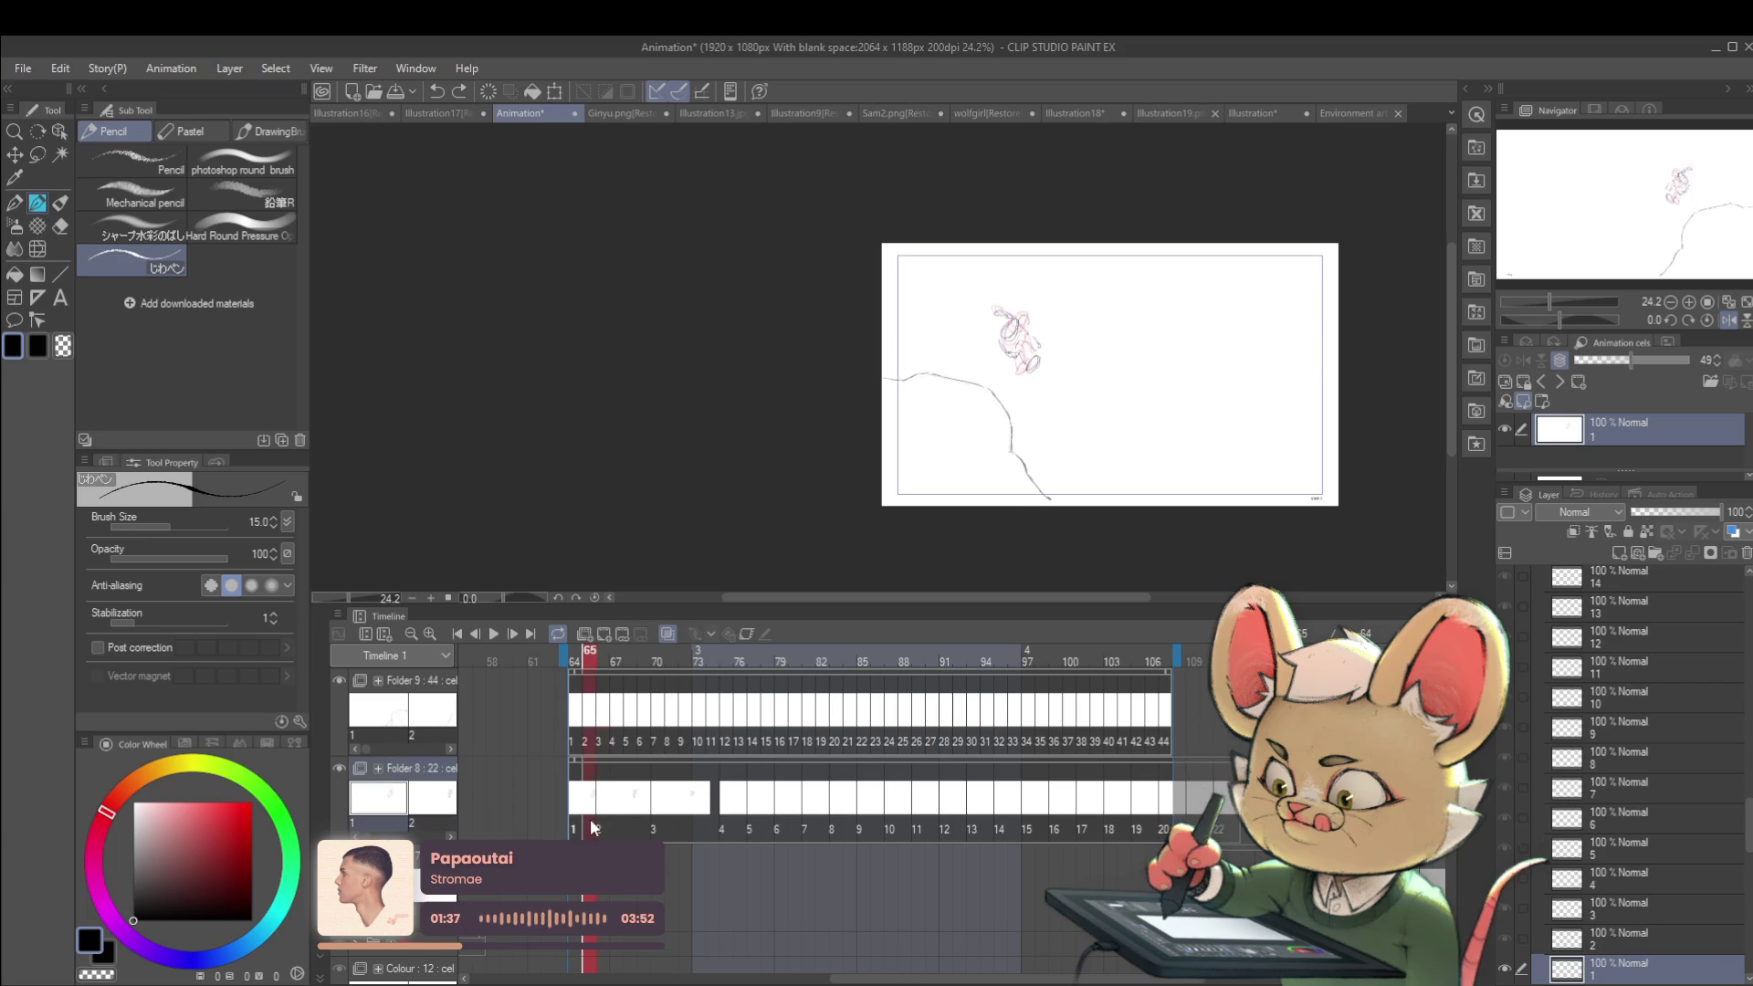
{"action": "left_click", "coordinate": [579, 828]}
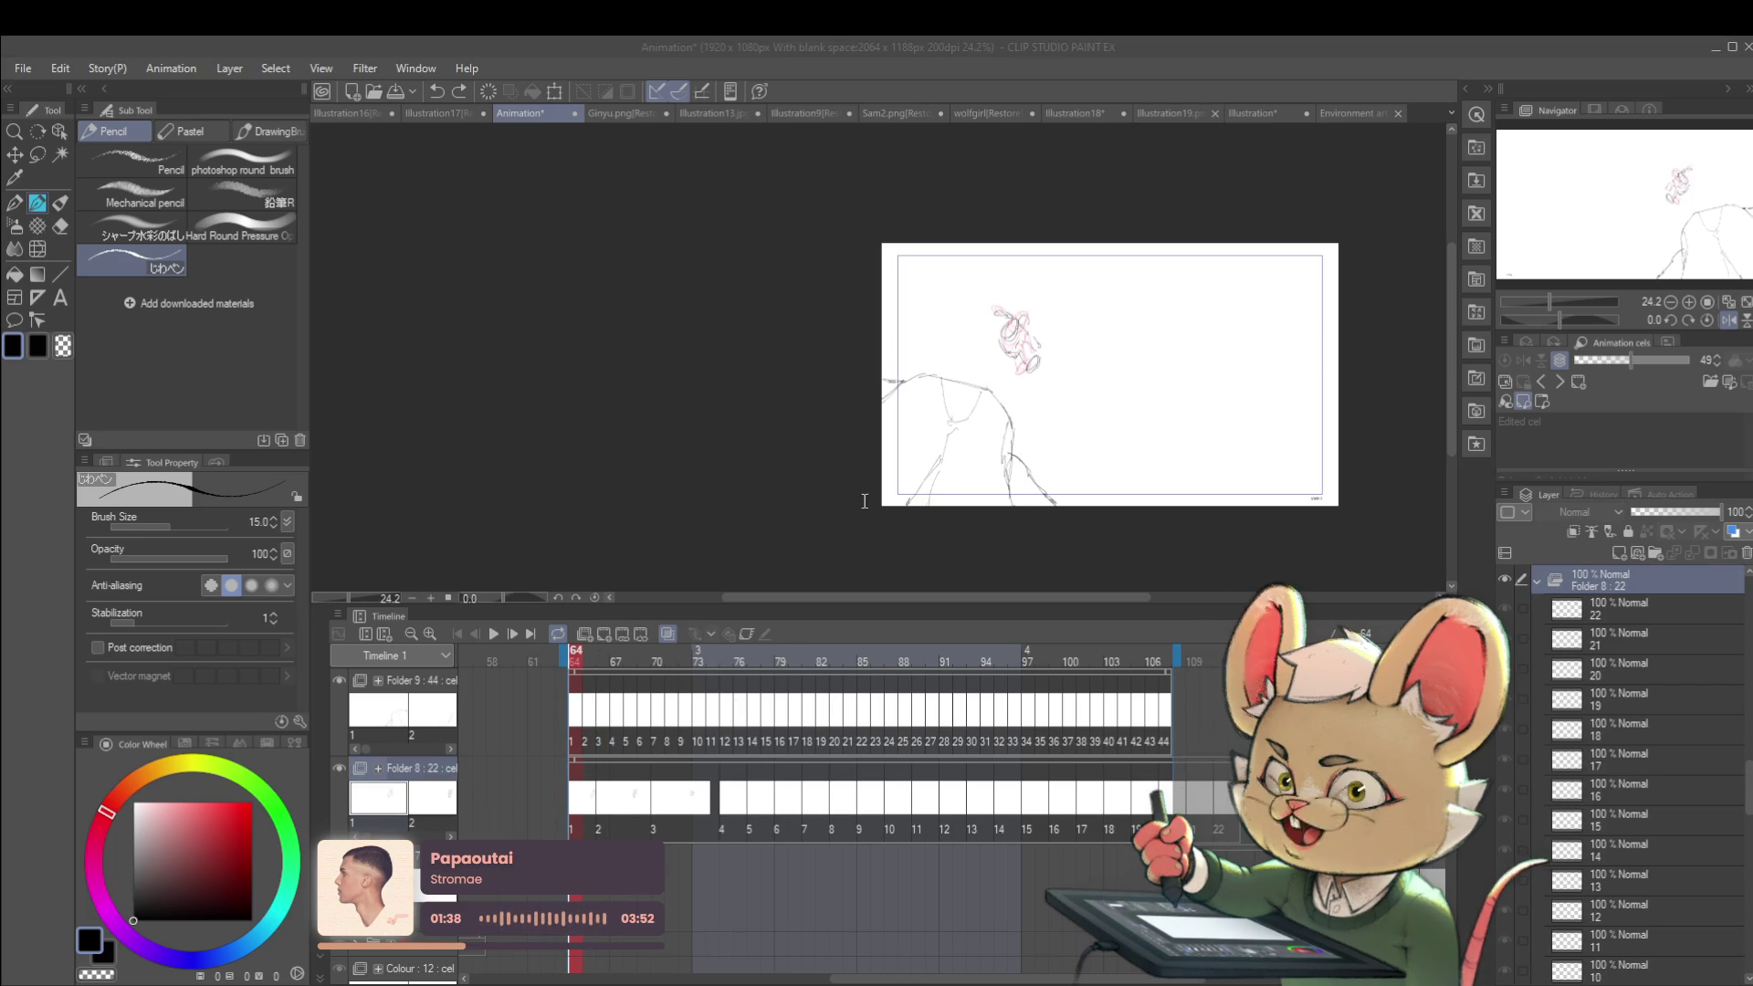
{"action": "left_click", "coordinate": [966, 491]}
{"action": "key", "text": "ctrl+z"}
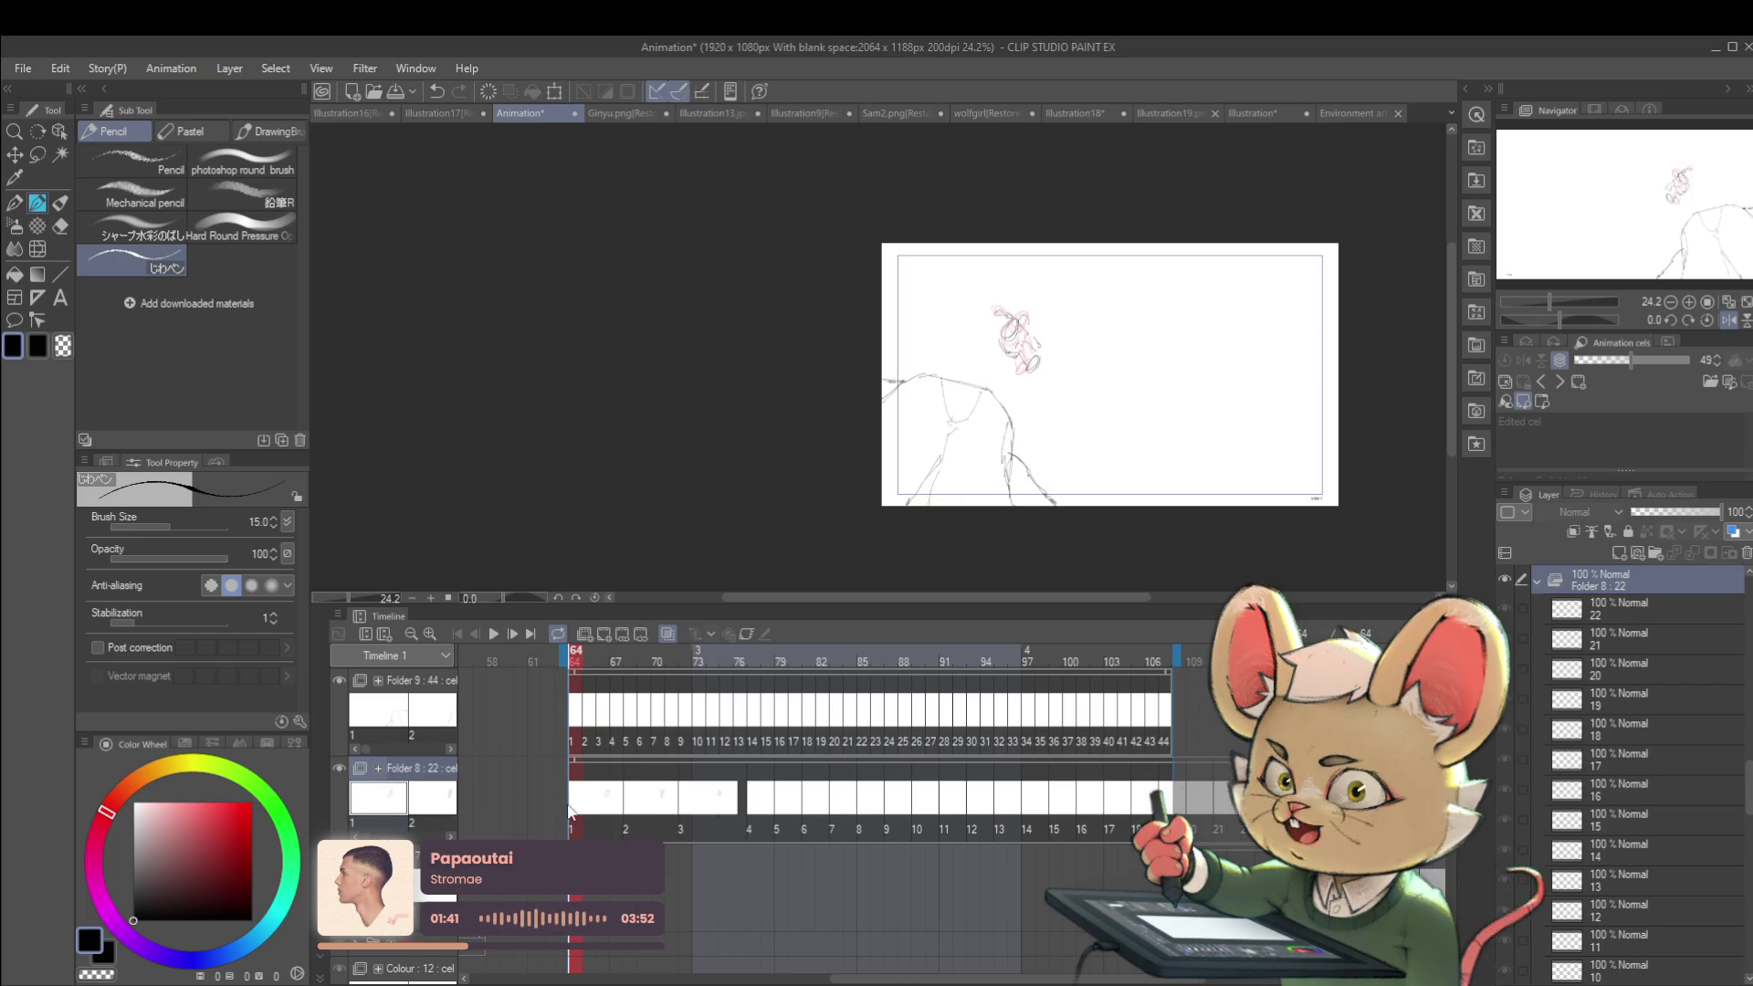
Step: Preview the retimed animation from cel 1 of Folder 8, then step to frame 66
{"action": "left_click", "coordinate": [583, 792]}
{"action": "left_click", "coordinate": [490, 638]}
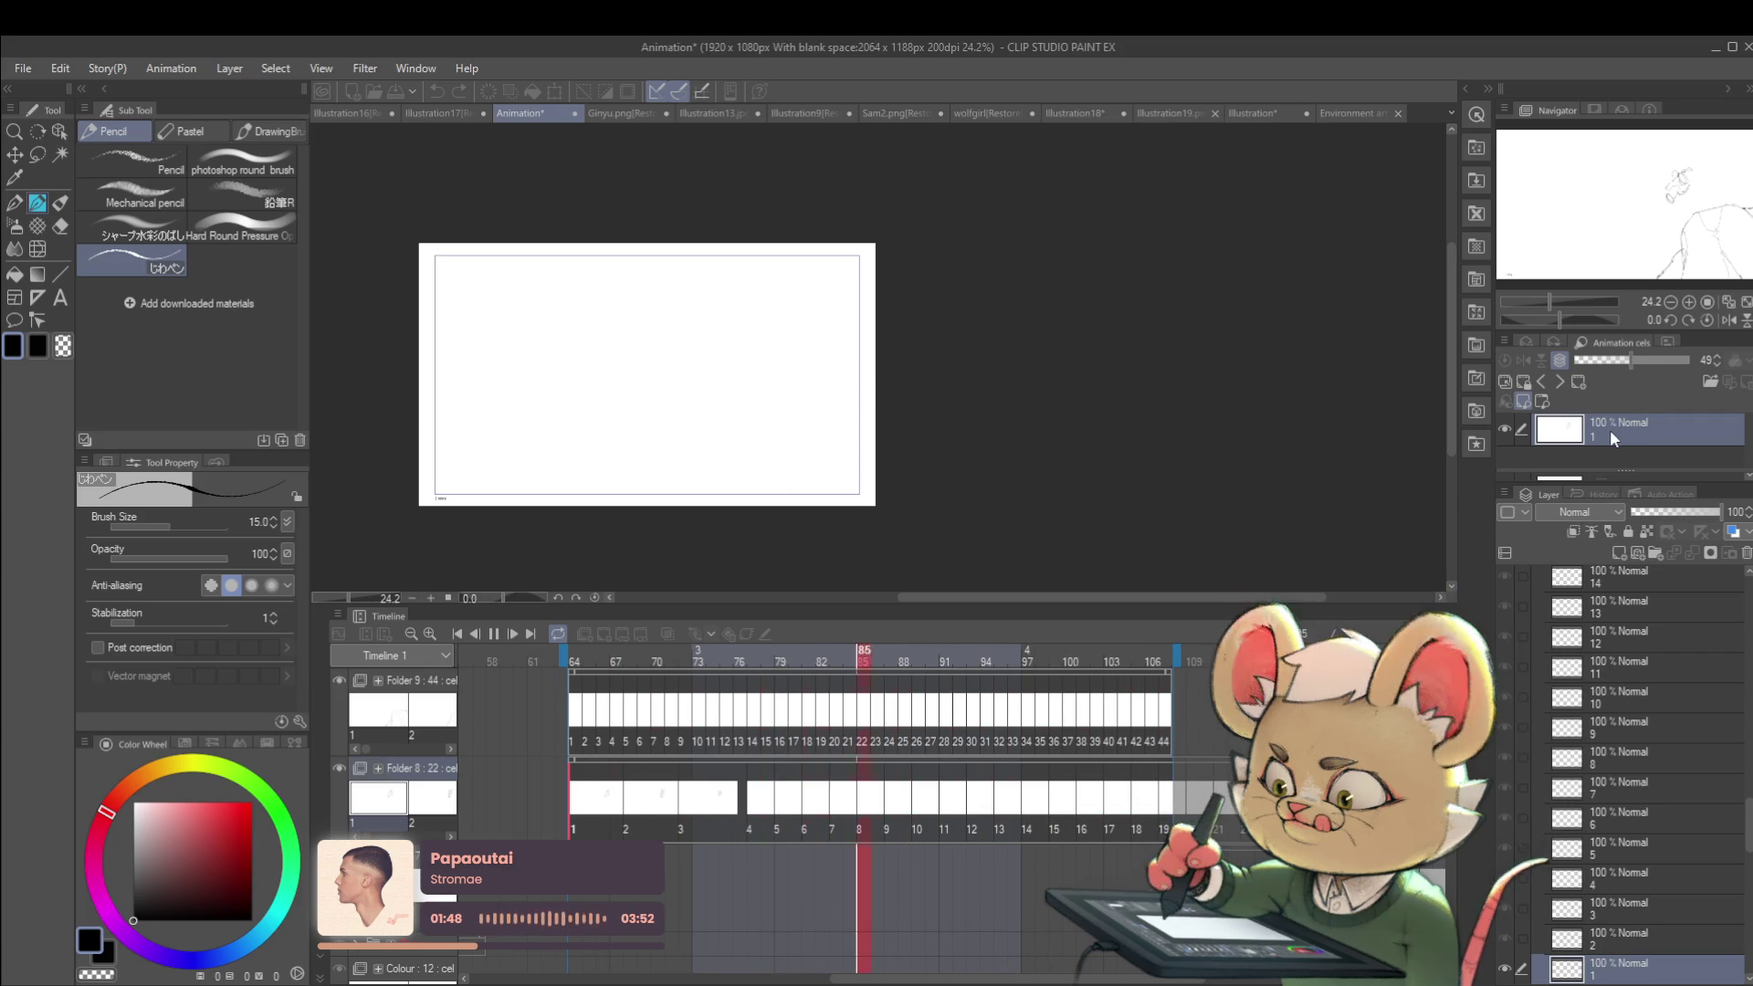
{"action": "left_click", "coordinate": [490, 635]}
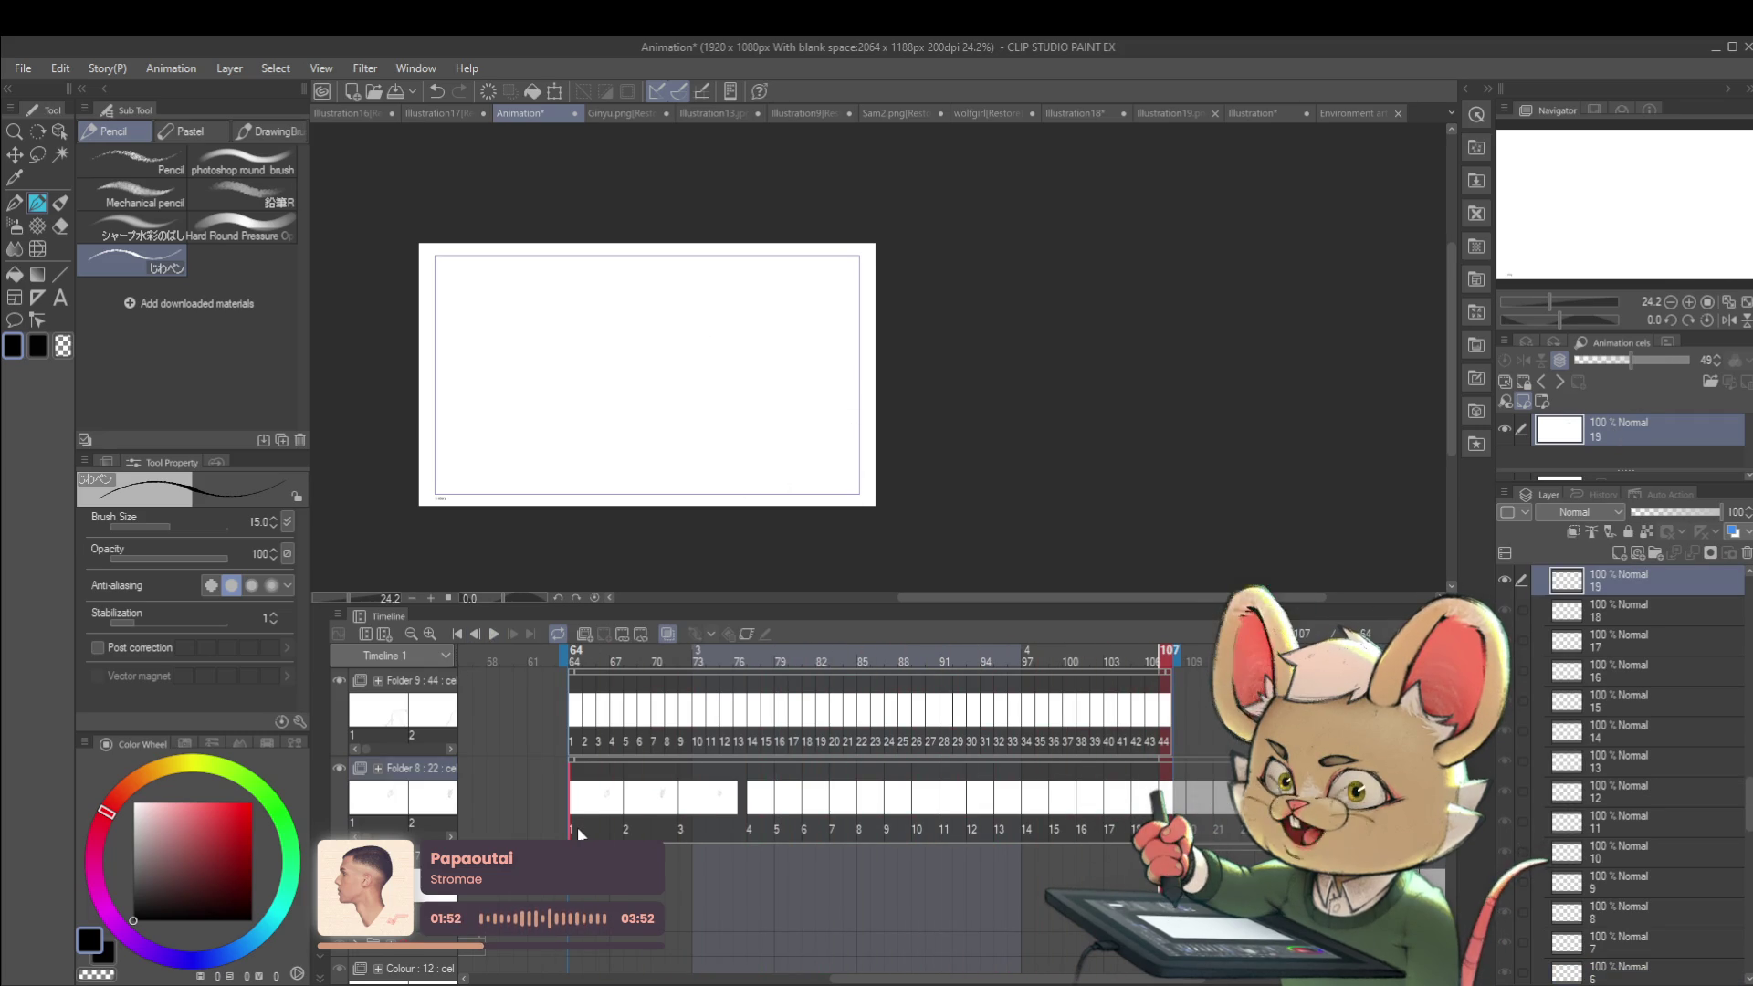
{"action": "left_click", "coordinate": [575, 827]}
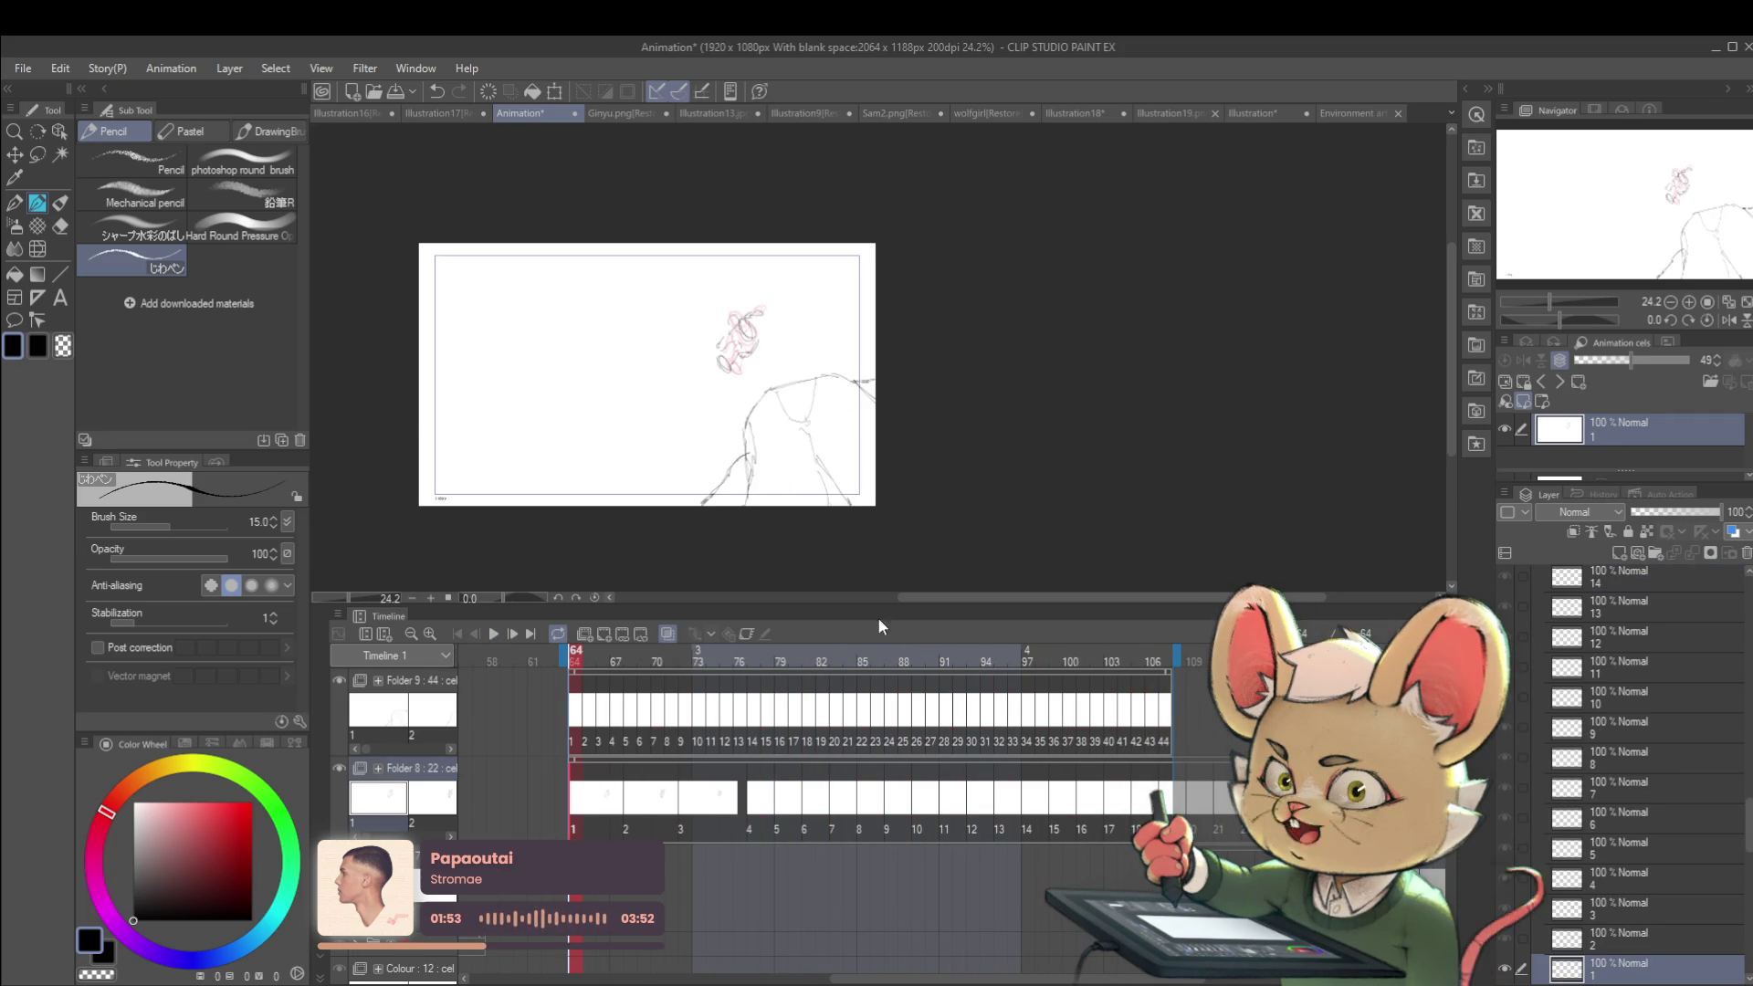
{"action": "key", "text": "Right"}
{"action": "key", "text": "Right"}
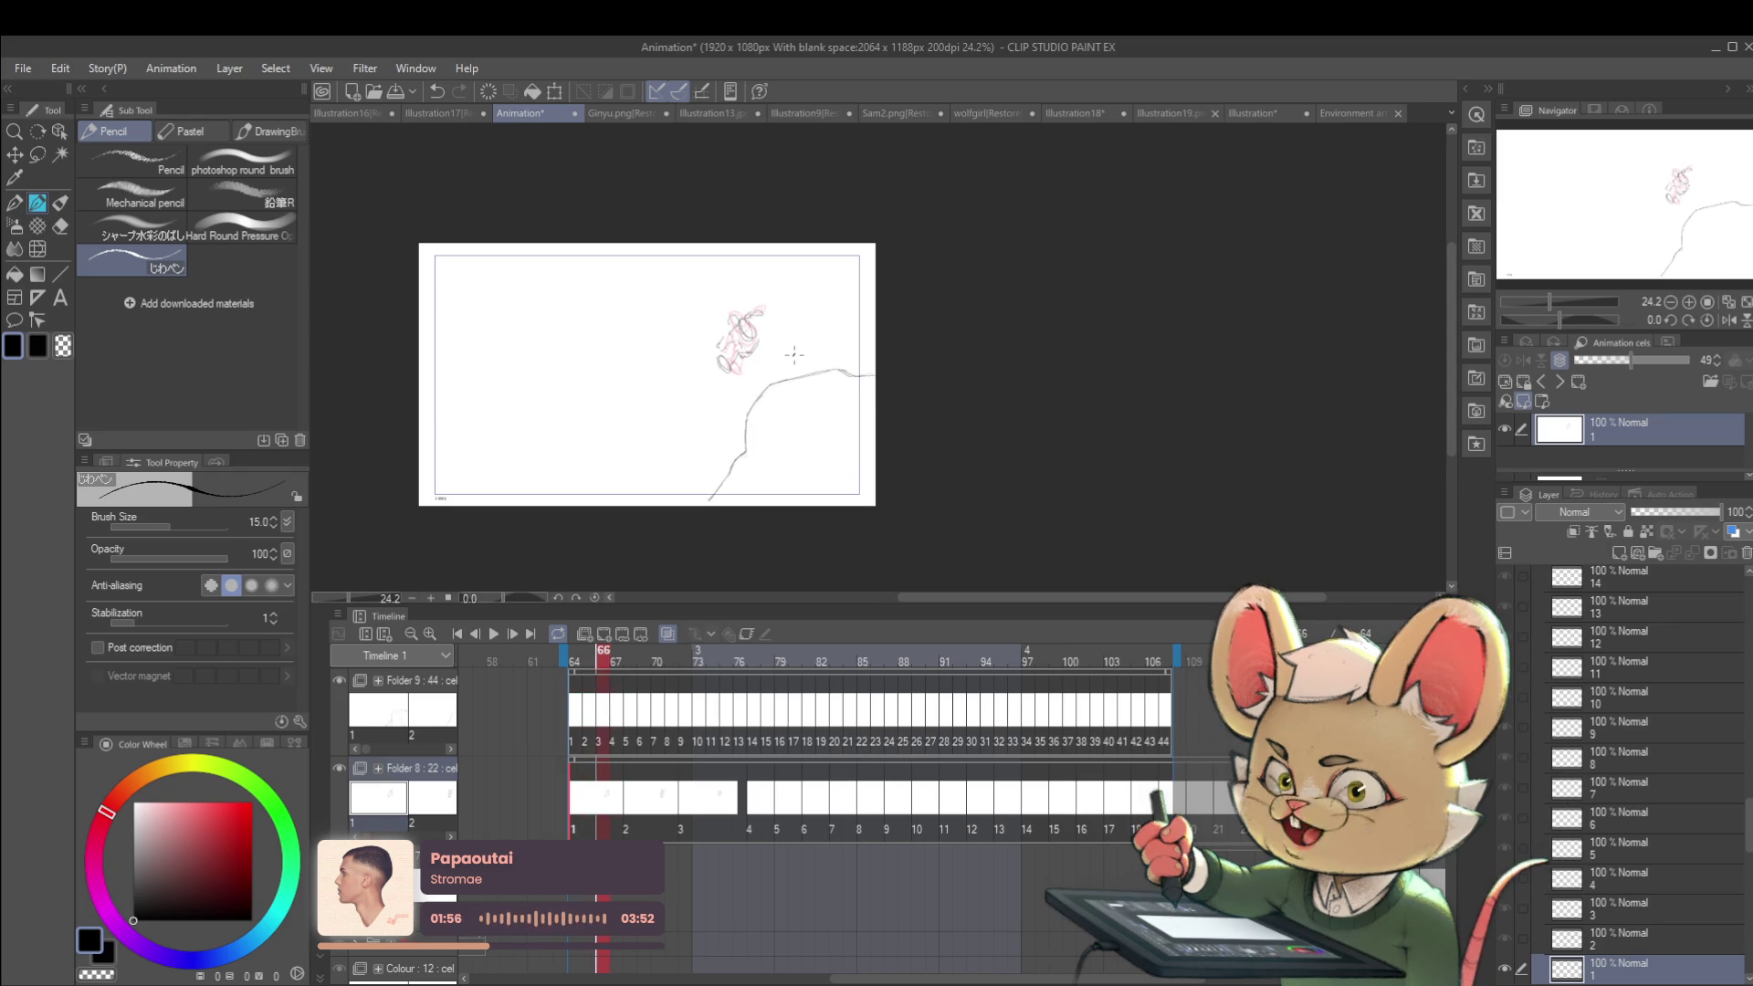